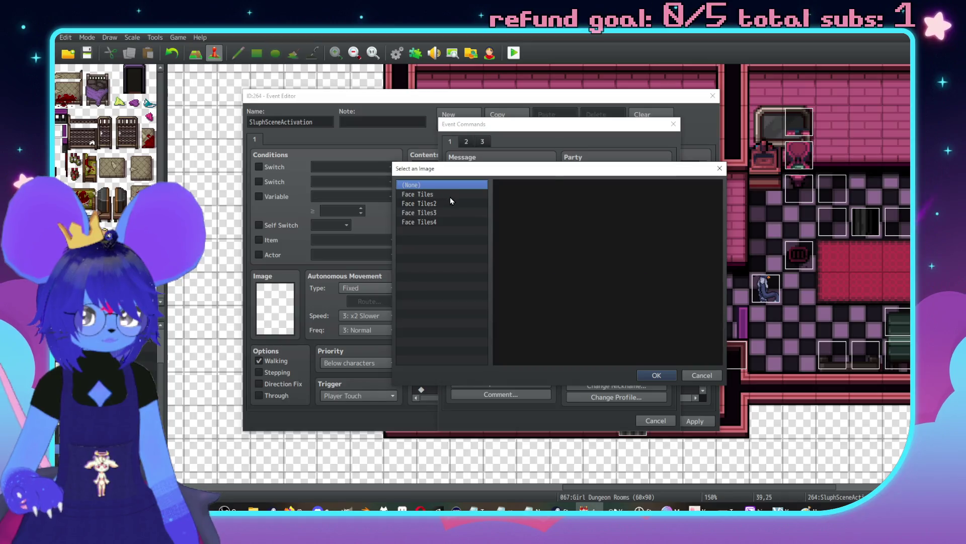
Step: Add a Face Tiles4 portrait message under 'I need your help' proposing to remove barriers, 'just like we agreed'
left_click(423, 222)
double_click(566, 212)
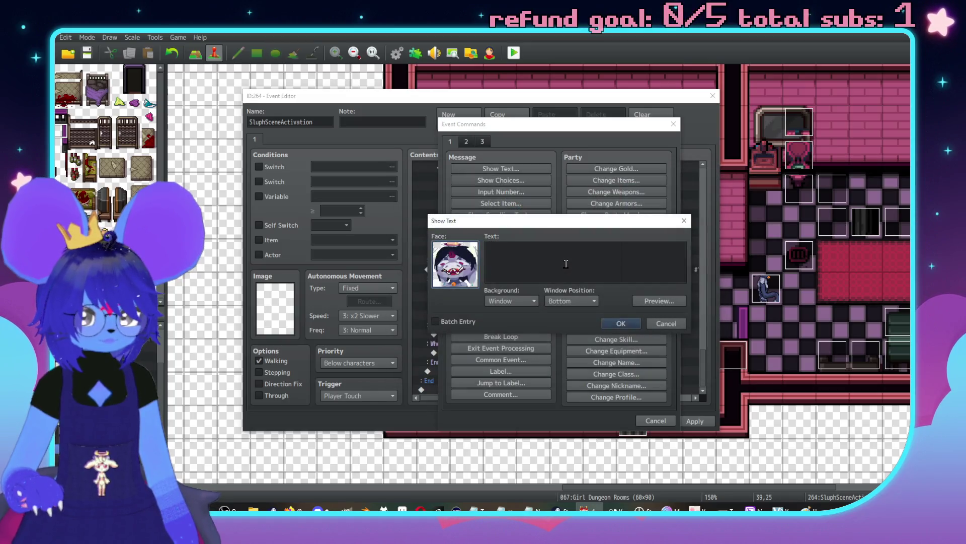
type("Wel the deal'")
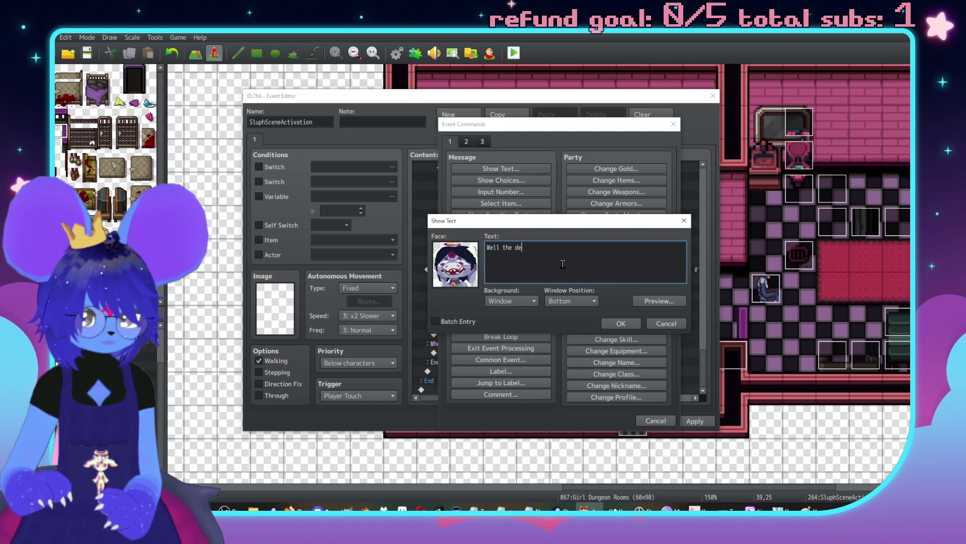
type("s")
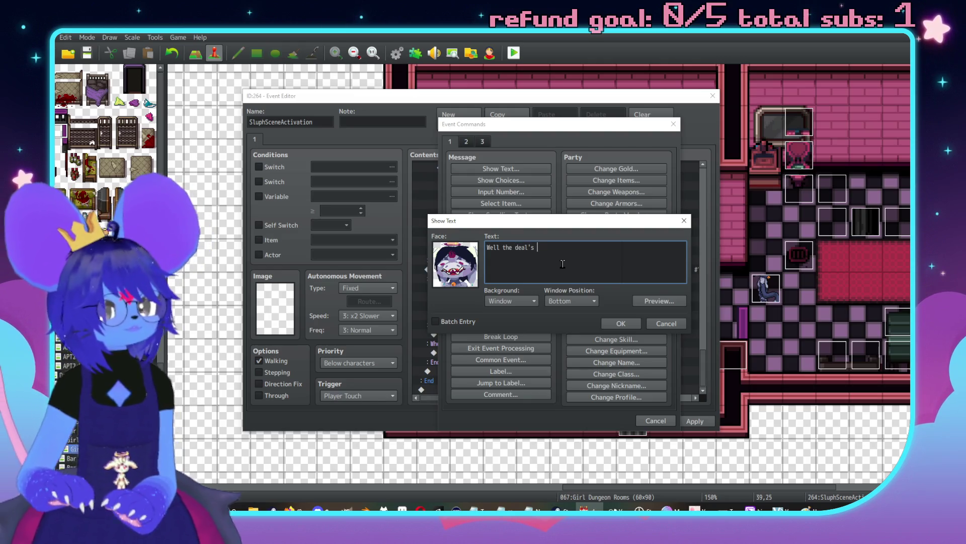
type(" up")
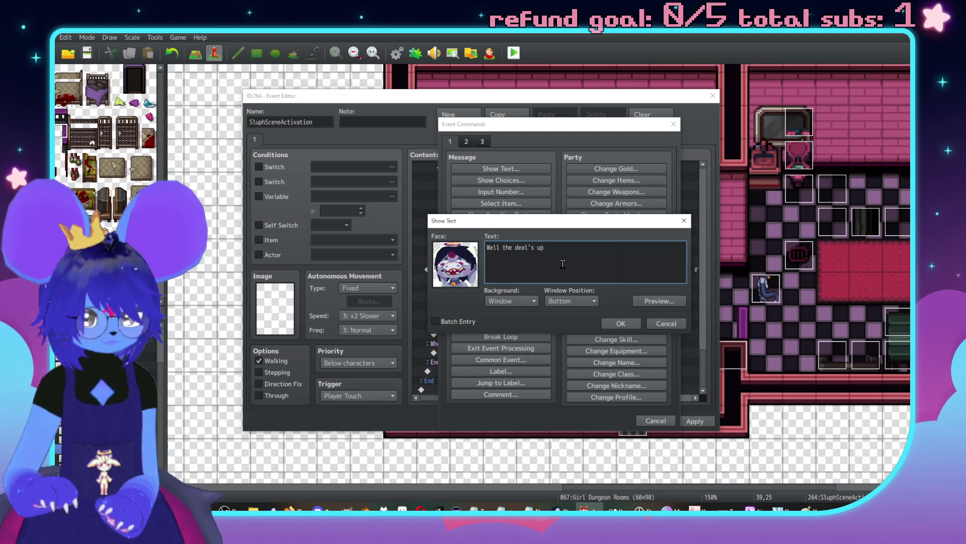
type(" for you")
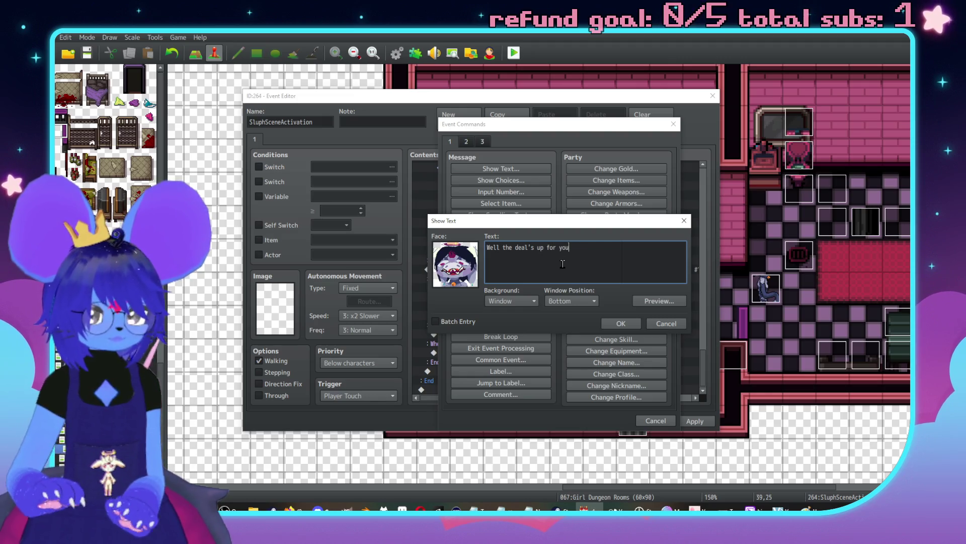
type(" to help me")
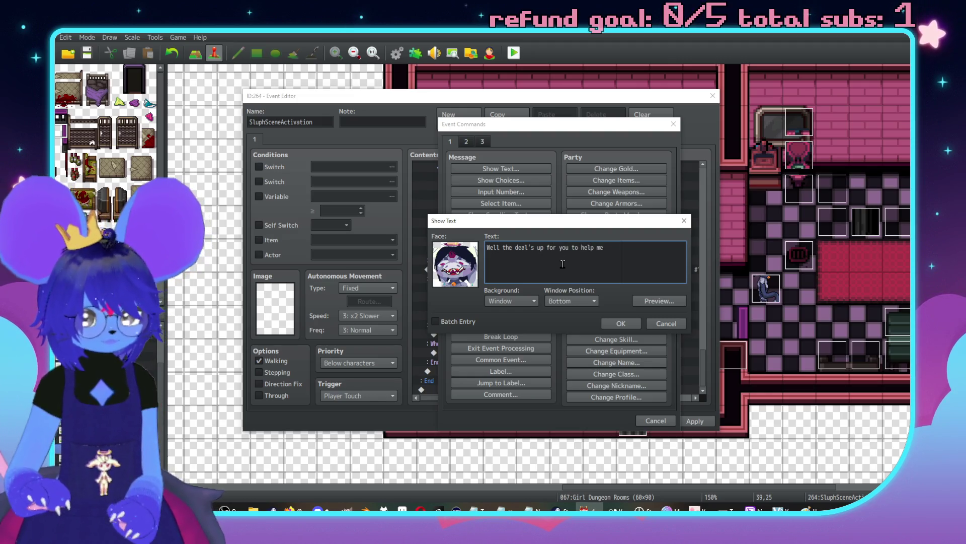
key("BackSpace")
key("BackSpace")
key("BackSpace")
type("Well if yo")
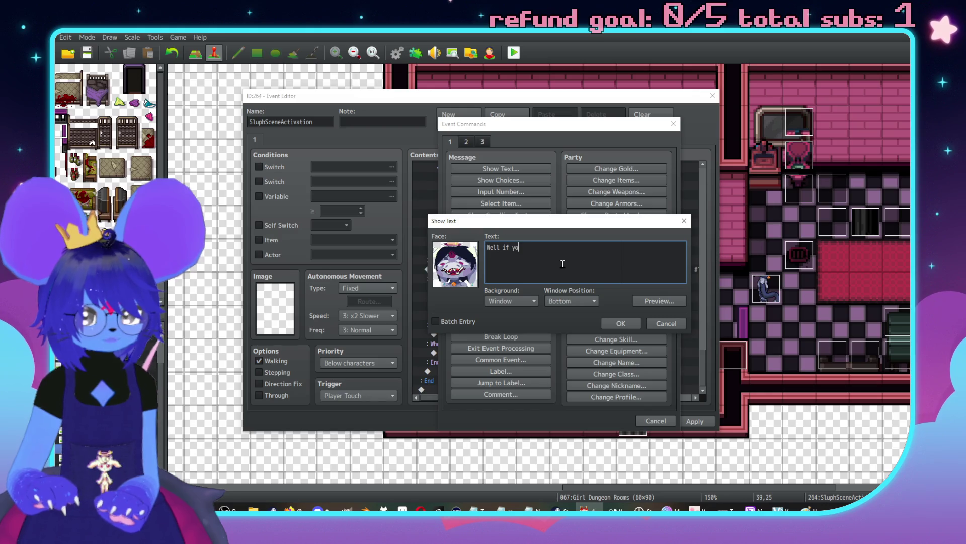
type("u remove my")
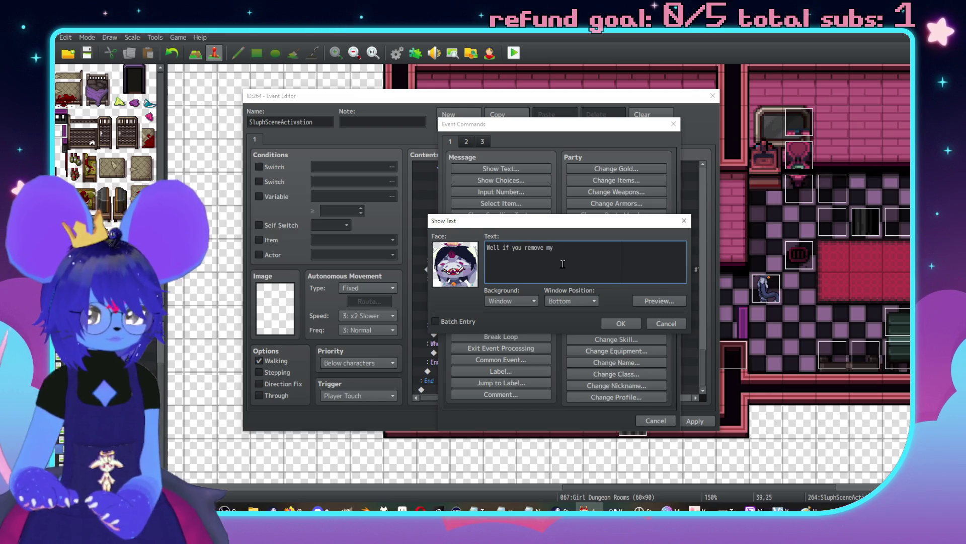
type("in ")
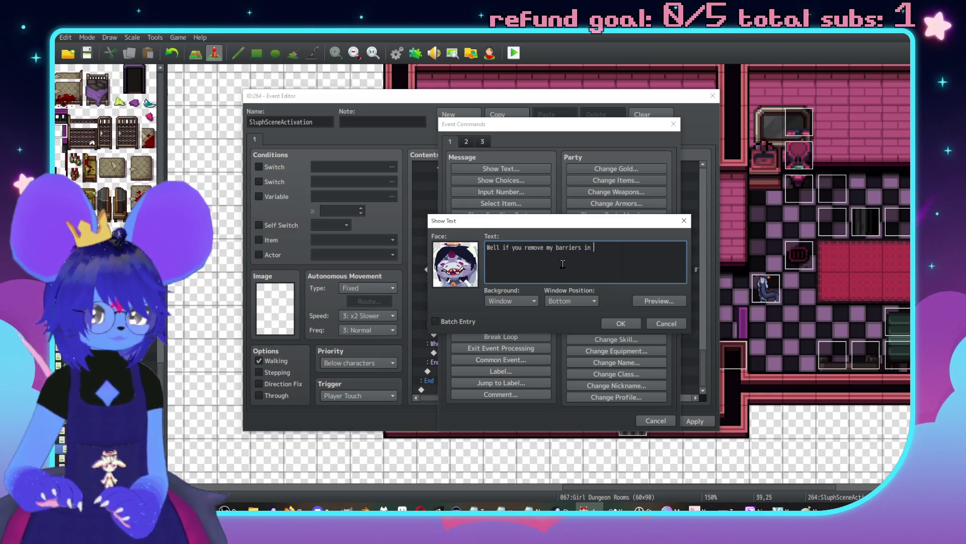
type("this ,\\.")
key("Return")
type("I")
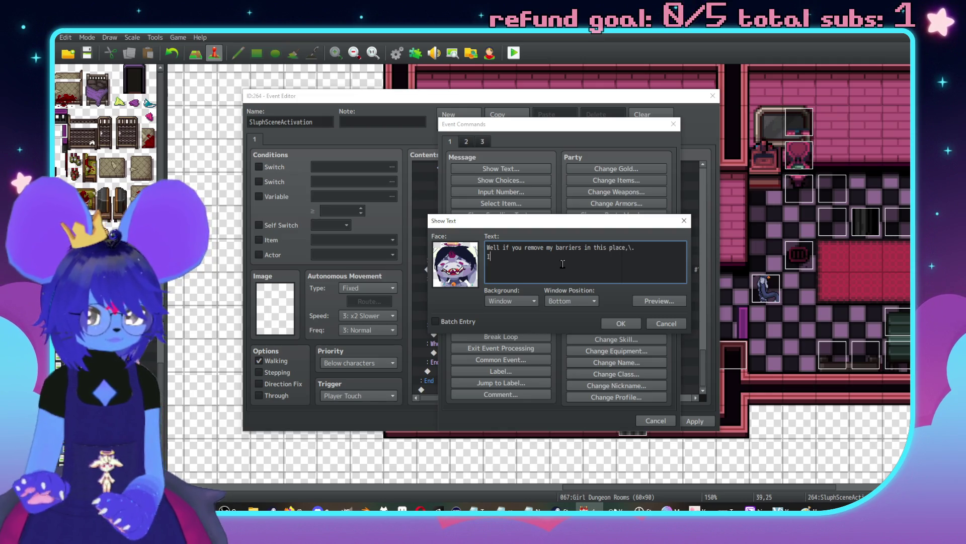
type(" remove yo")
type("ur barriers in")
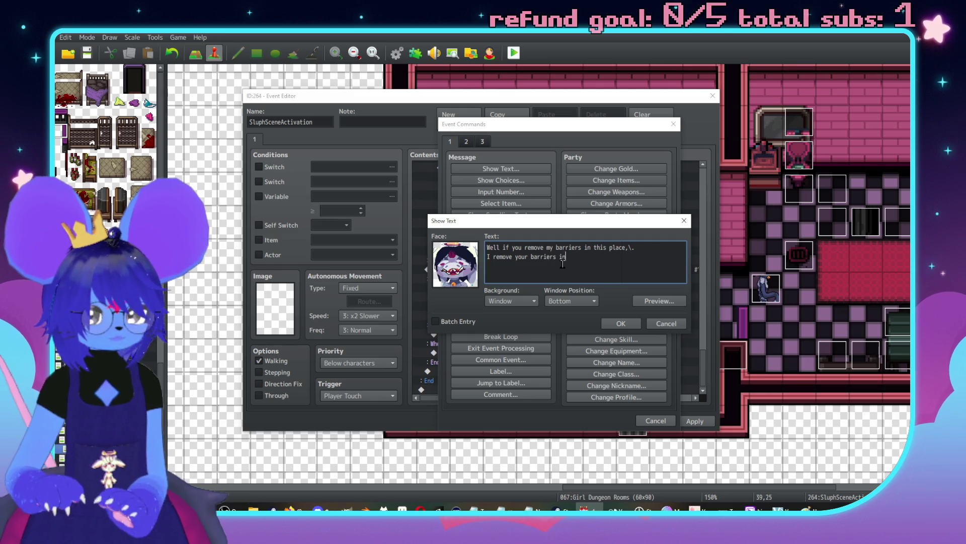
type("e wor")
type("ld outside,\\.")
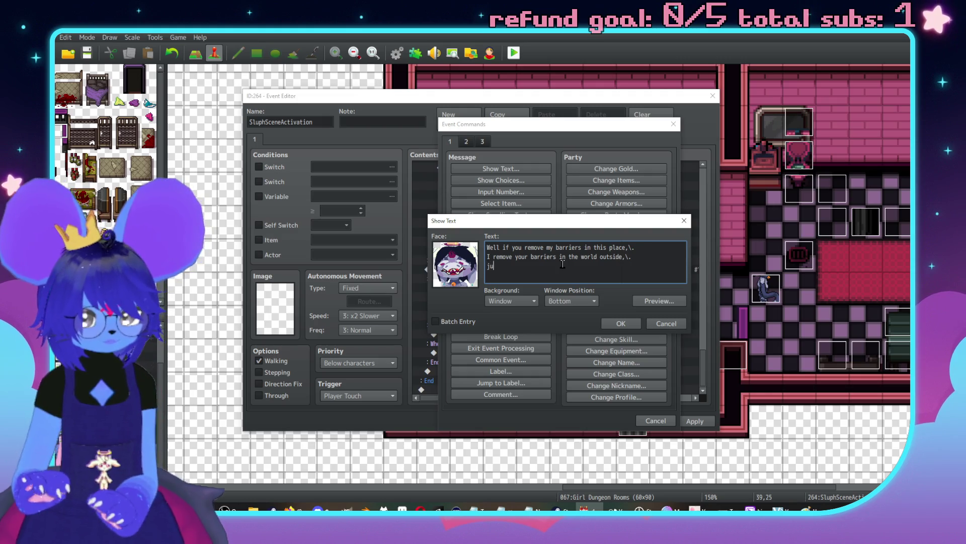
type("ike ")
type("we aahgree")
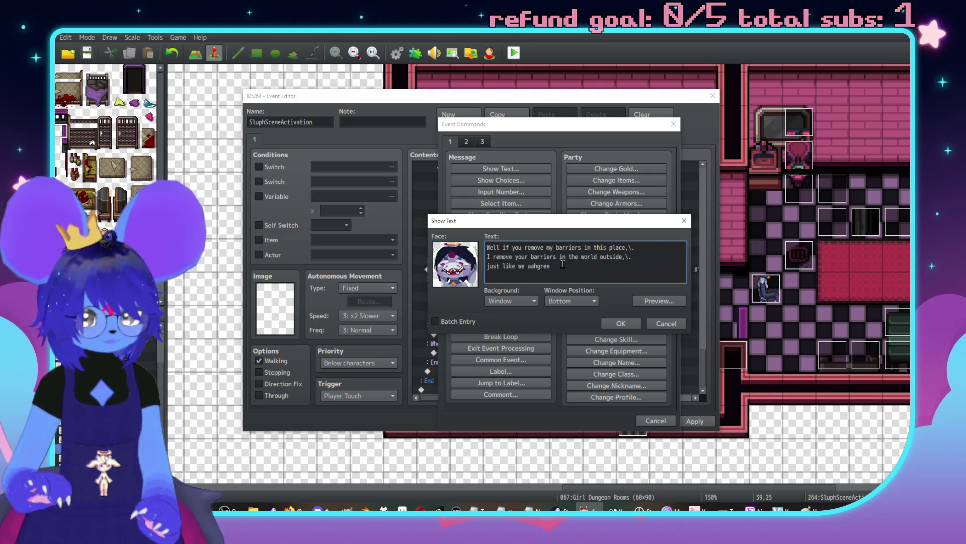
key("BackSpace")
key("BackSpace")
key("BackSpace")
type("greed")
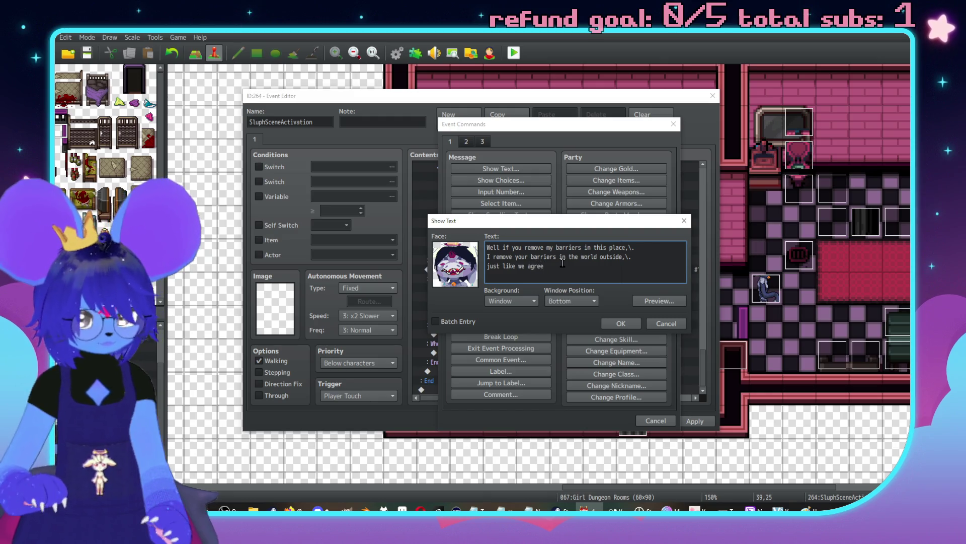
left_click(617, 324)
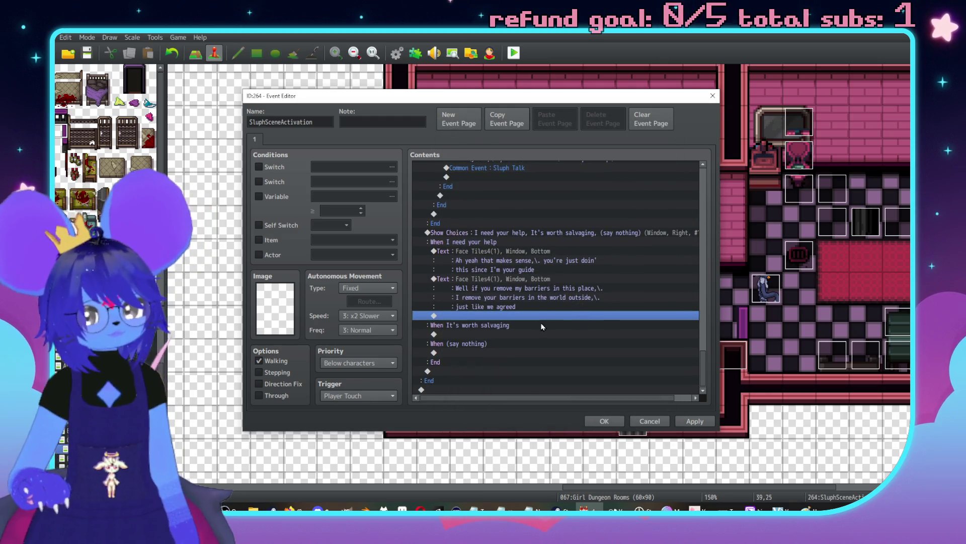
double_click(527, 336)
Step: Write a Face Tiles4 portrait message with the 'Salvaging?!' line in Red colour codes
left_click_drag(537, 114, 677, 113)
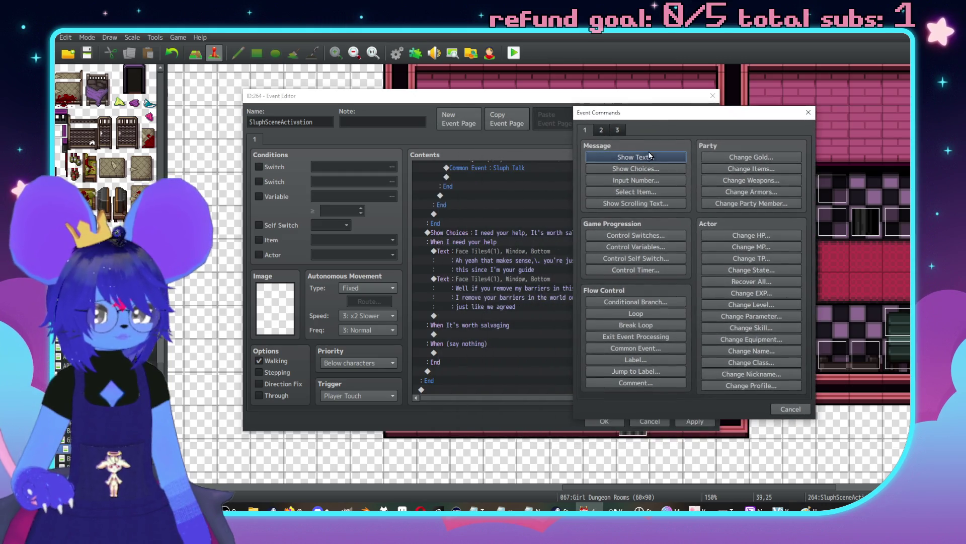
left_click(637, 157)
double_click(594, 241)
double_click(564, 215)
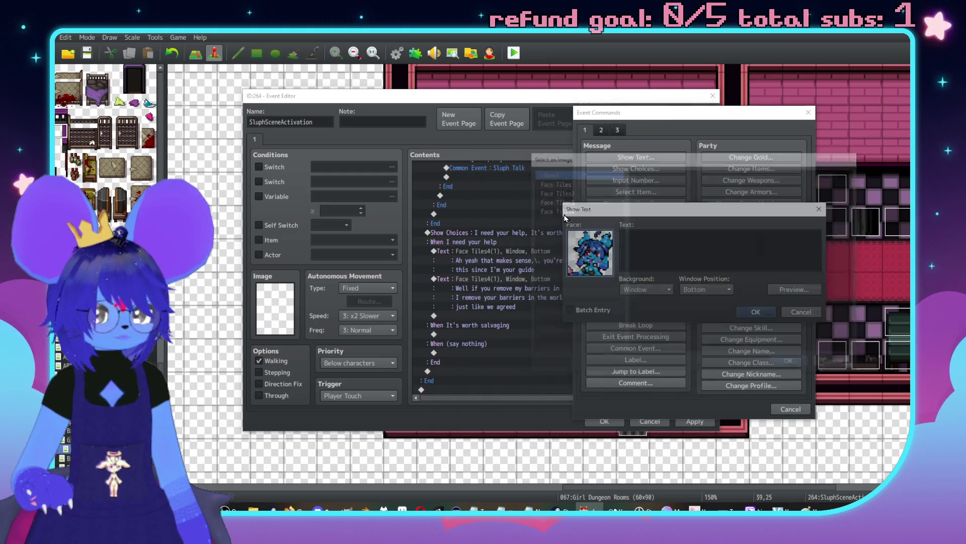
double_click(595, 254)
double_click(697, 191)
left_click(666, 257)
type("alvaging?\\. \\c[18")
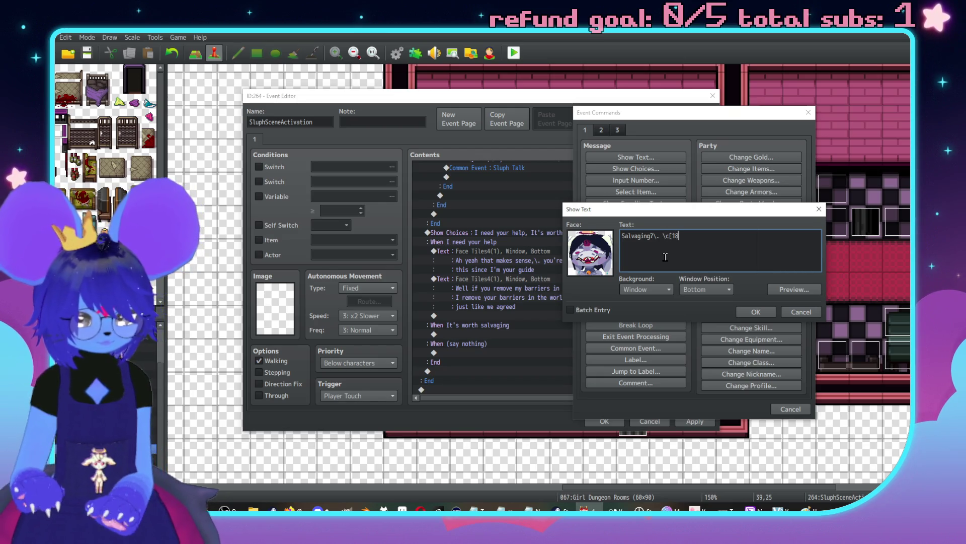
type("]Red\\c")
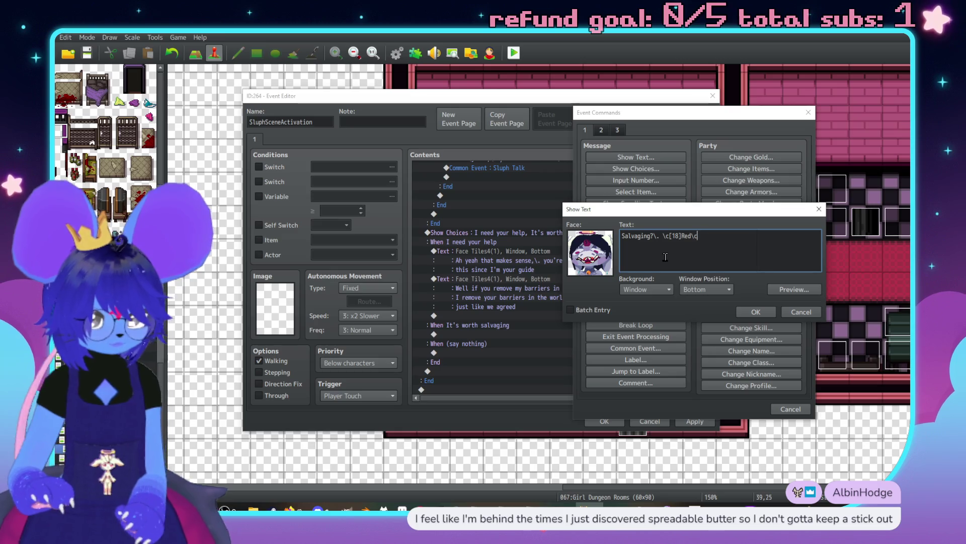
type("[0],\\.")
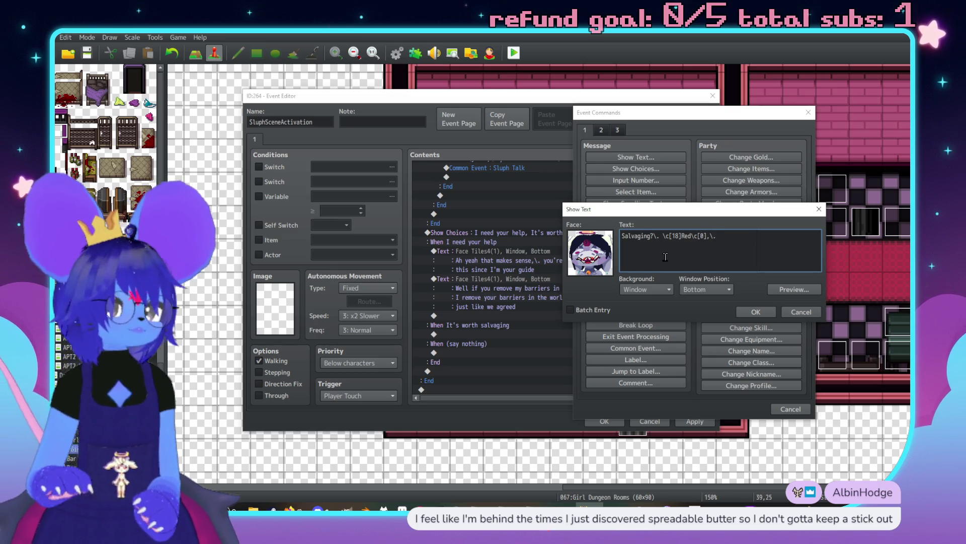
type(" I")
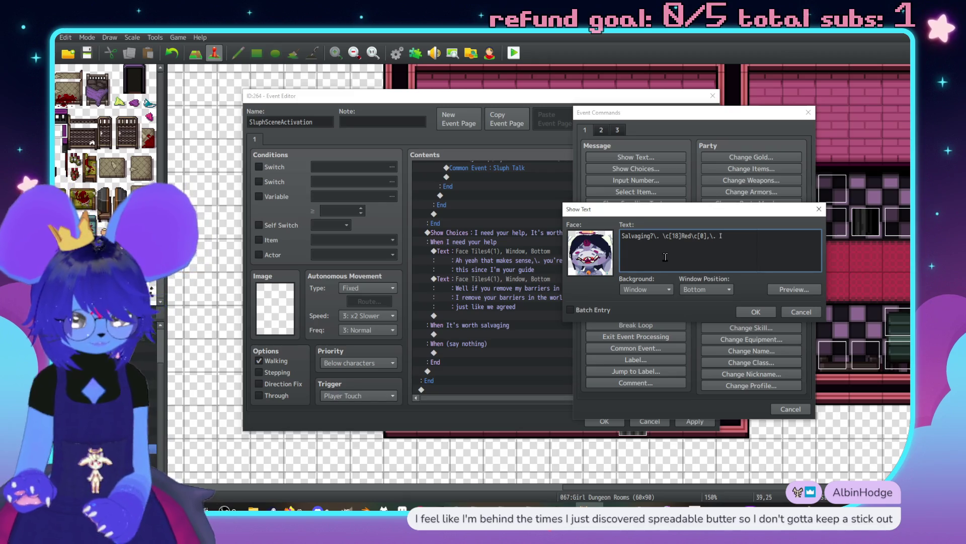
type("'t n")
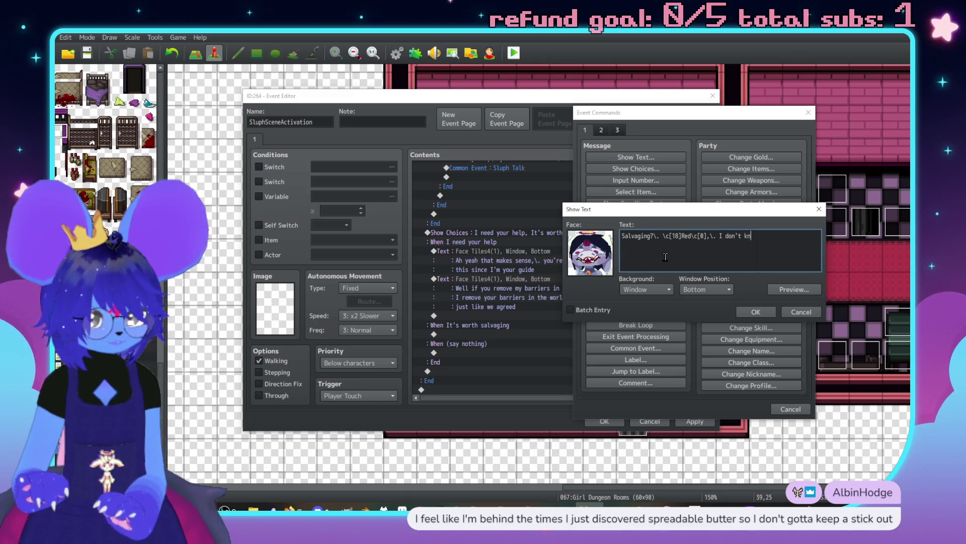
type("thn")
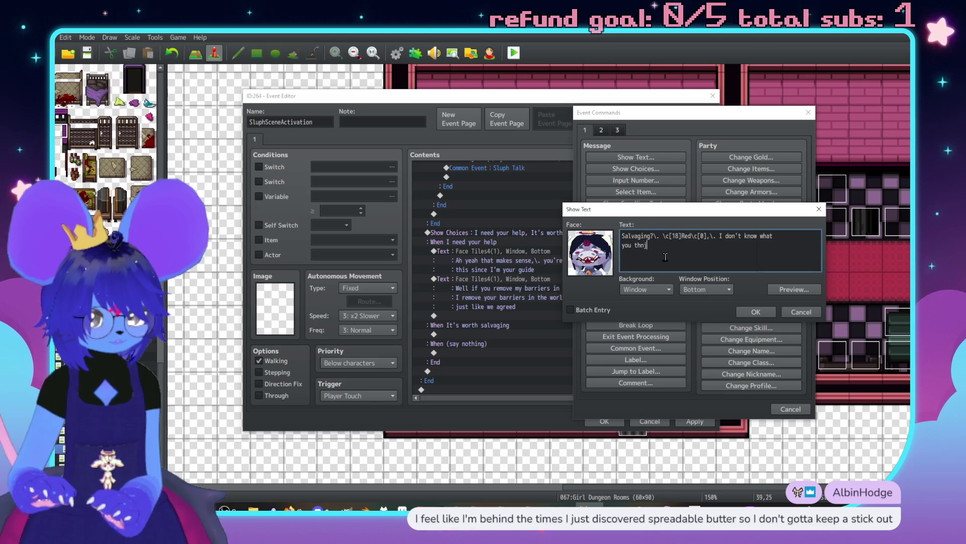
type(" be")
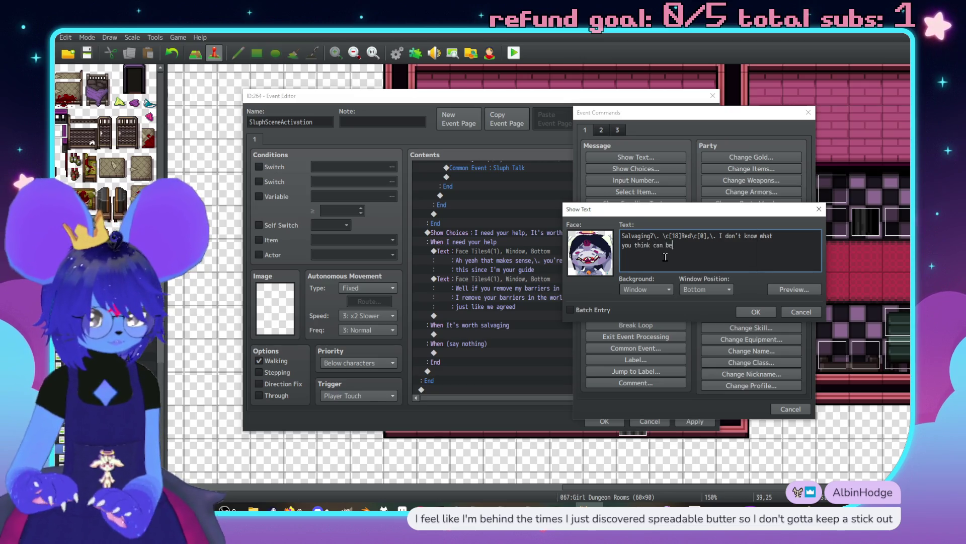
type(" salvaged at this point")
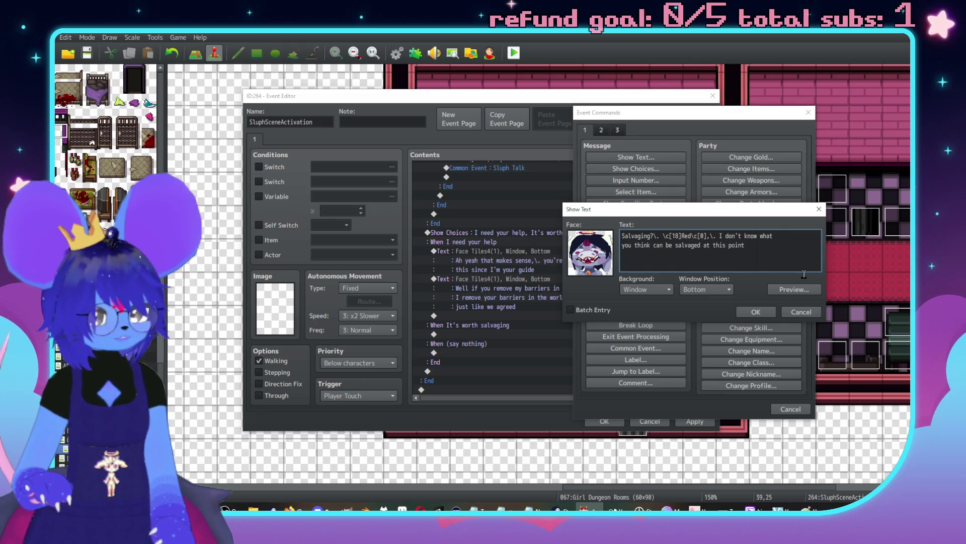
Step: Preview the salvaging message, fix the duplicated 'you', and insert it
left_click(802, 289)
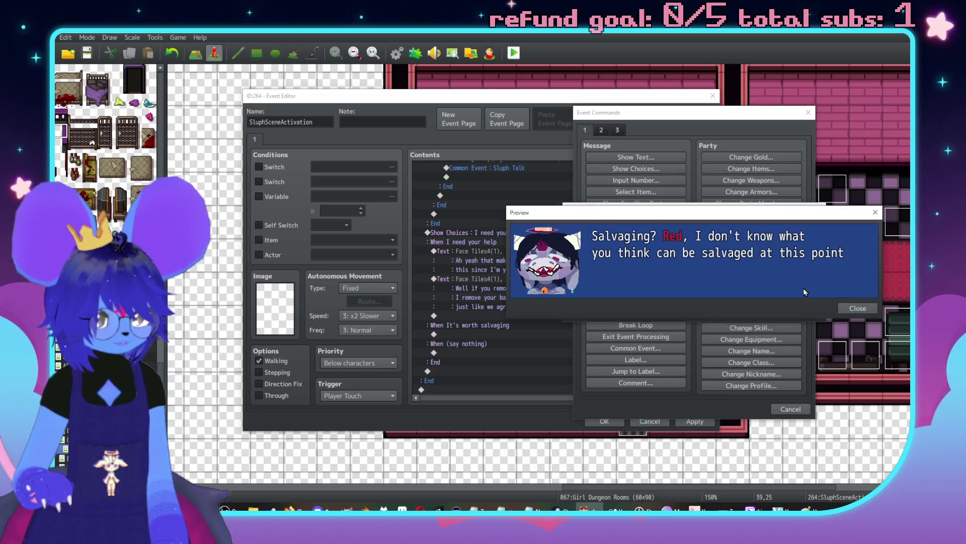
left_click(850, 309)
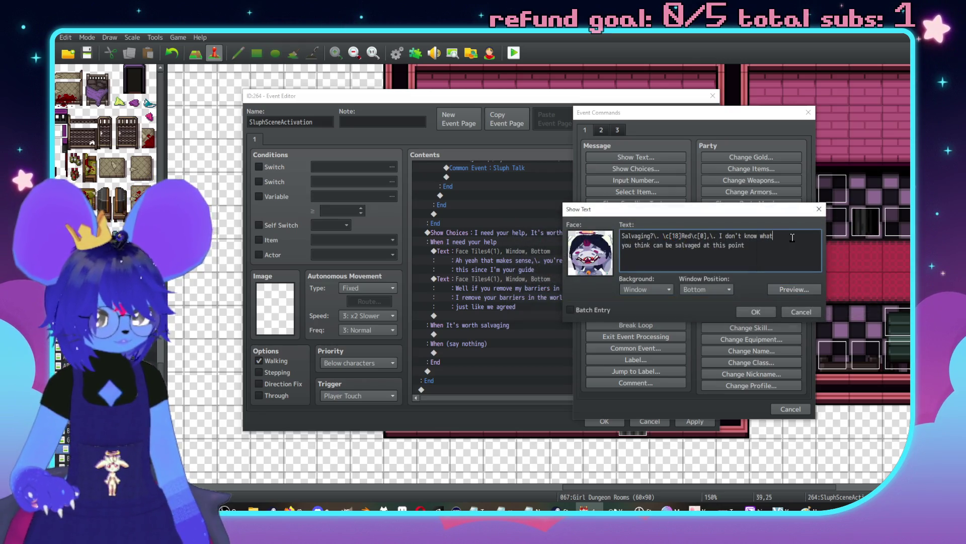
left_click(793, 237)
type("you")
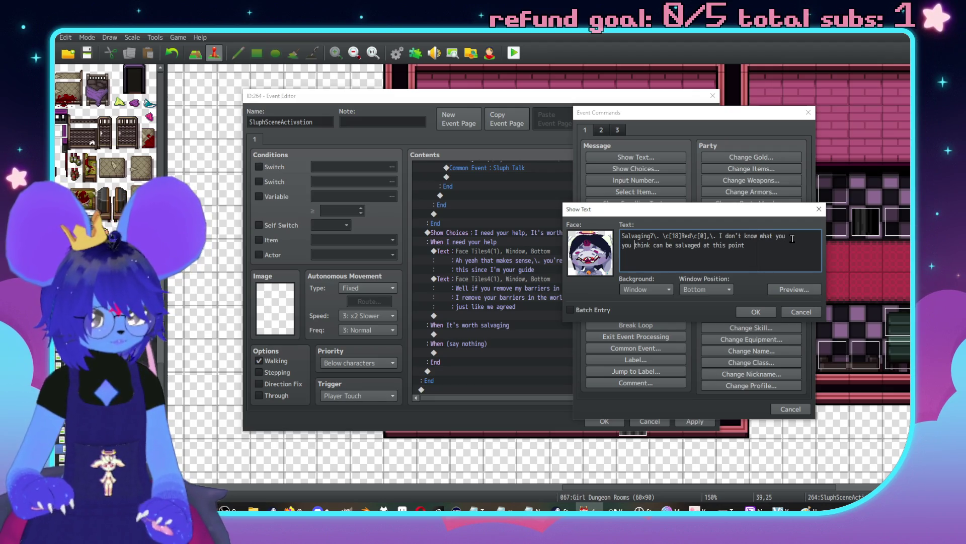
key("BackSpace")
key("BackSpace")
key("BackSpace")
left_click(770, 312)
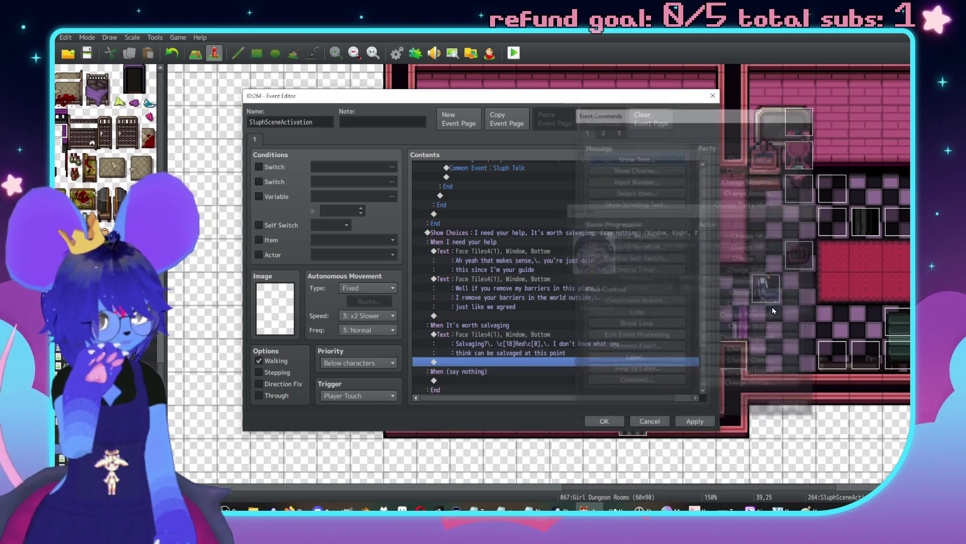
Step: Write a grinning Face Tiles4 portrait message calling the relationship a burning pile
double_click(557, 361)
left_click(498, 170)
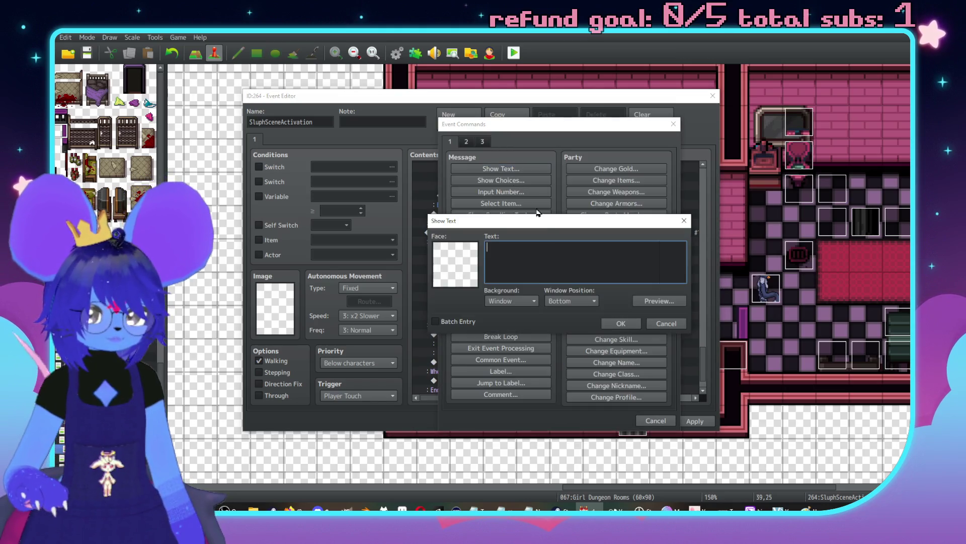
double_click(463, 263)
left_click(410, 217)
double_click(562, 223)
left_click(544, 257)
type("Our rela")
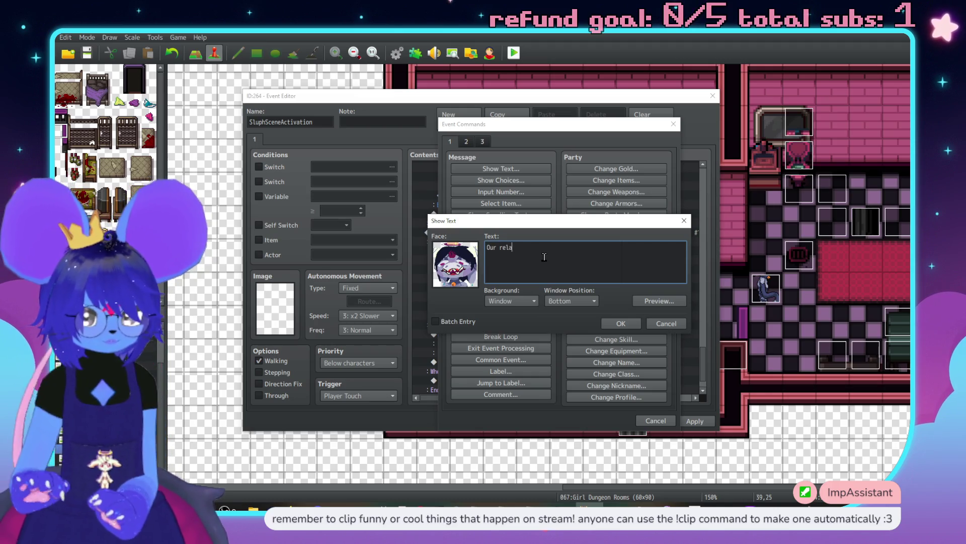
type("tionship's a burning pile and")
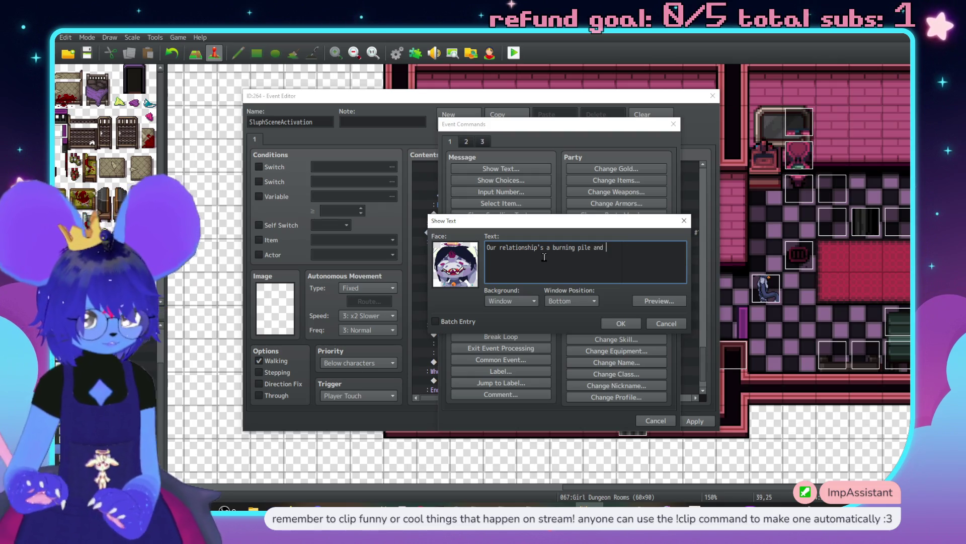
type("it's gonna")
type(" on un")
type("et your shit fin")
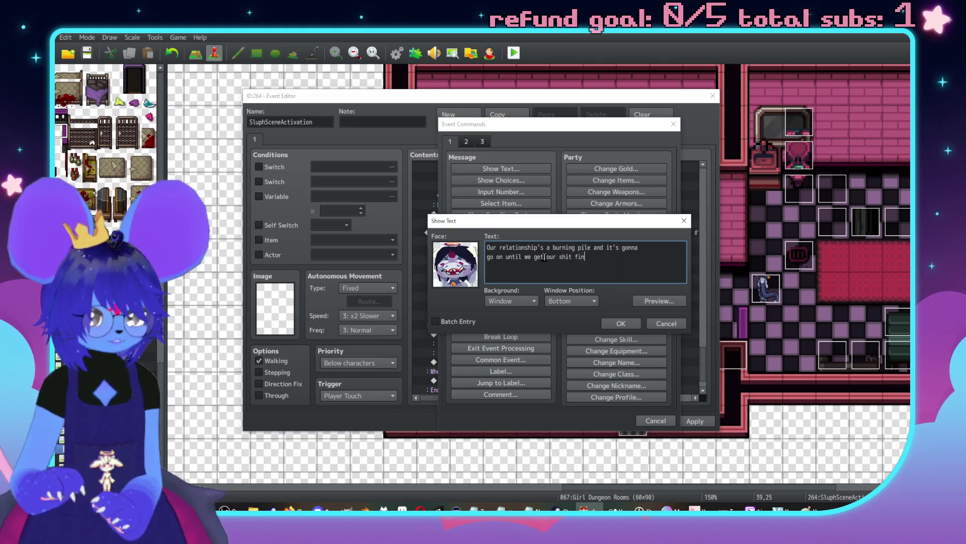
type("d up")
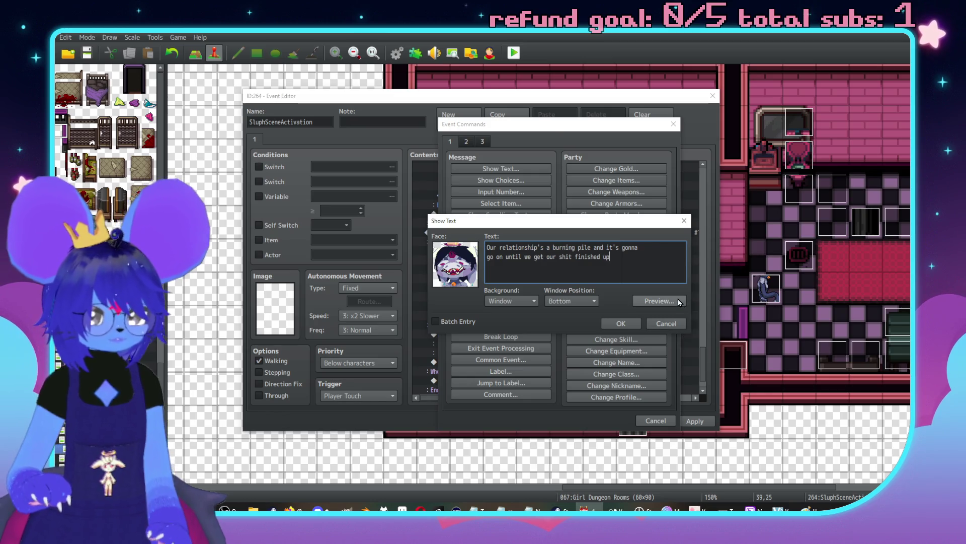
Step: Preview the burning-pile message, insert it, and select it in the event
left_click(659, 300)
left_click(709, 320)
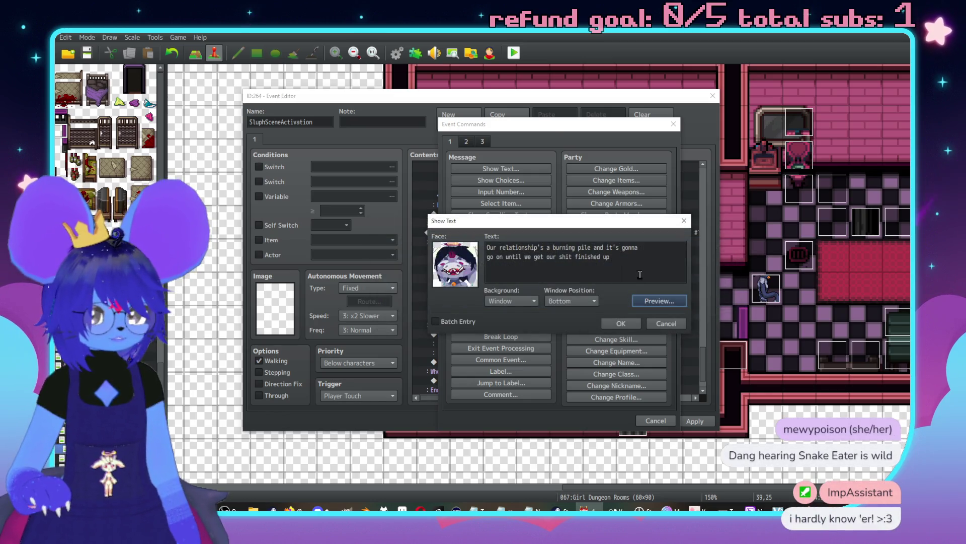
left_click(623, 247)
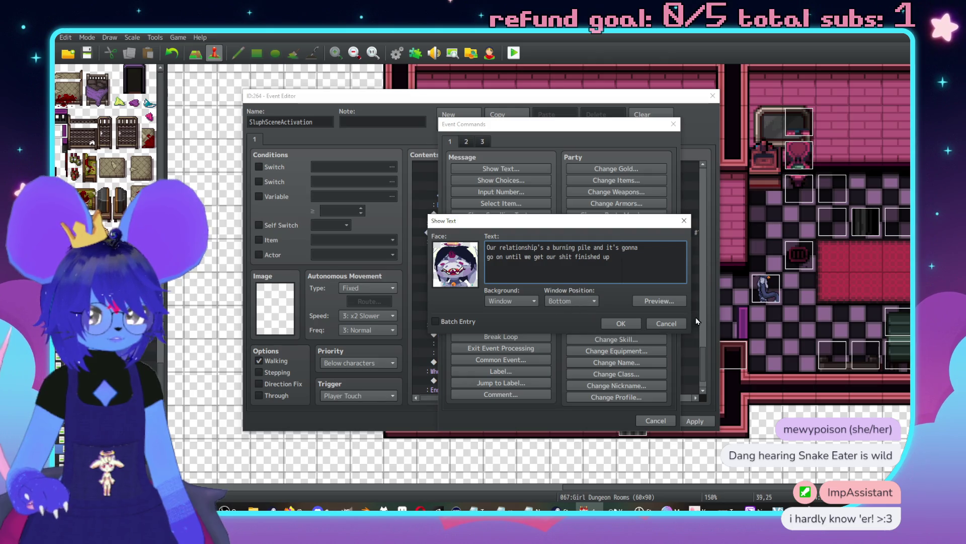
left_click(624, 322)
left_click(590, 364)
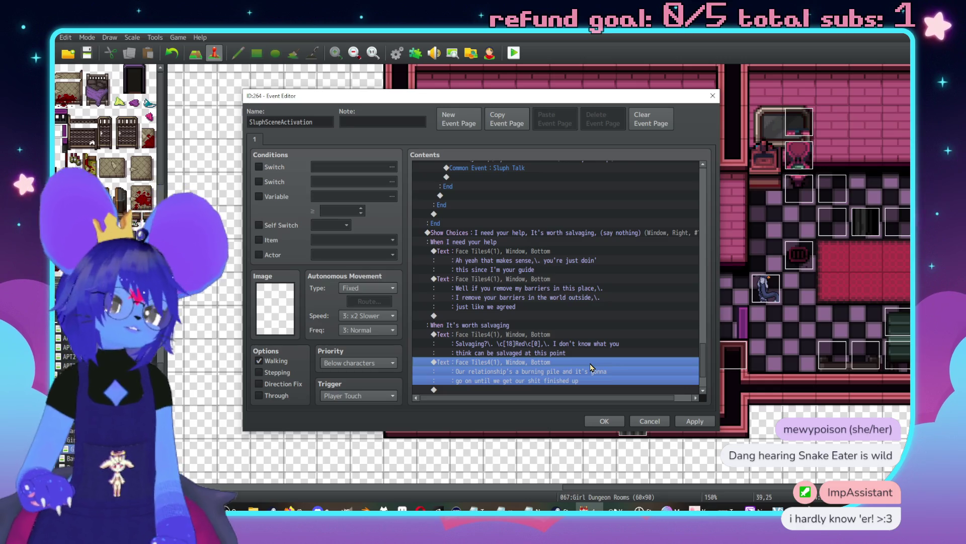
key("ctrl+r")
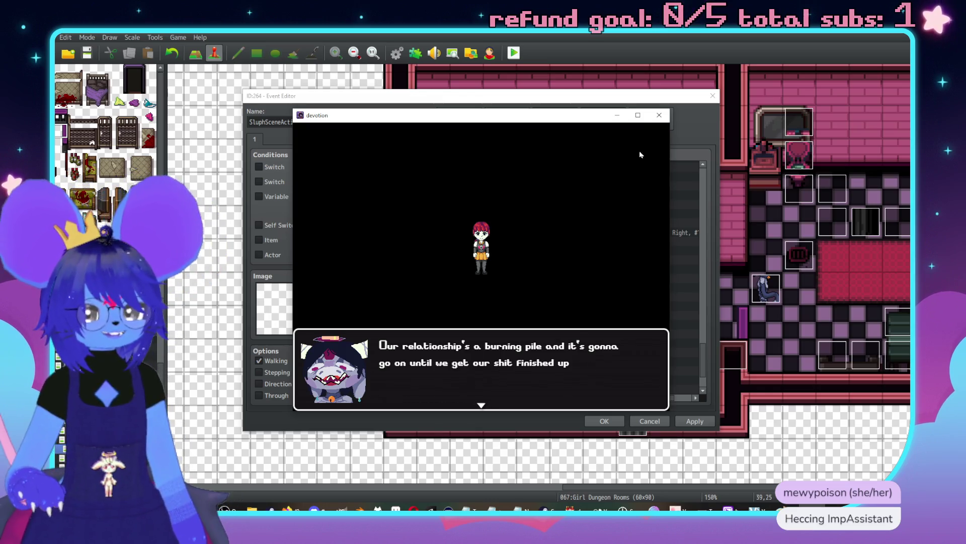
left_click(659, 115)
scroll(614, 346, "down", 2)
double_click(597, 343)
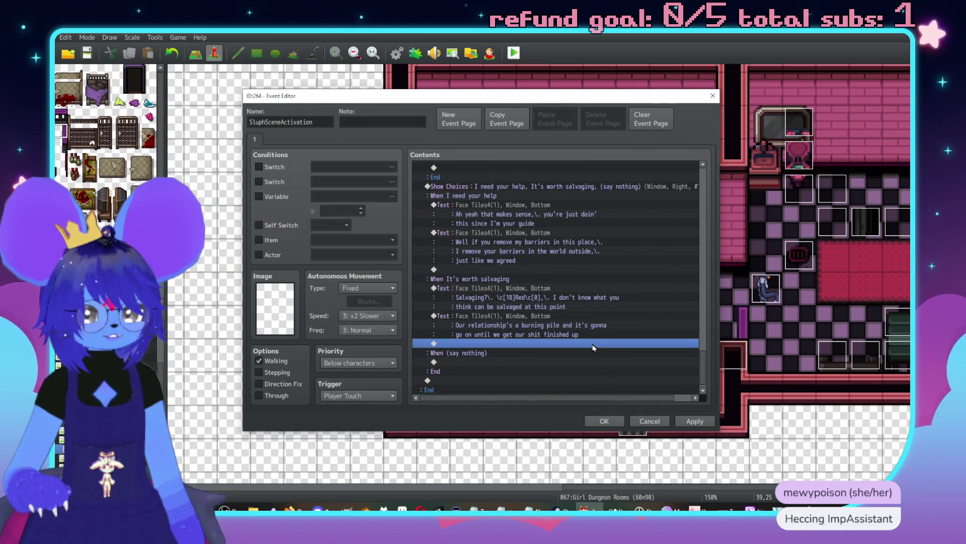
Step: Insert a grinning Face Tiles4 portrait message reading 'Then it'll go on further :)'
left_click_drag(664, 122, 827, 115)
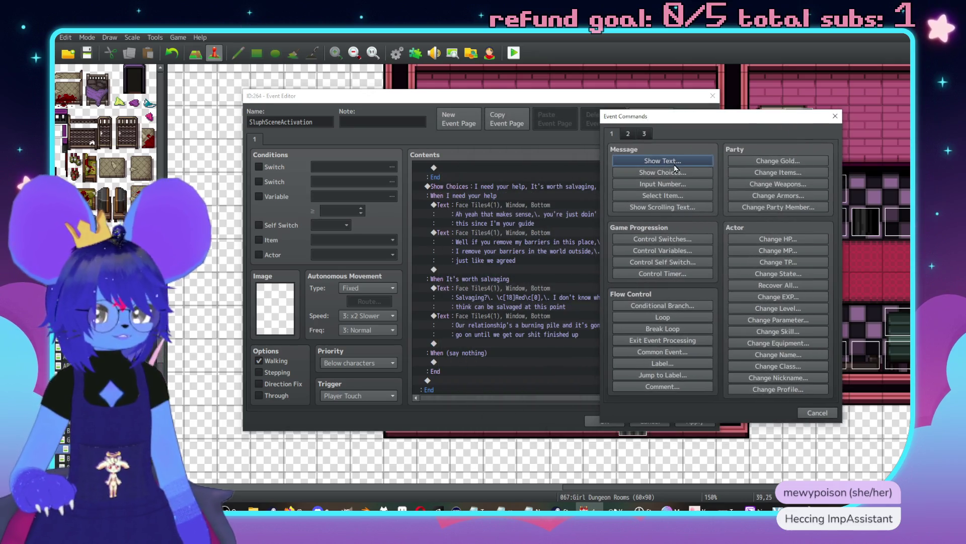
left_click(663, 161)
double_click(610, 240)
left_click(604, 217)
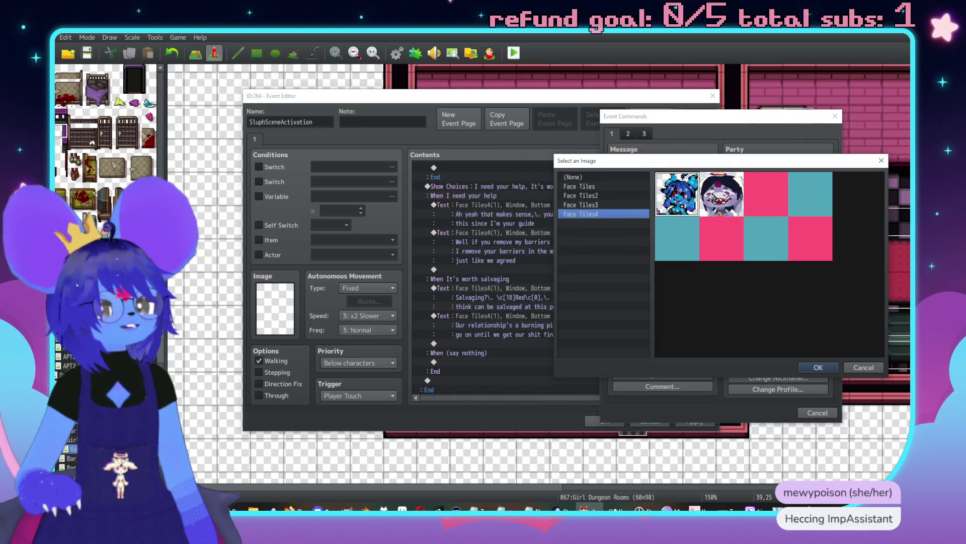
double_click(710, 197)
left_click(717, 255)
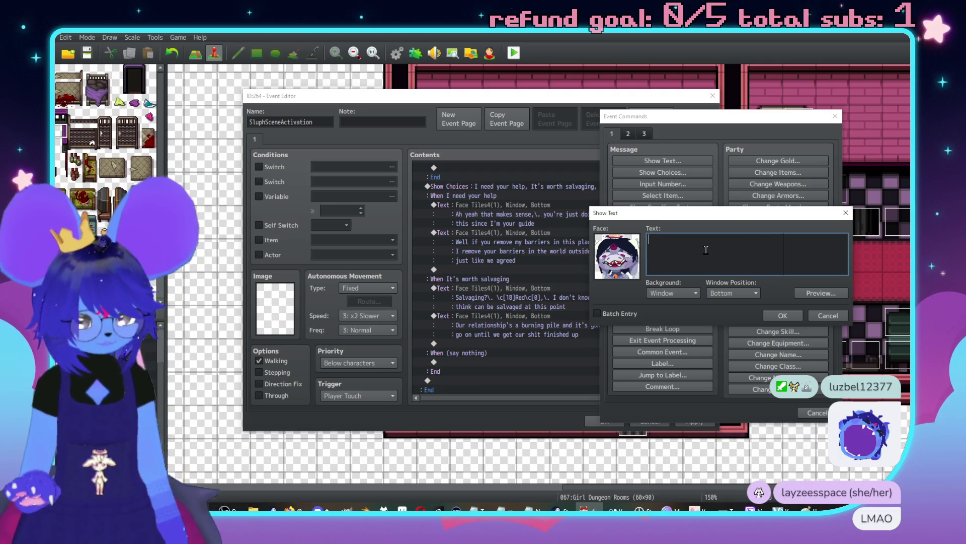
type("Then it;l")
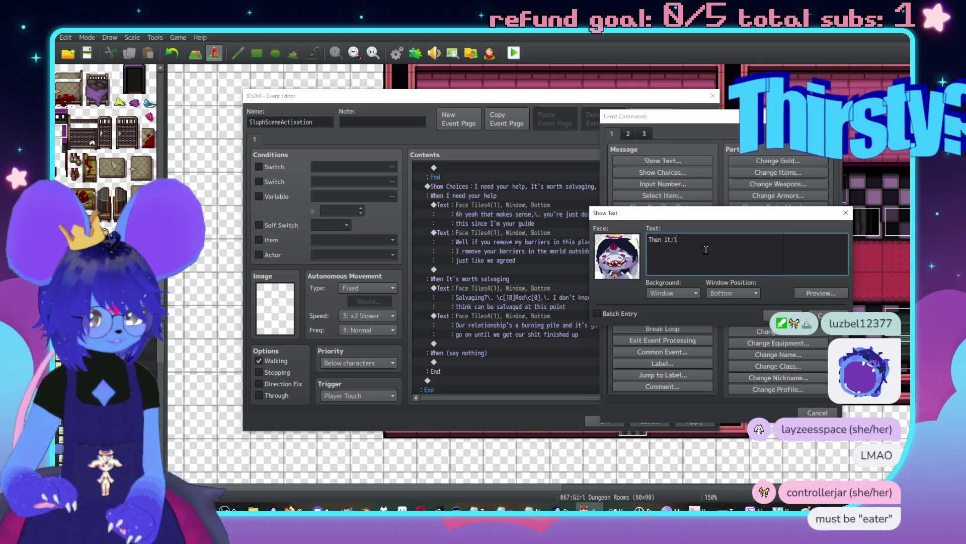
key("BackSpace")
key("BackSpace")
type("'ll go on f")
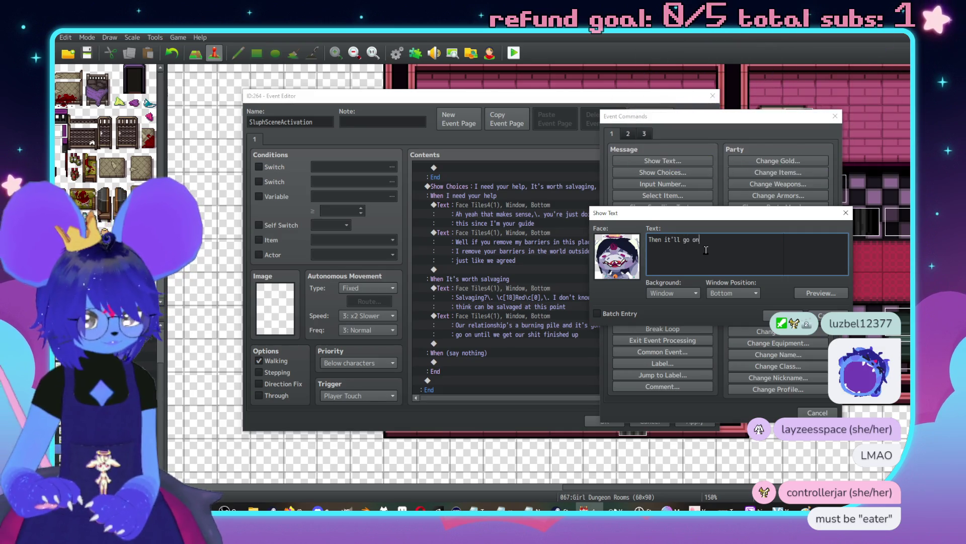
type("ur")
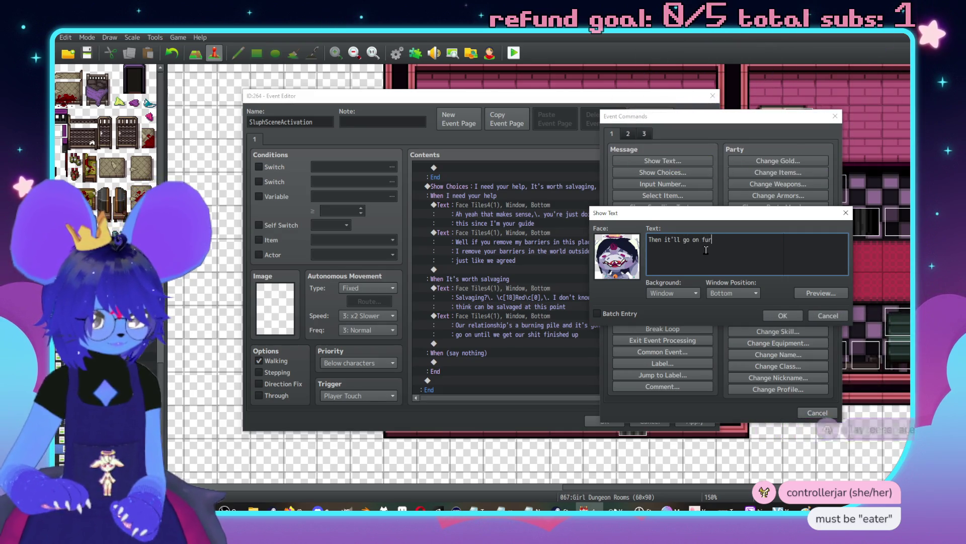
type("ther :)")
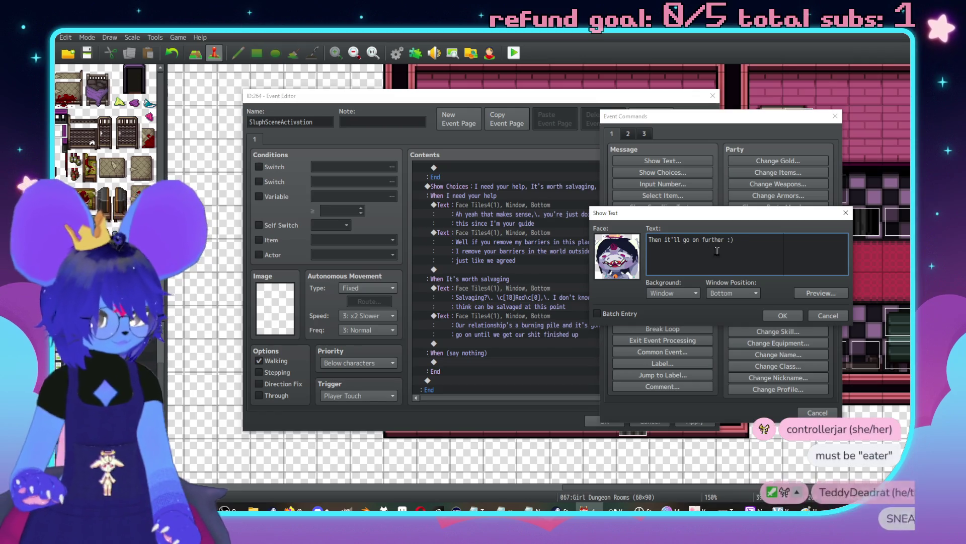
left_click(771, 316)
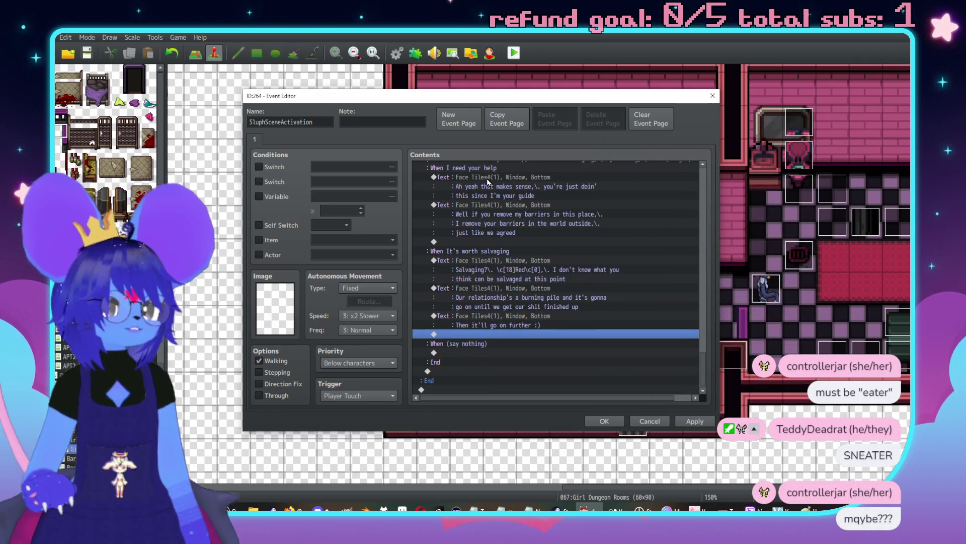
Step: Select the 'If: Checker is in the party' block under SluphThroughFence and open Event Commands
scroll(488, 183, "up", 8)
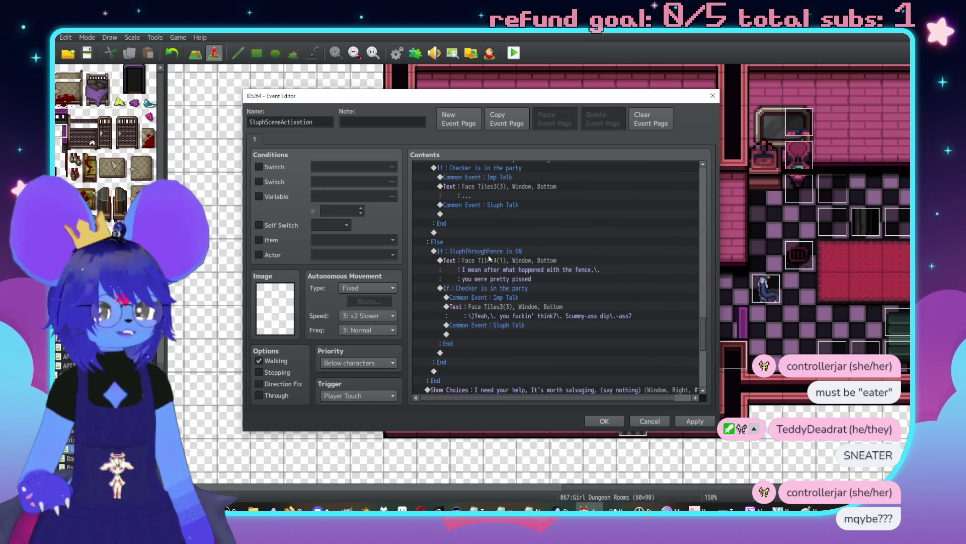
left_click(489, 251)
scroll(495, 222, "up", 2)
left_click(494, 222)
scroll(493, 220, "up", 6)
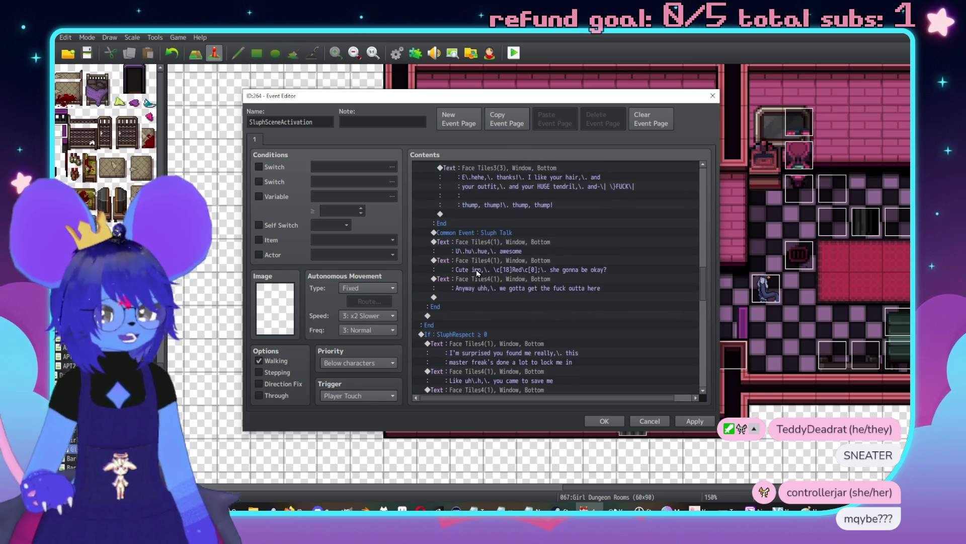
scroll(483, 297, "down", 6)
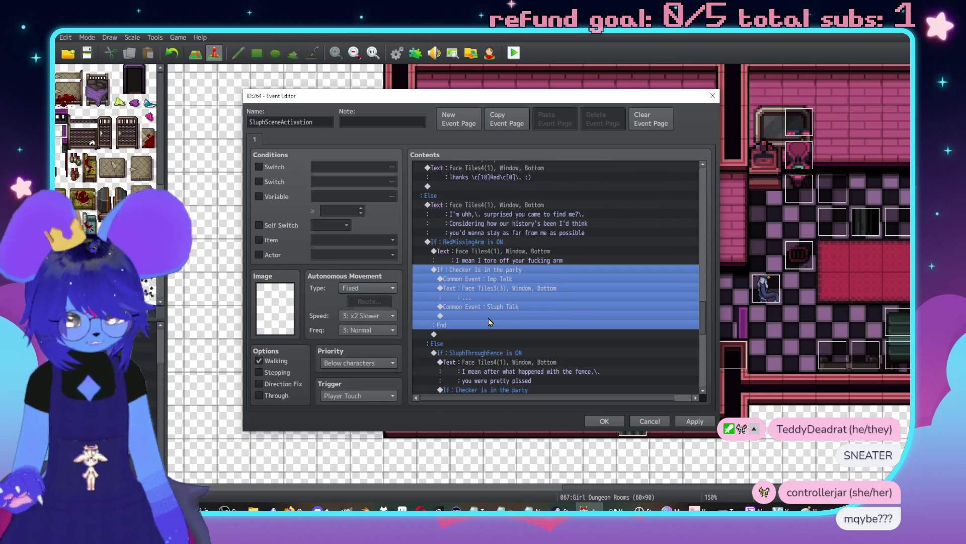
scroll(491, 317, "down", 10)
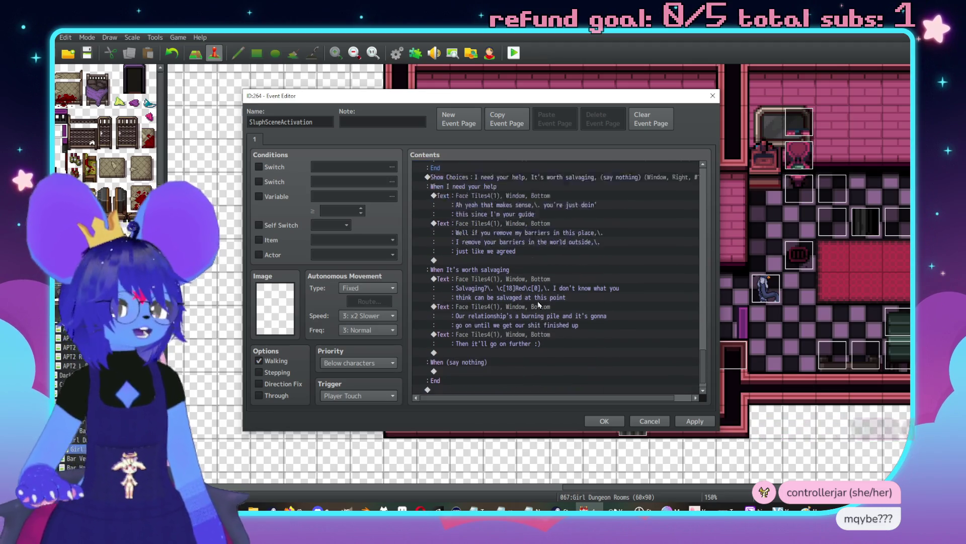
scroll(495, 343, "up", 3)
scroll(475, 344, "up", 6)
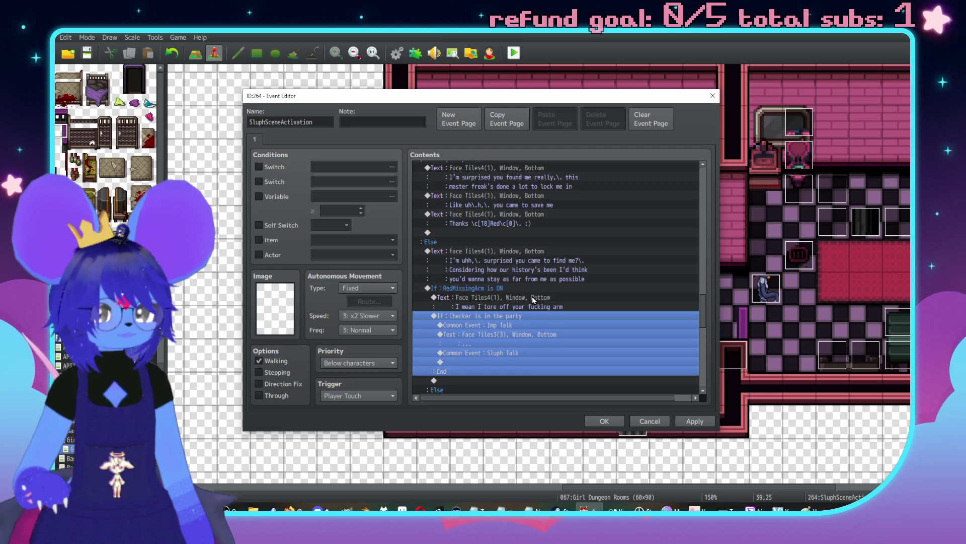
left_click(534, 300)
scroll(544, 317, "up", 2)
scroll(566, 343, "down", 4)
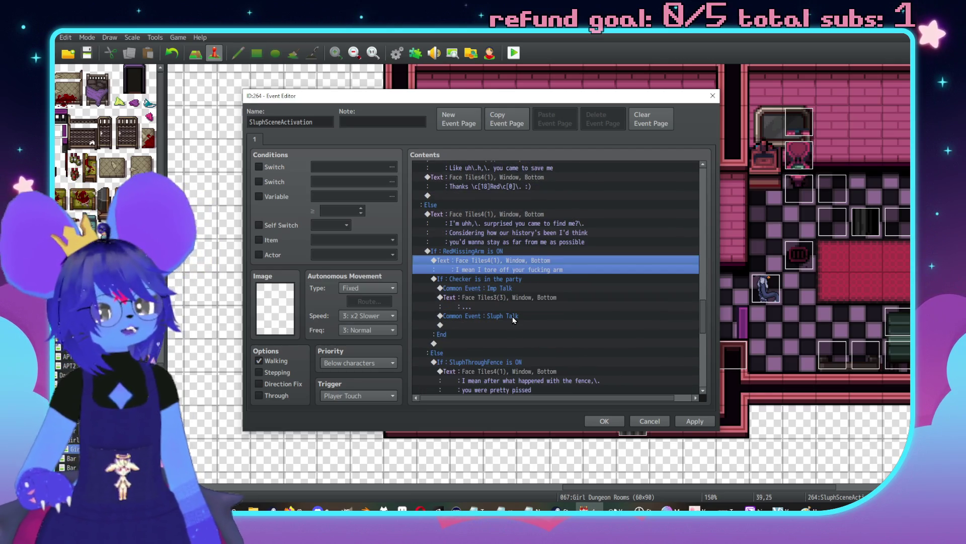
scroll(515, 315, "down", 4)
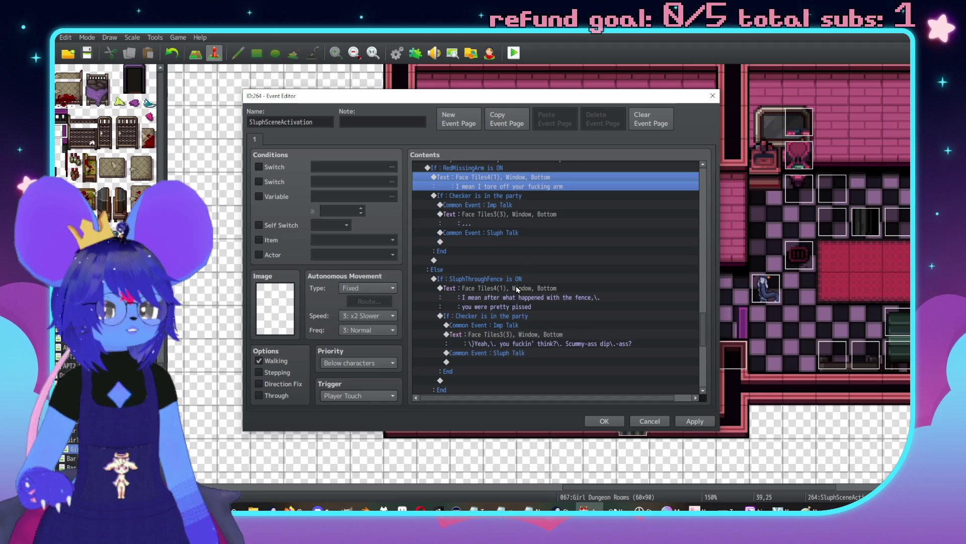
left_click(505, 291)
key("Insert")
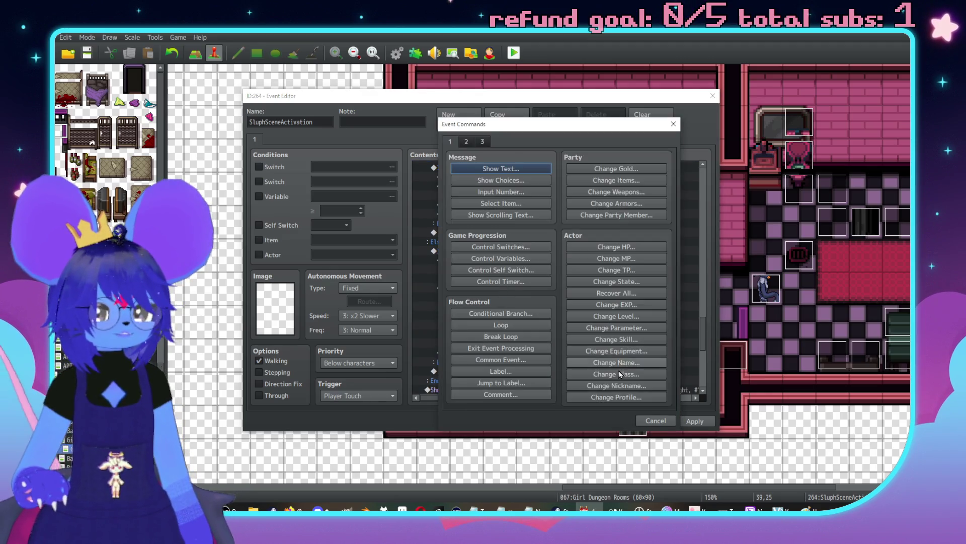
Step: Insert a Conditional Branch on switch 0353 CheckerDislikesSluph is ON at the Imp Talk row
left_click(653, 421)
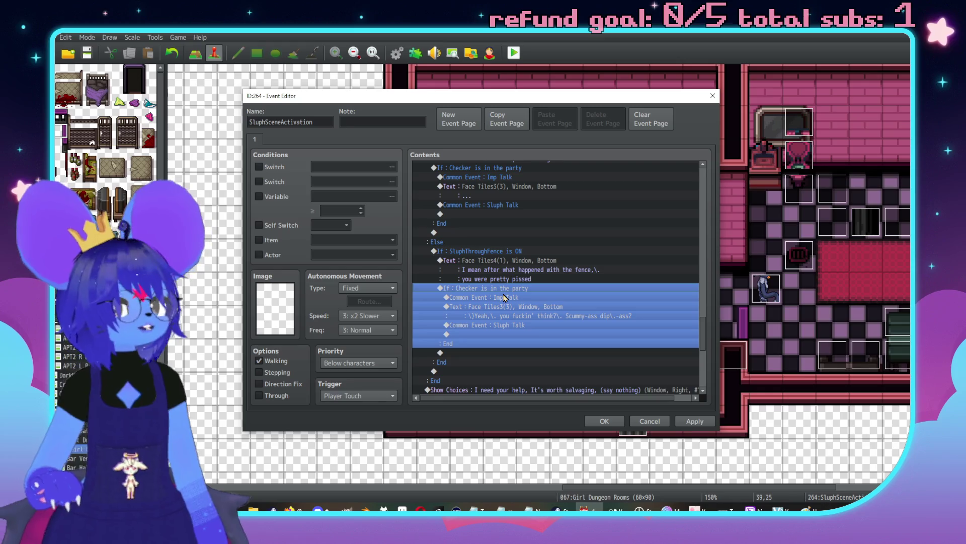
left_click(505, 297)
key("Insert")
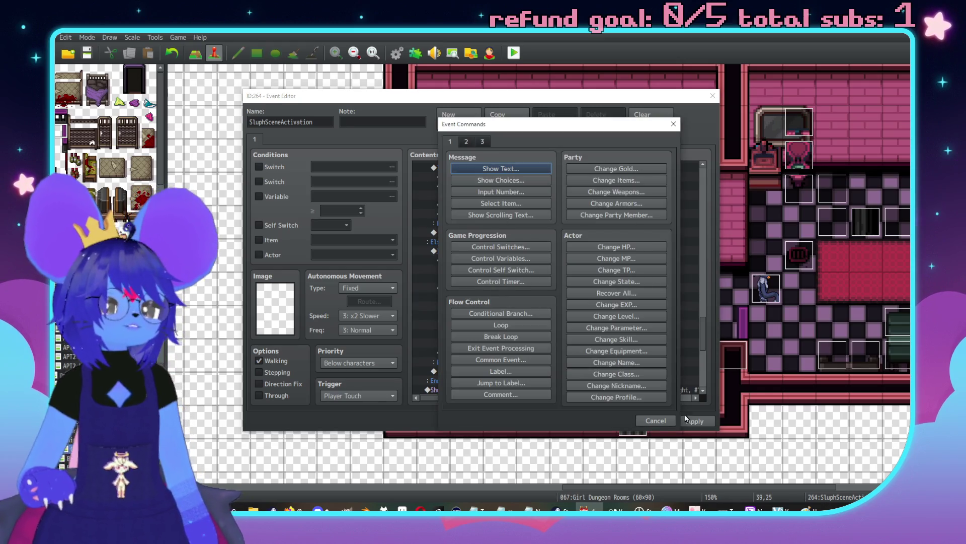
left_click(501, 314)
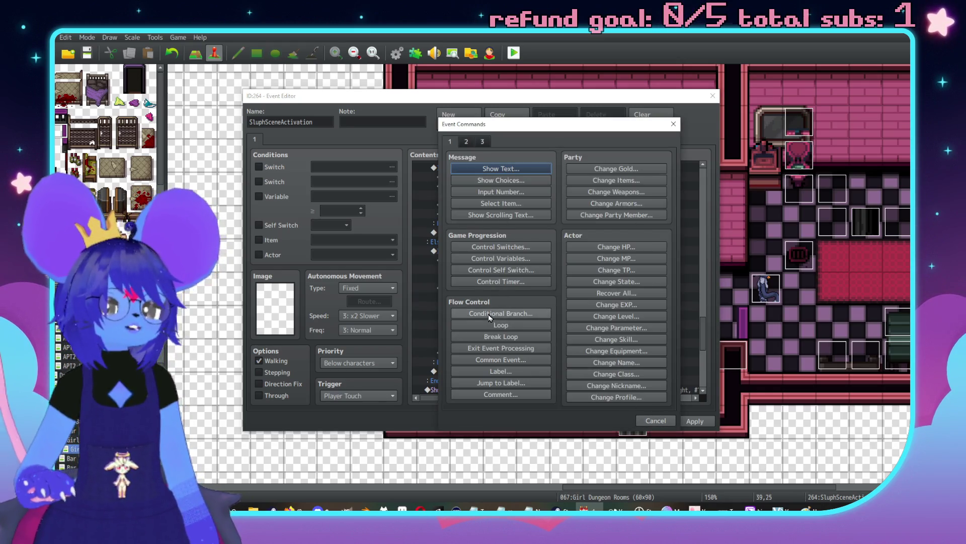
left_click(554, 219)
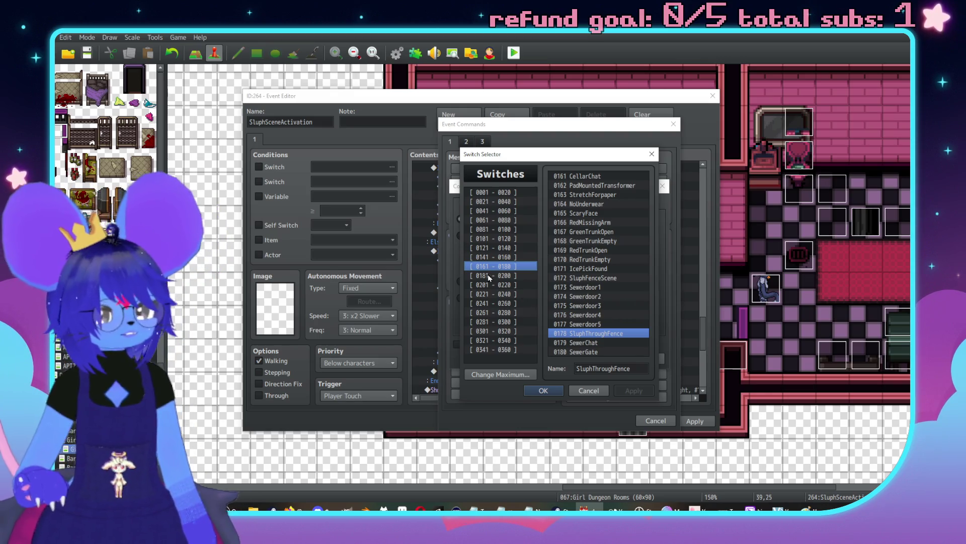
left_click(506, 341)
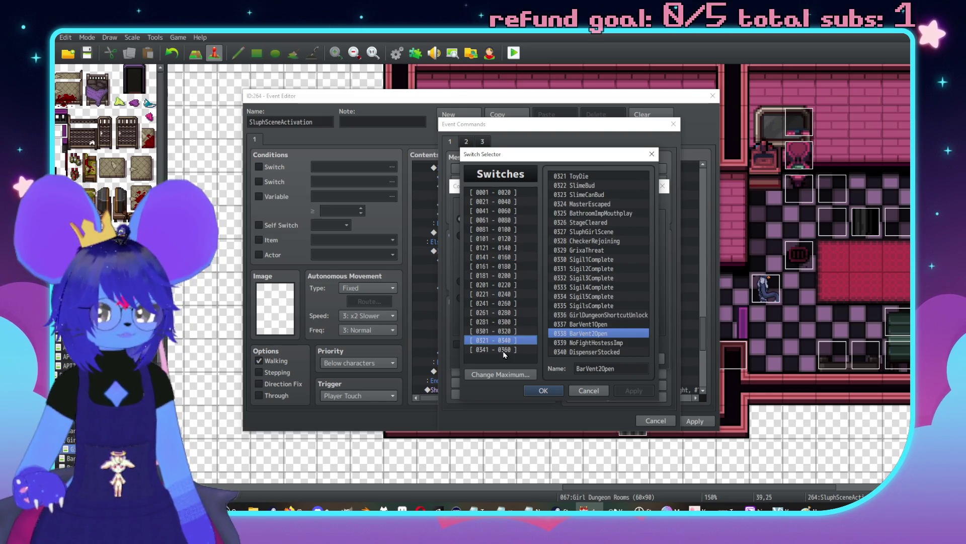
left_click(504, 350)
double_click(574, 286)
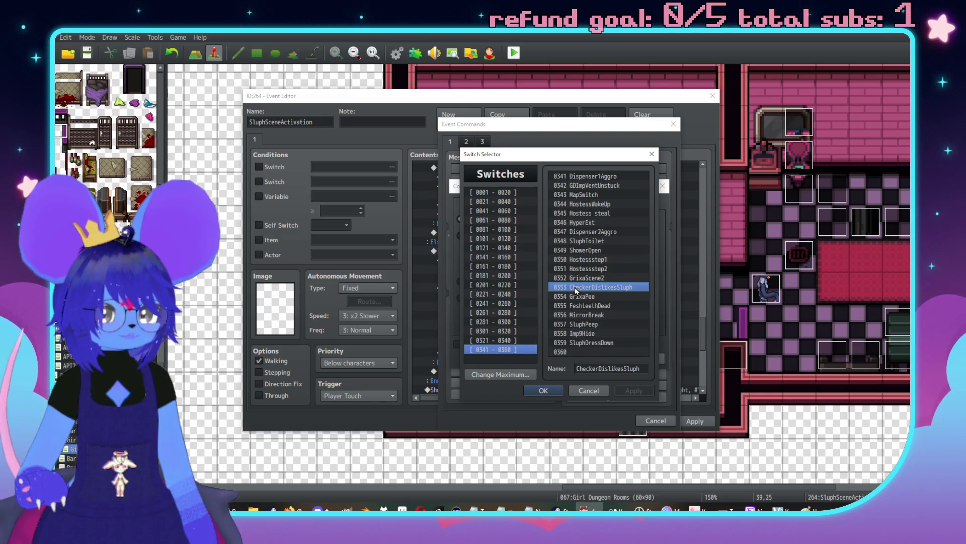
left_click(599, 359)
Step: Move the Imp Talk, Text and Sluph Talk commands into the CheckerDislikesSluph branch
scroll(511, 298, "down", 1)
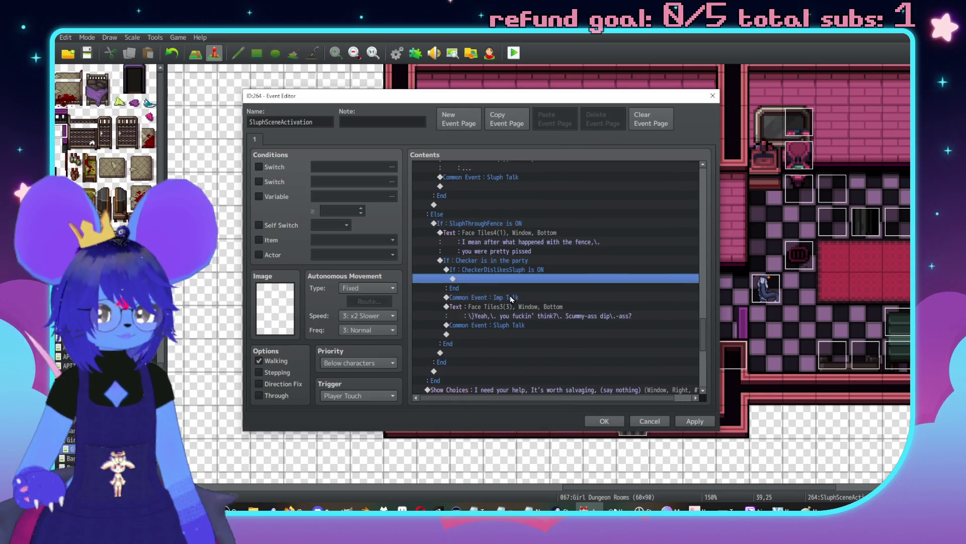
left_click(486, 297)
left_click(494, 325, "shift")
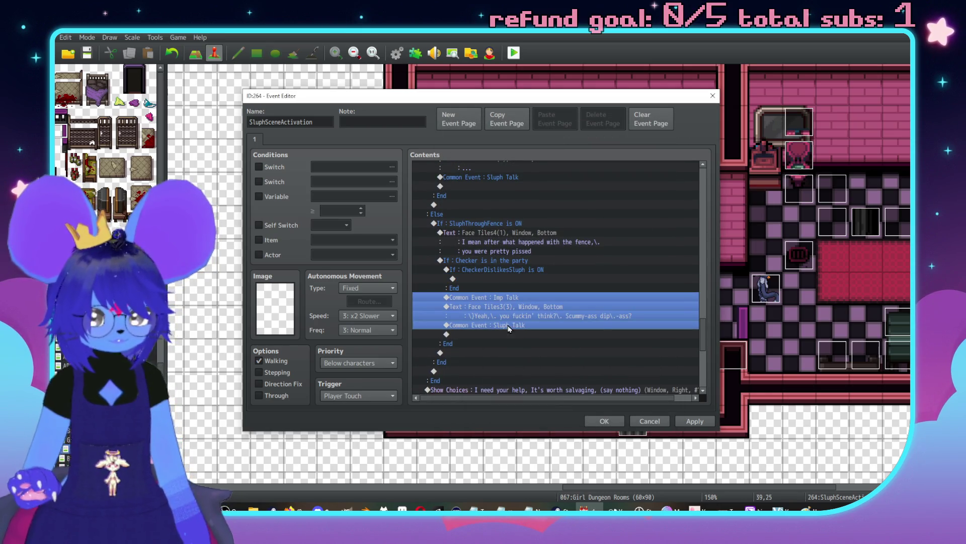
key("ctrl+x")
left_click(493, 280)
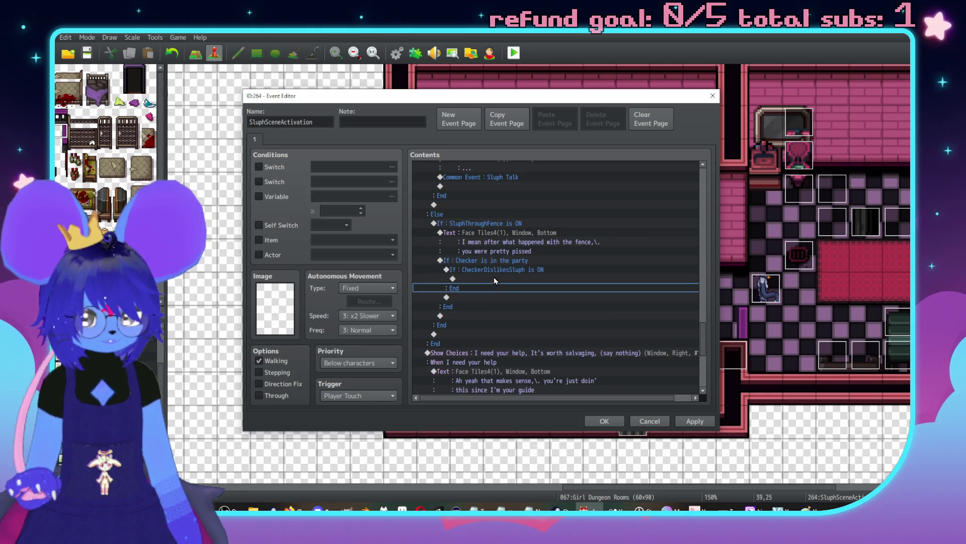
key("ctrl+v")
Step: Give the branch an Else part and paste a copy of the talk commands into it
double_click(506, 272)
left_click(497, 346)
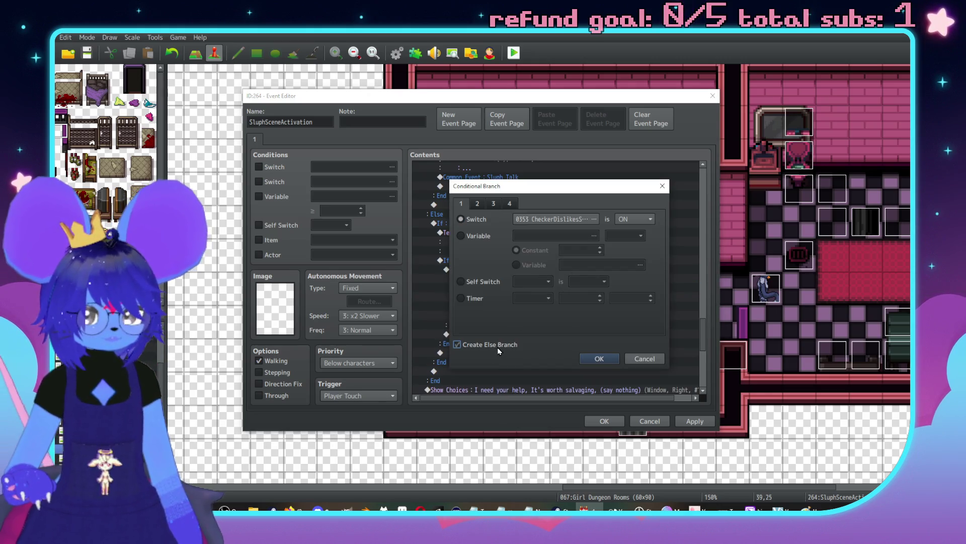
left_click(602, 357)
left_click(515, 252)
left_click(515, 217)
left_click(529, 224, "shift")
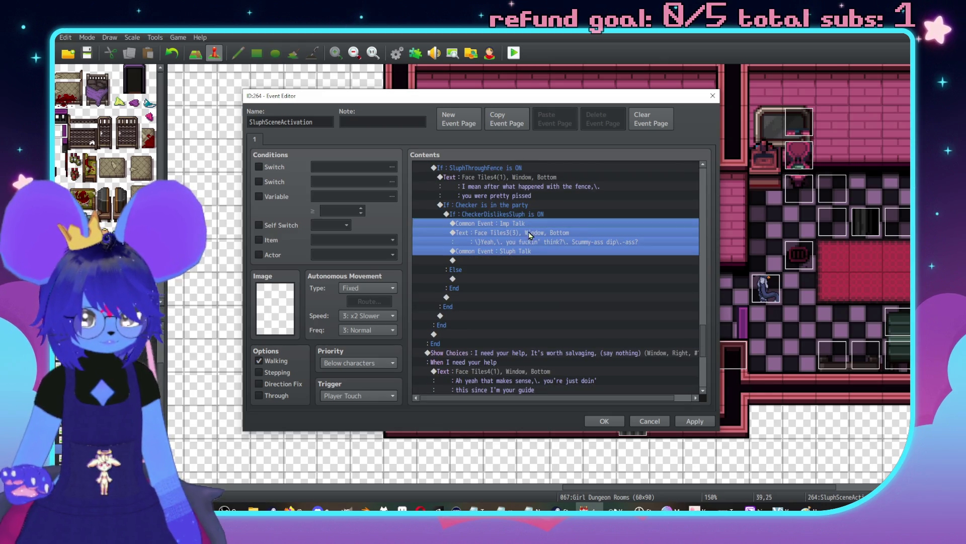
key("ctrl+c")
left_click(508, 278)
key("ctrl+v")
double_click(522, 286)
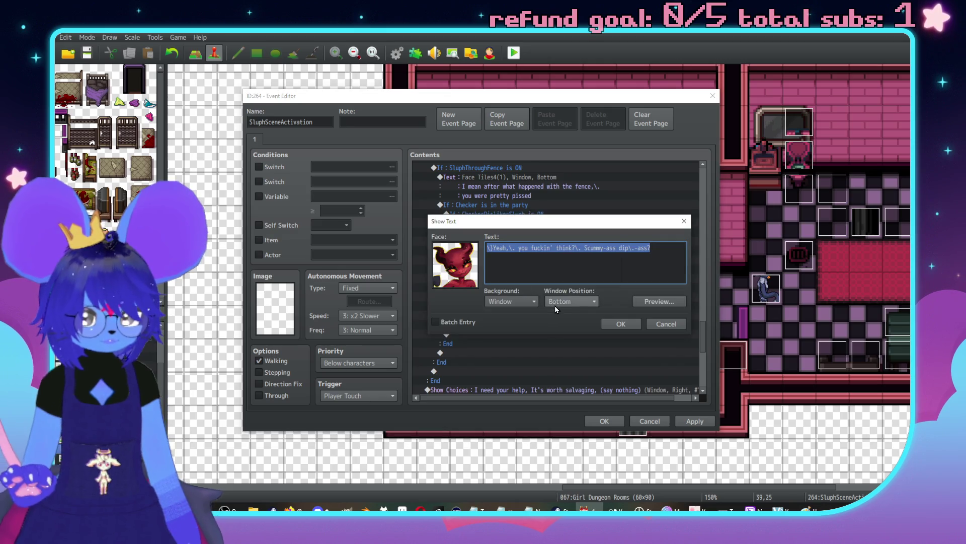
Step: Change the Else imp line to 'Wait, what?' with text-speed codes
type("\\}Wa")
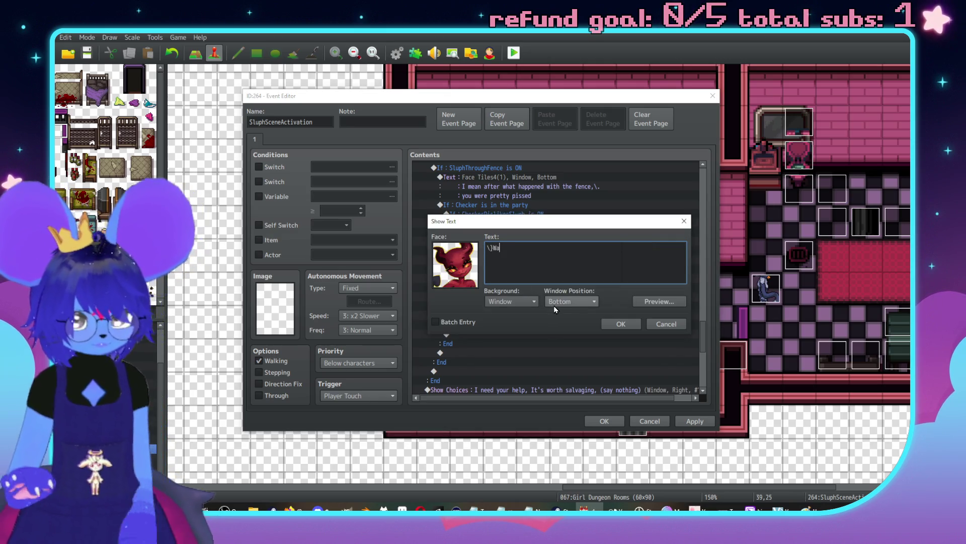
type("it,\\. what>?")
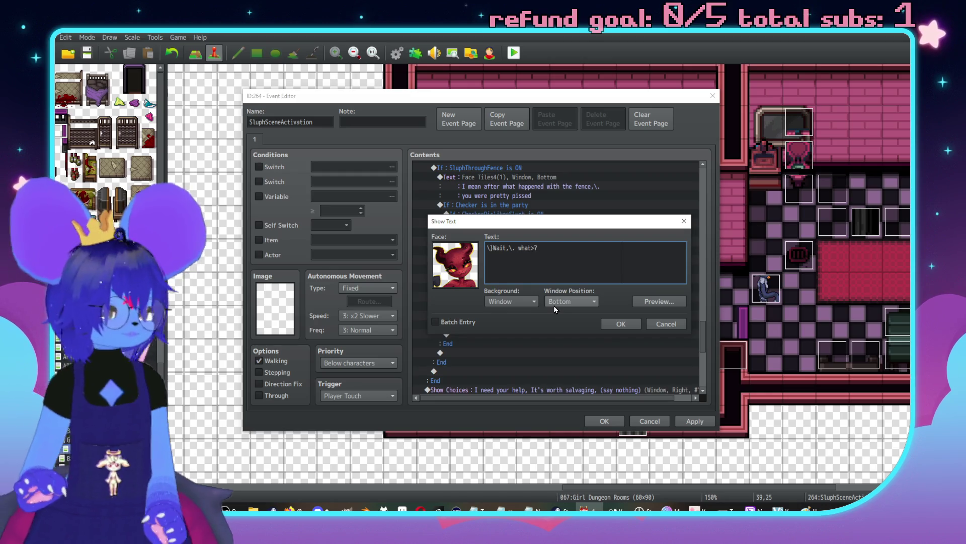
left_click(629, 325)
scroll(503, 311, "up", 3)
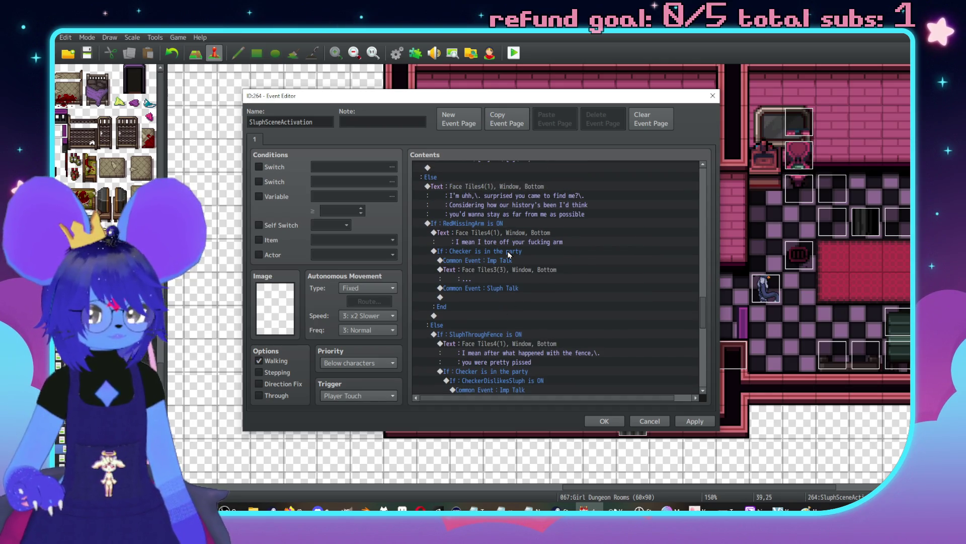
Step: Select the Imp Talk row in the RedMissingArm section and open Event Commands
scroll(518, 249, "down", 2)
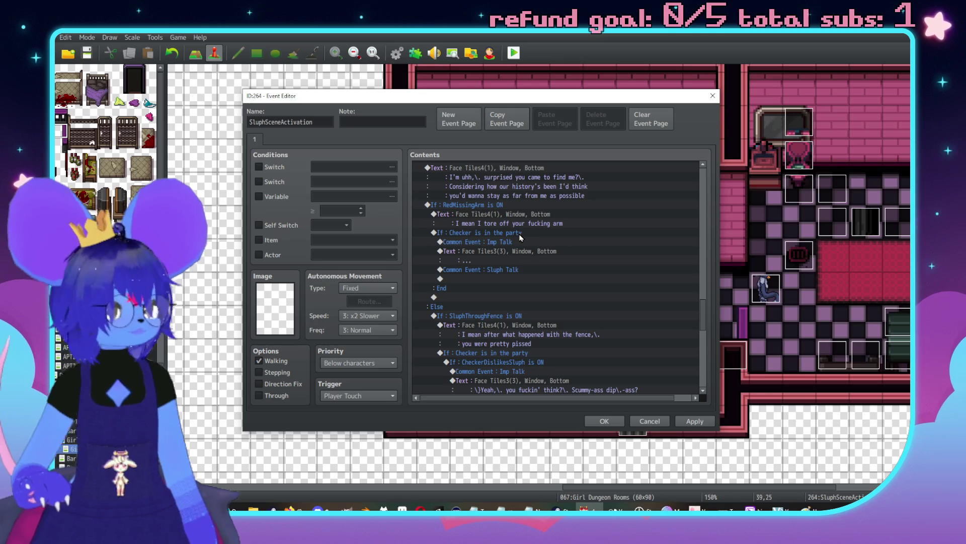
scroll(514, 240, "down", 1)
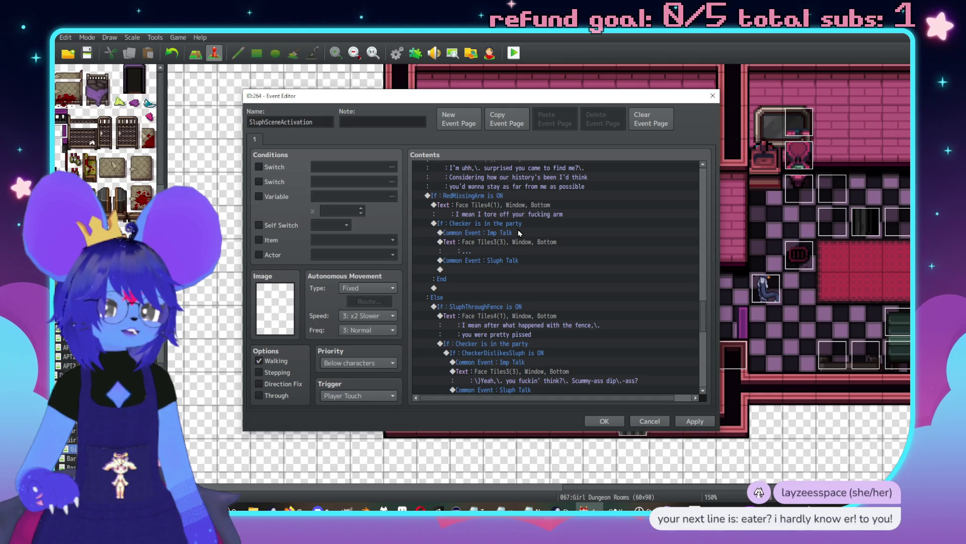
left_click(518, 231)
key("Insert")
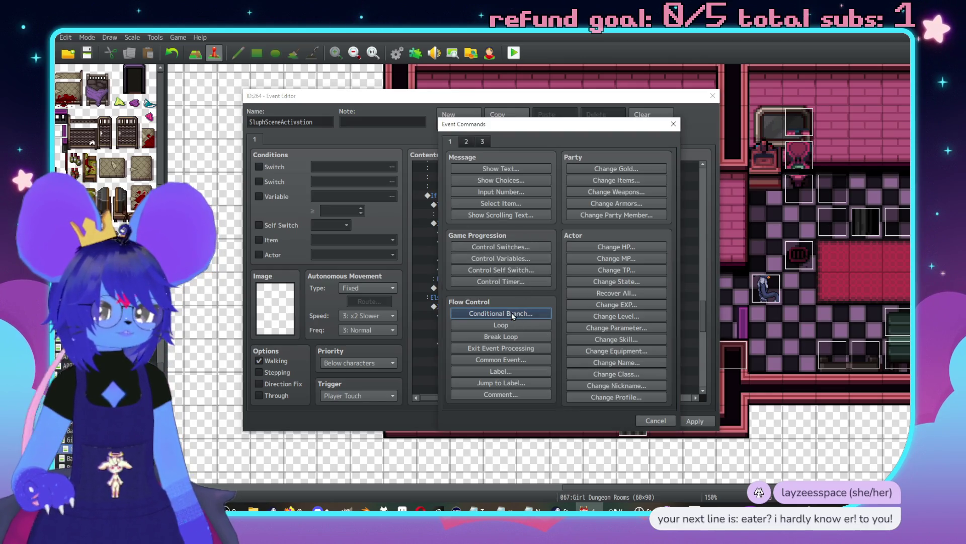
Step: Insert a Conditional Branch on CheckerDislikesSluph with an Else part
left_click(521, 317)
left_click(594, 219)
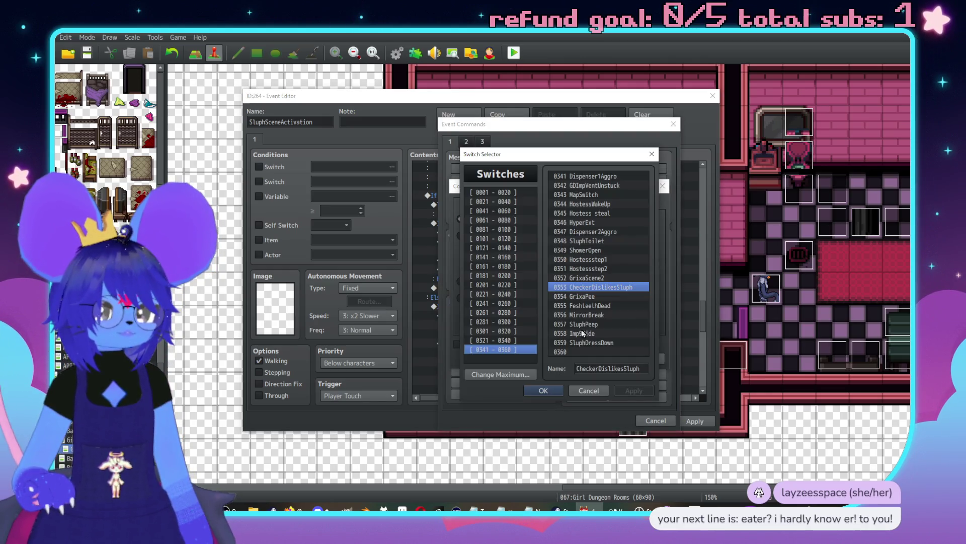
left_click(546, 389)
left_click(584, 358)
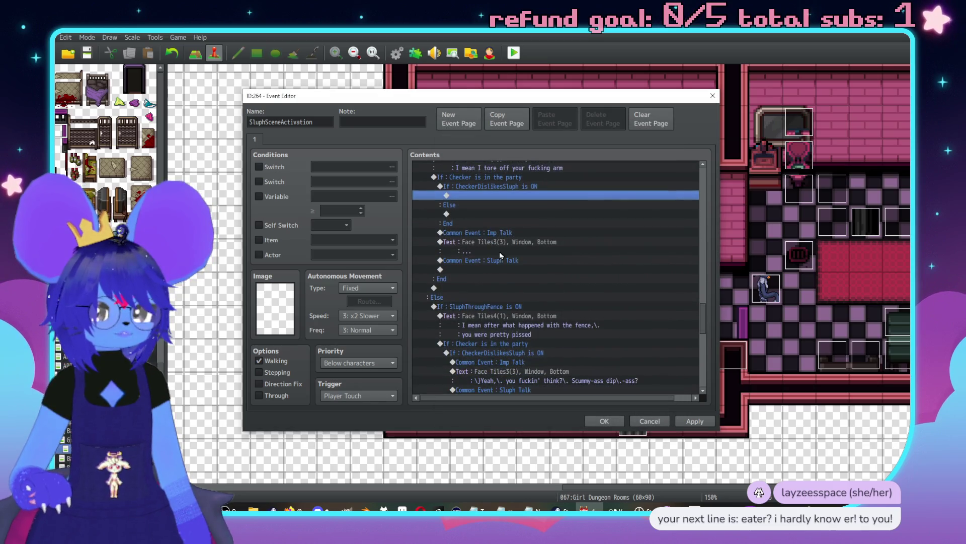
Step: Move the Imp Talk, Text and Sluph Talk commands into the If branch and paste a copy under Else
left_click(495, 234)
left_click(503, 260, "shift")
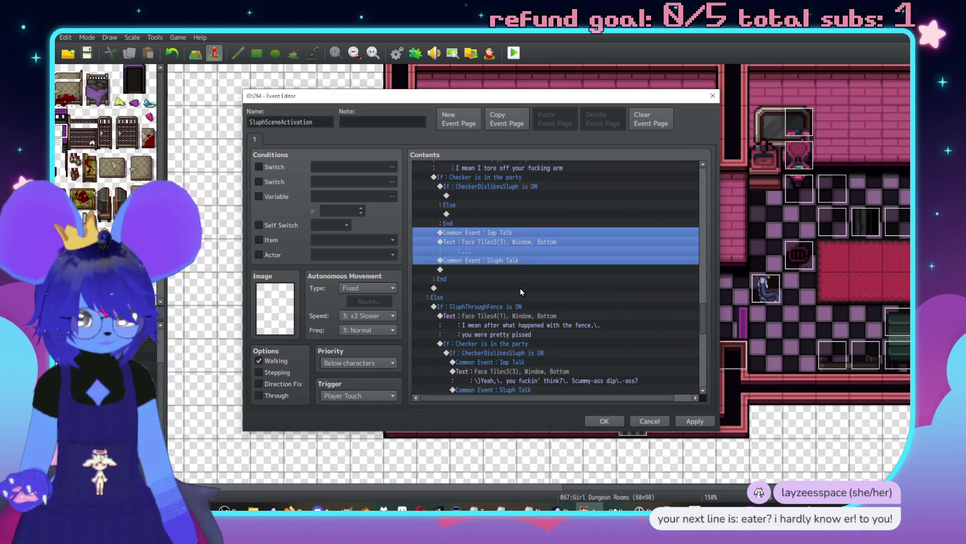
key("ctrl+x")
left_click(482, 242)
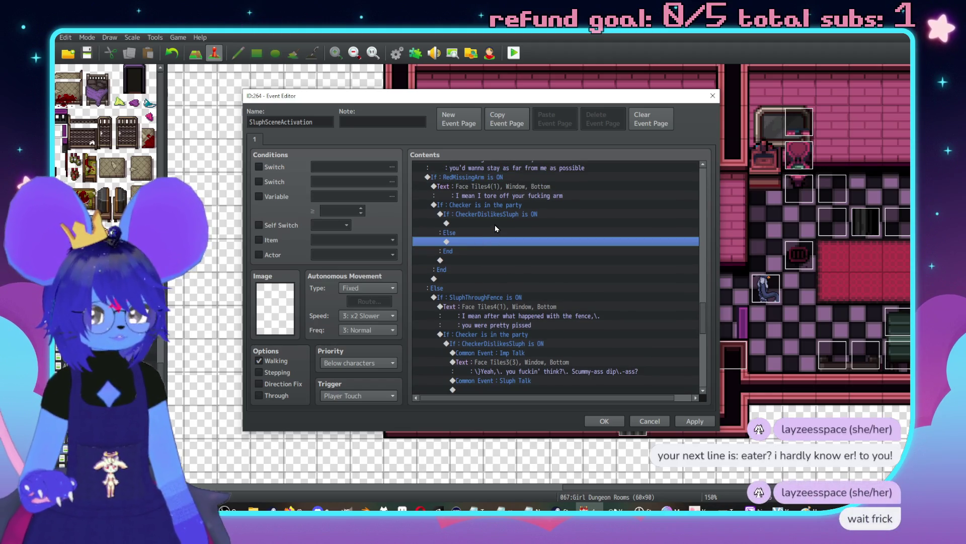
left_click(494, 224)
key("ctrl+v")
left_click(485, 279)
key("ctrl+v")
Step: Change the Else imp line to 'Wait, what? What the fuck?' with pause codes and preview it
double_click(500, 288)
type("Wa")
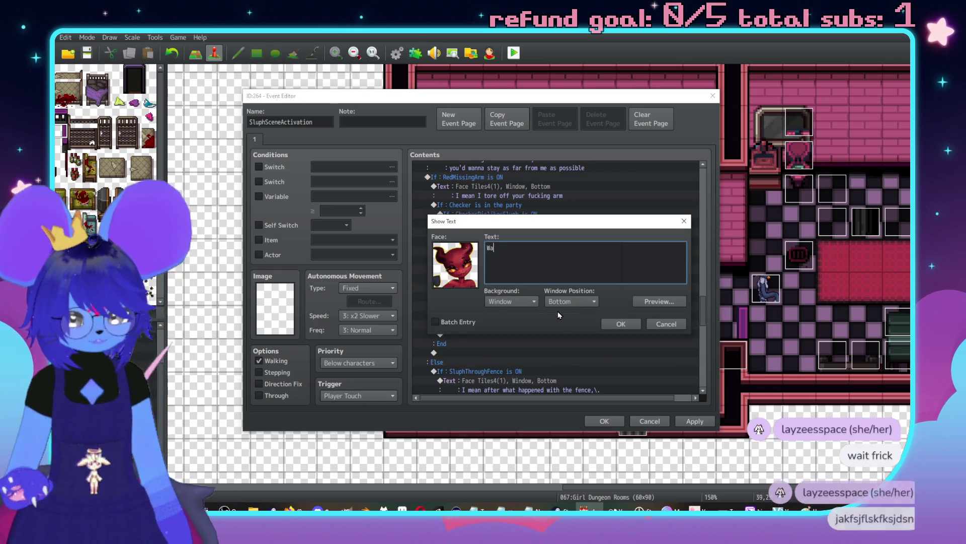
type("it,\\. what?")
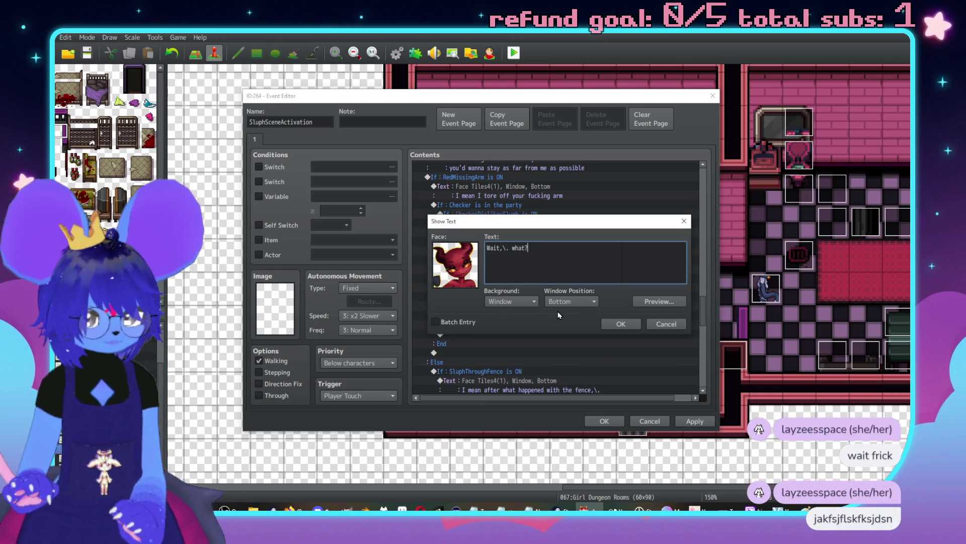
type("\\}")
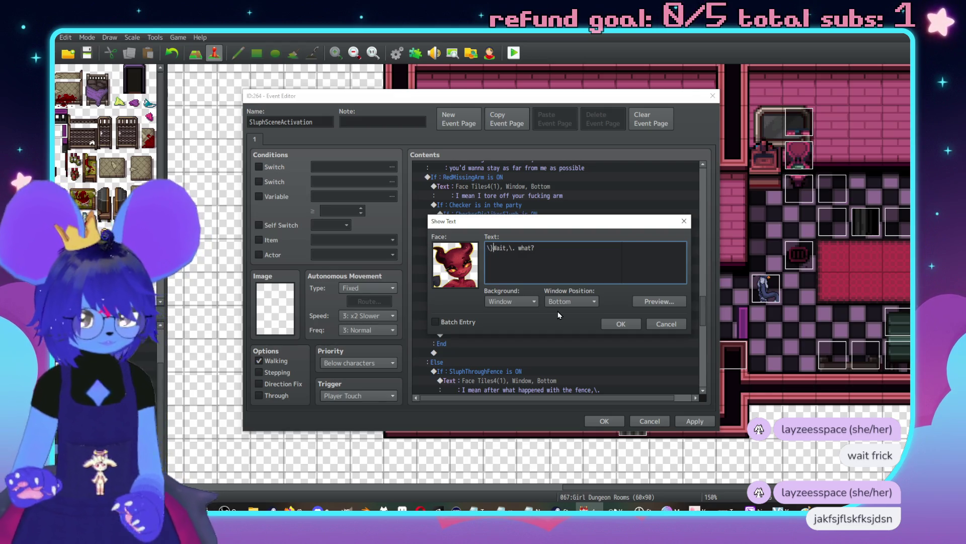
left_click(619, 324)
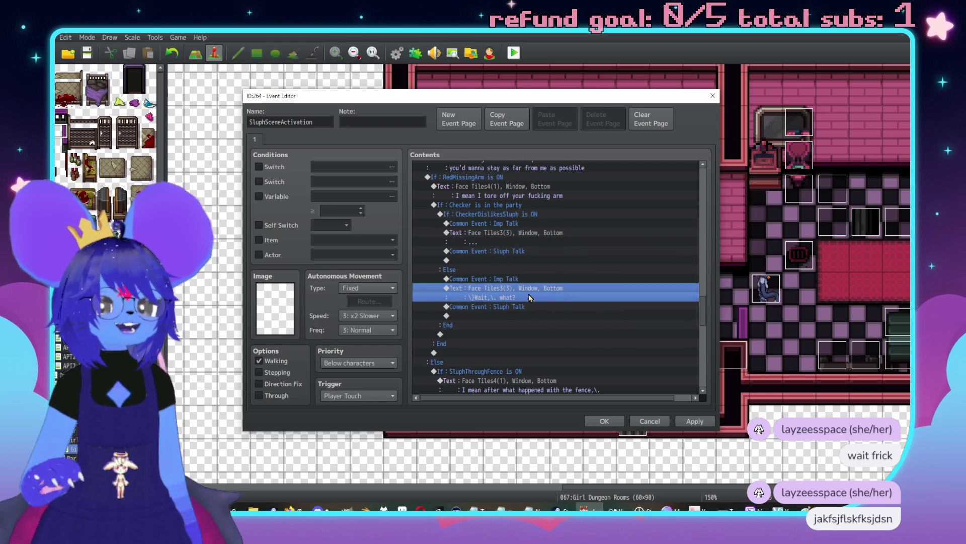
double_click(507, 298)
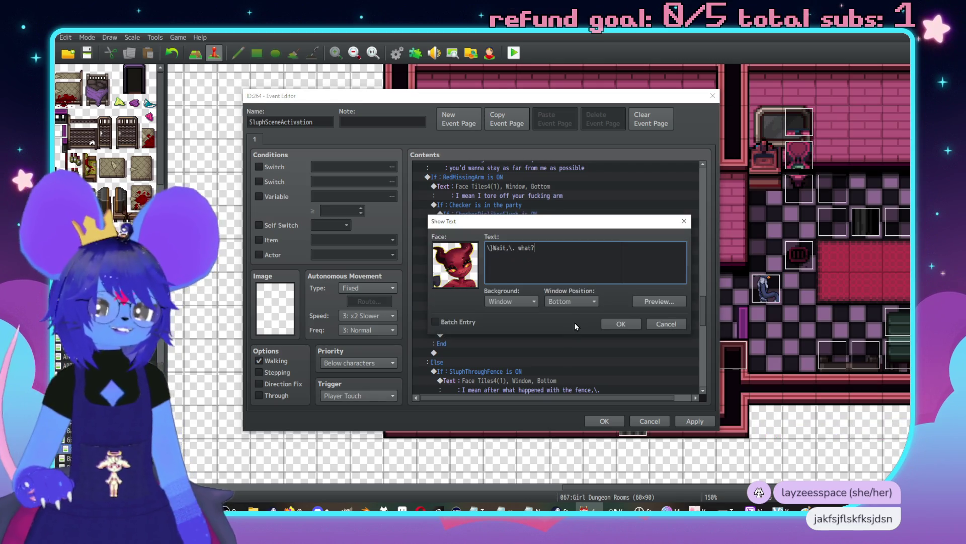
type("\\. ")
type("fuck?")
left_click(642, 304)
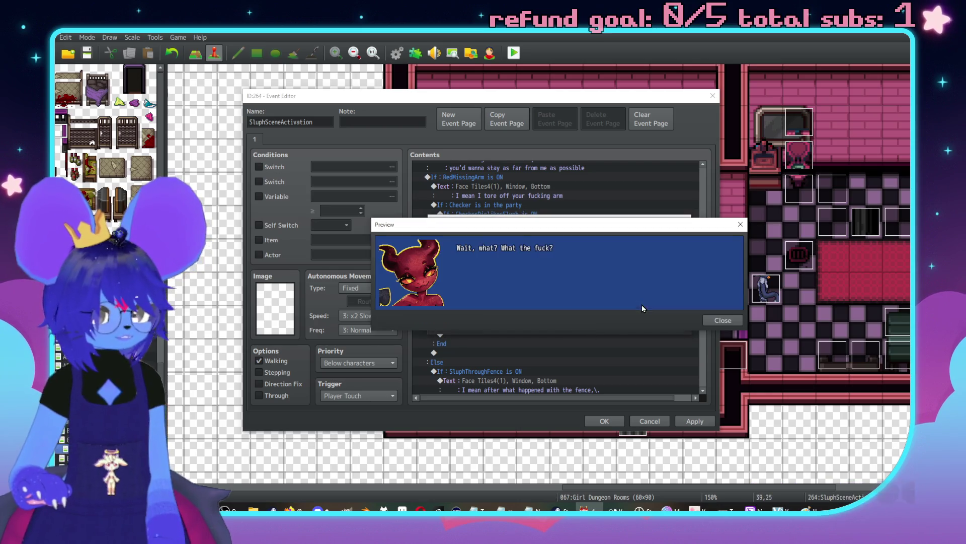
left_click(644, 323)
left_click(622, 324)
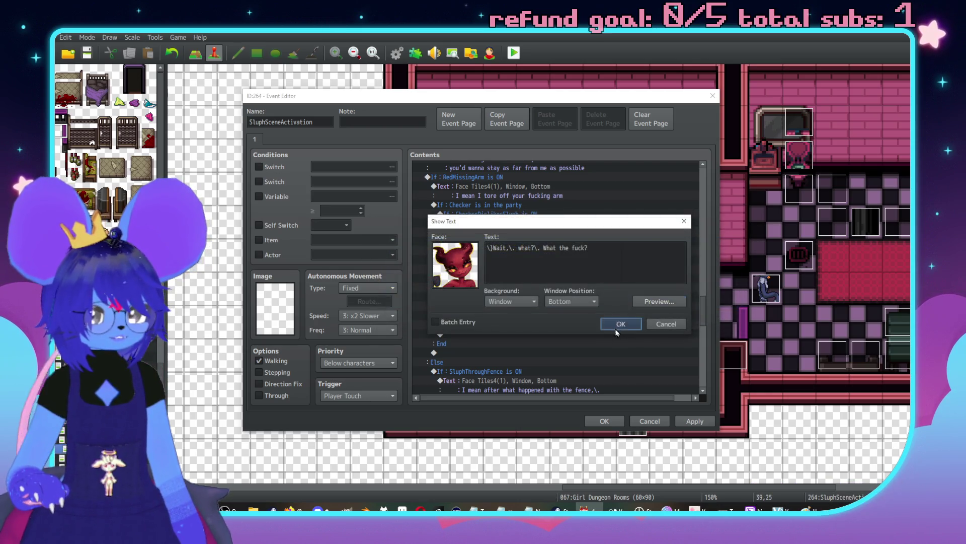
Step: Add Control Switches turning #0353 CheckerDislikesSluph ON after the imp's line
key("Insert")
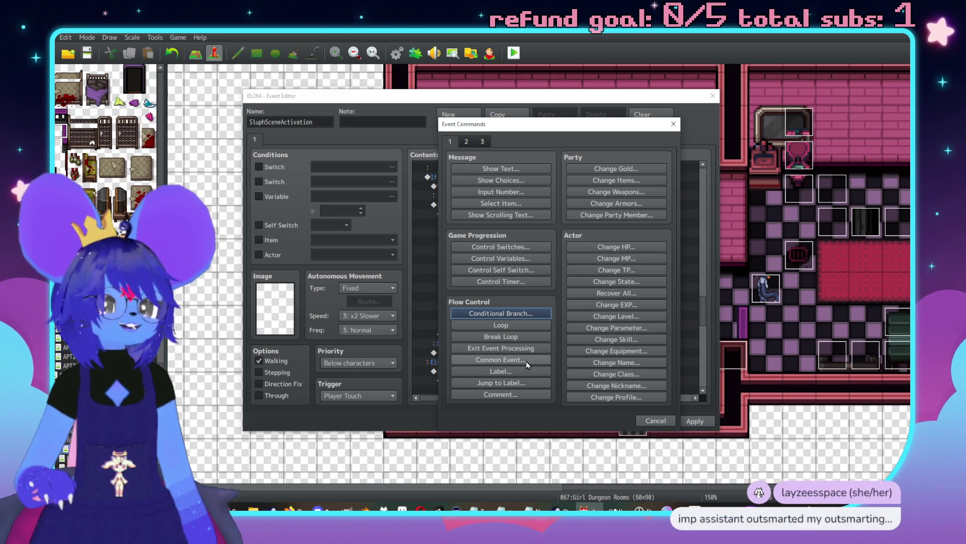
left_click(496, 247)
left_click(584, 255)
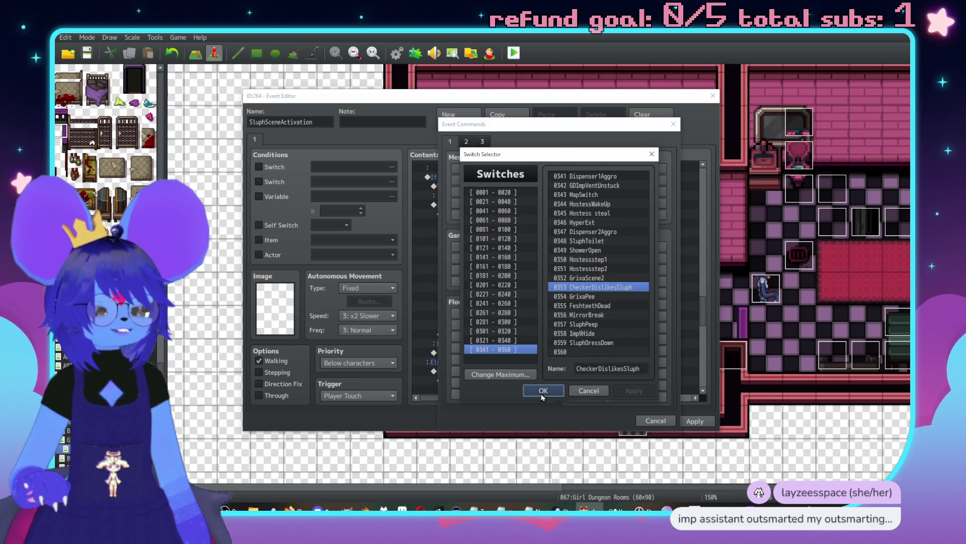
double_click(571, 326)
left_click(568, 320)
Step: Find the fence branch's Else imp 'Wait, what?' line and open it for editing
scroll(600, 295, "down", 3)
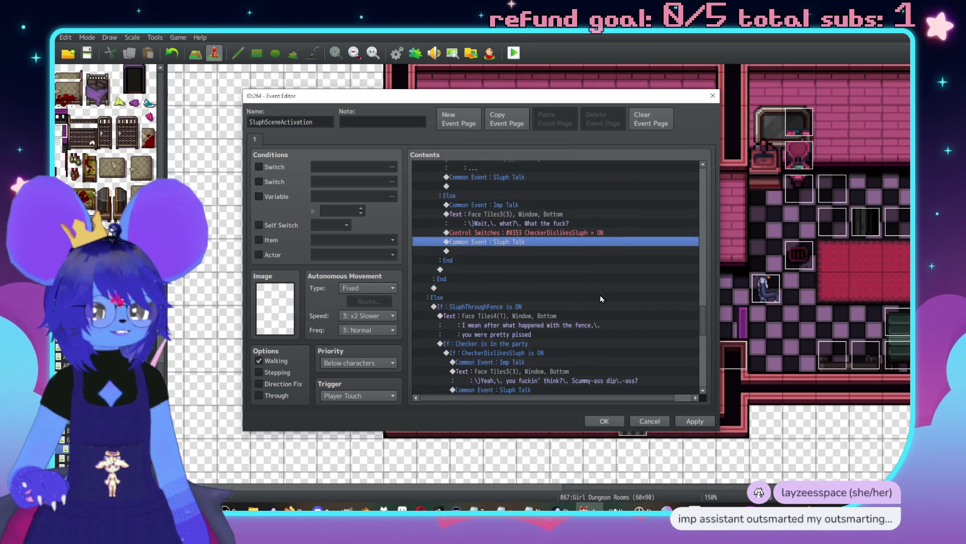
scroll(607, 296, "down", 2)
left_click(508, 283)
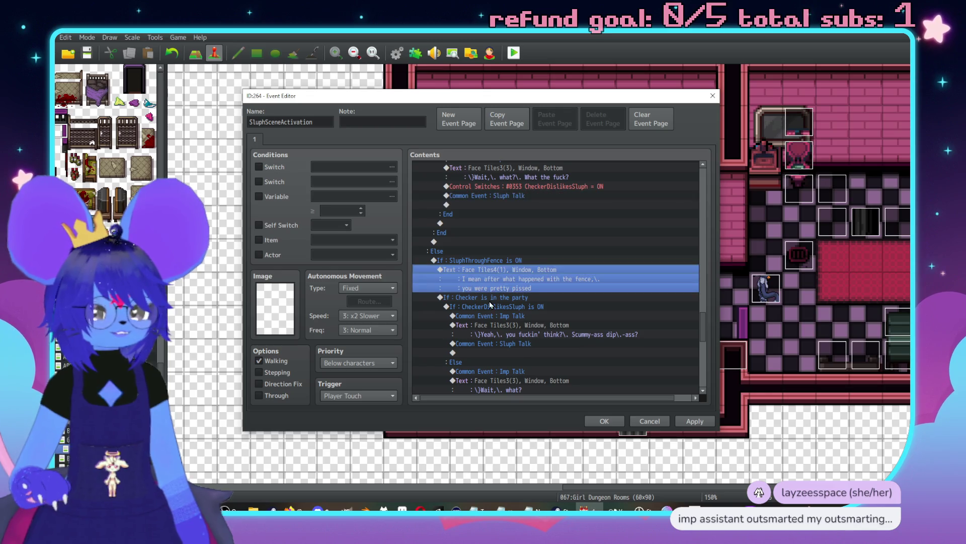
scroll(556, 258, "down", 2)
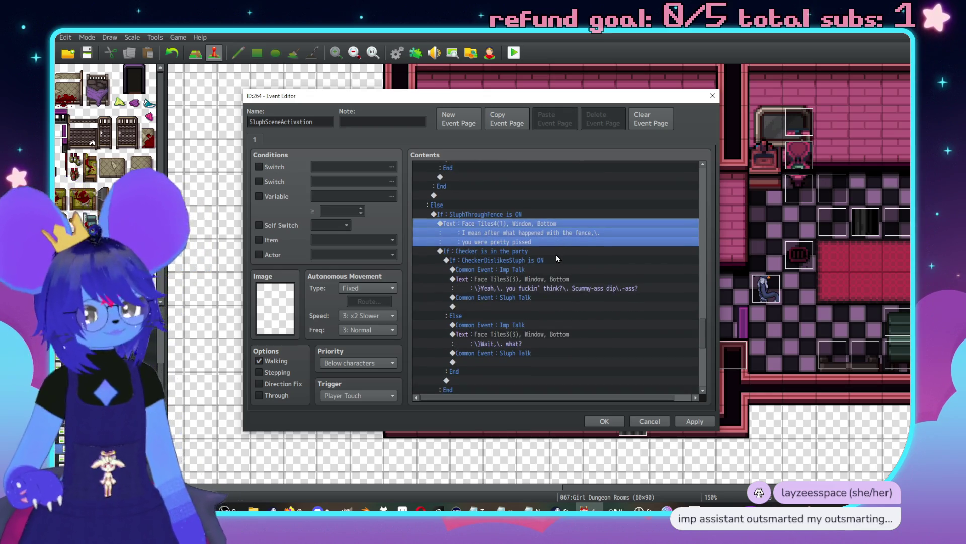
scroll(558, 263, "down", 4)
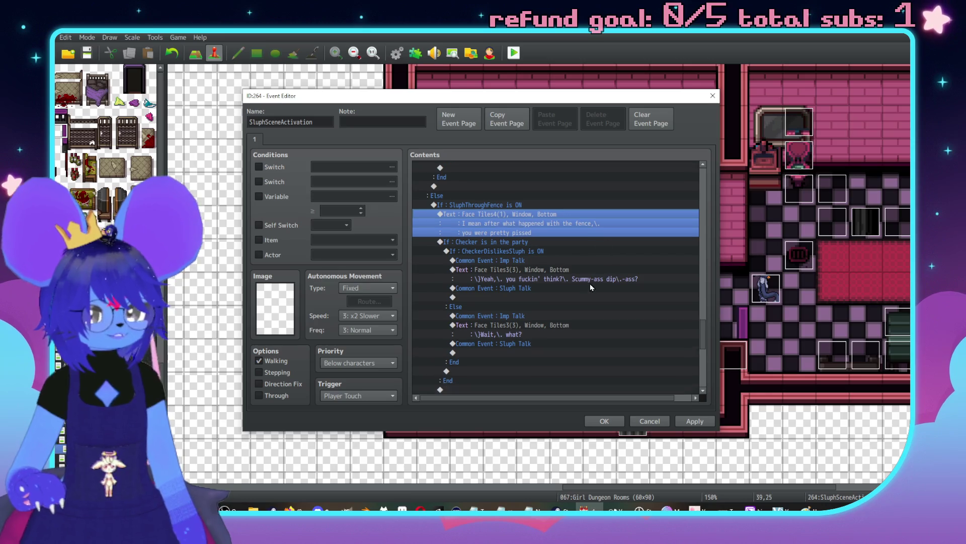
scroll(553, 271, "up", 7)
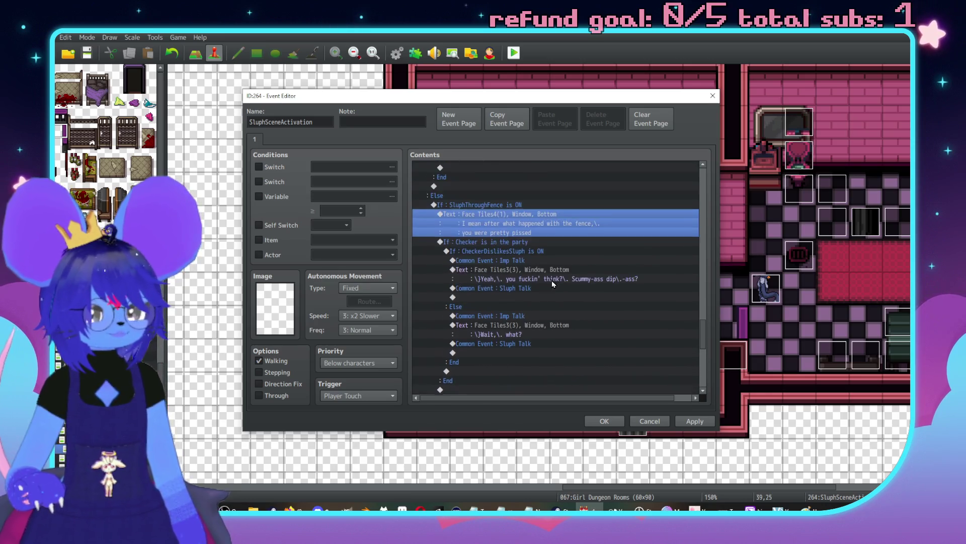
scroll(533, 302, "down", 4)
double_click(537, 306)
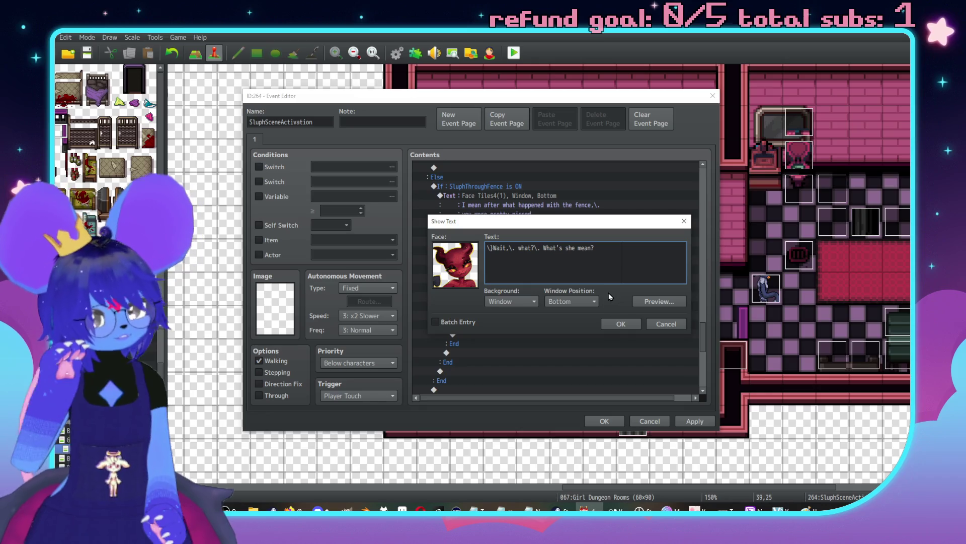
Step: Confirm the imp's reworded line 'Wait, what? What's she mean?'
left_click(627, 322)
scroll(627, 319, "down", 4)
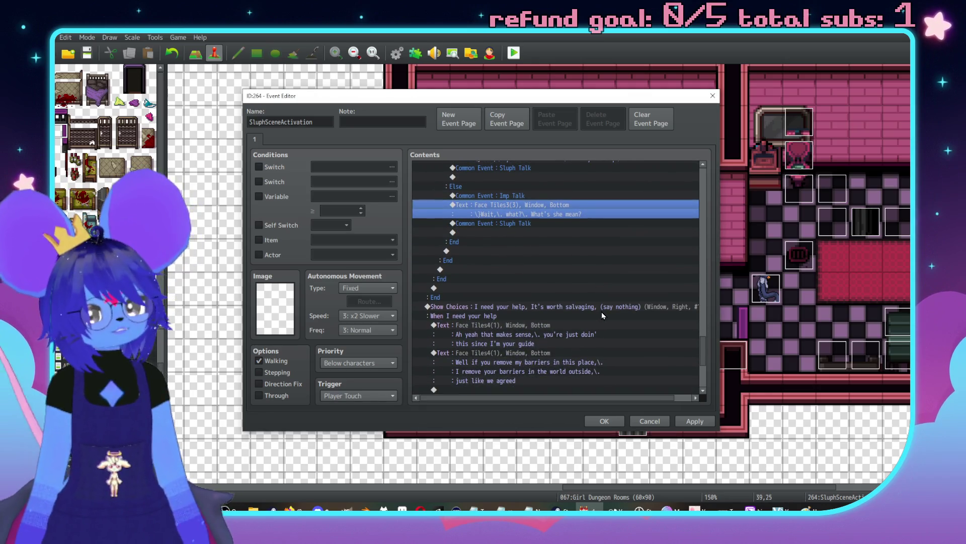
scroll(599, 307, "down", 3)
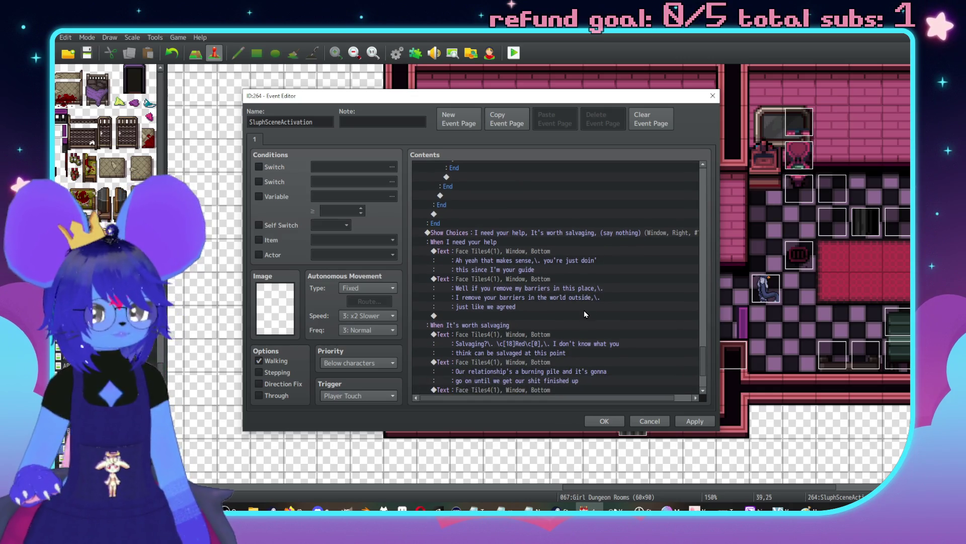
scroll(584, 314, "down", 2)
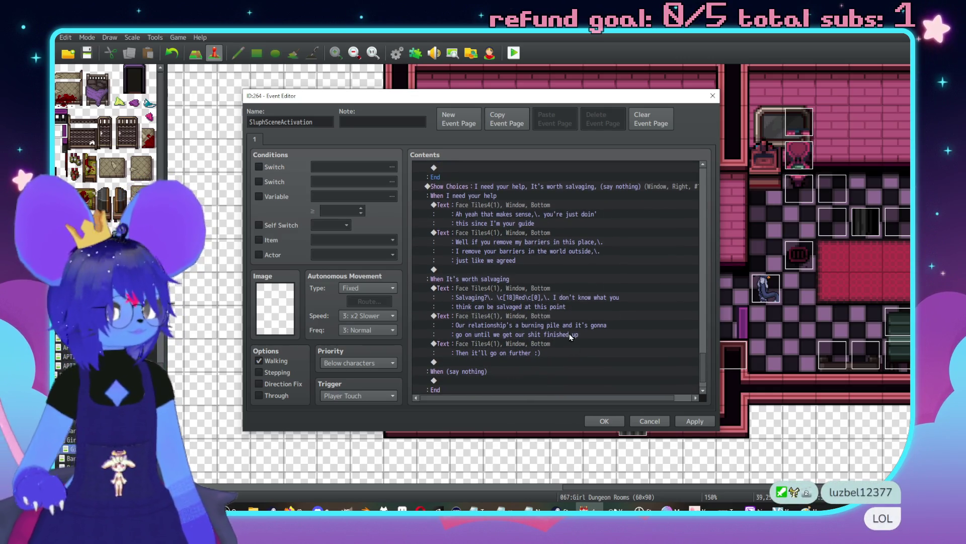
scroll(550, 326, "up", 5)
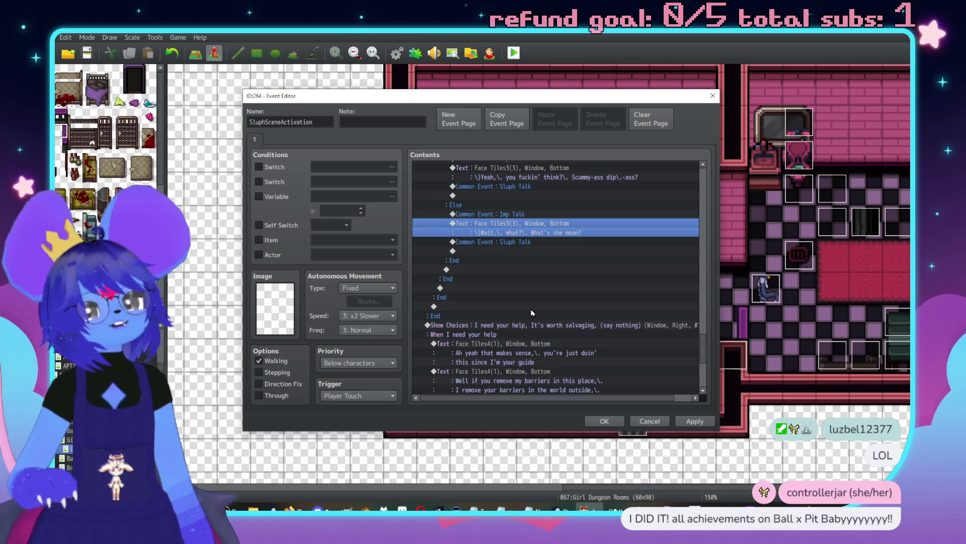
scroll(544, 322, "up", 4)
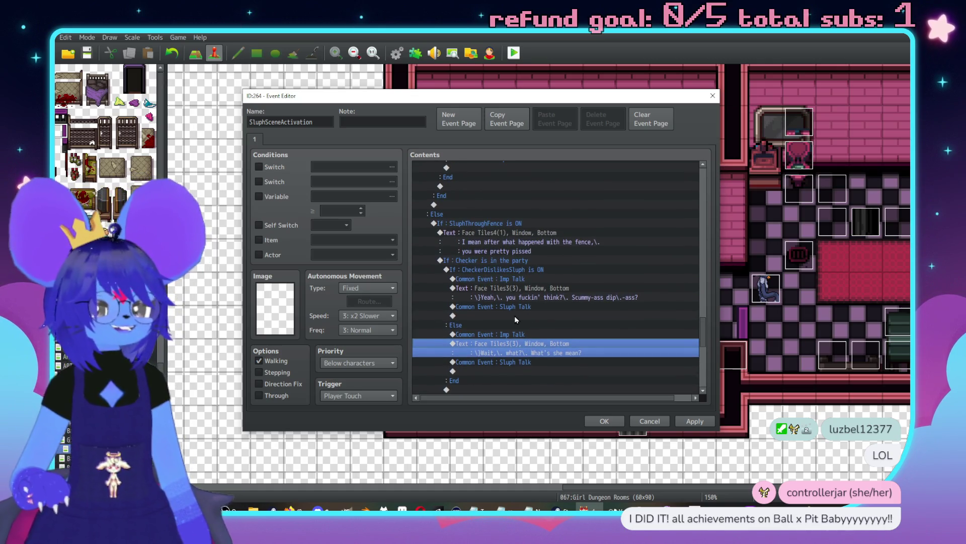
Step: Paste a copy of the CheckerDislikesSluph dialogue block after 'Then it'll go on further'
left_click(487, 270)
scroll(545, 282, "down", 3)
scroll(550, 267, "up", 1)
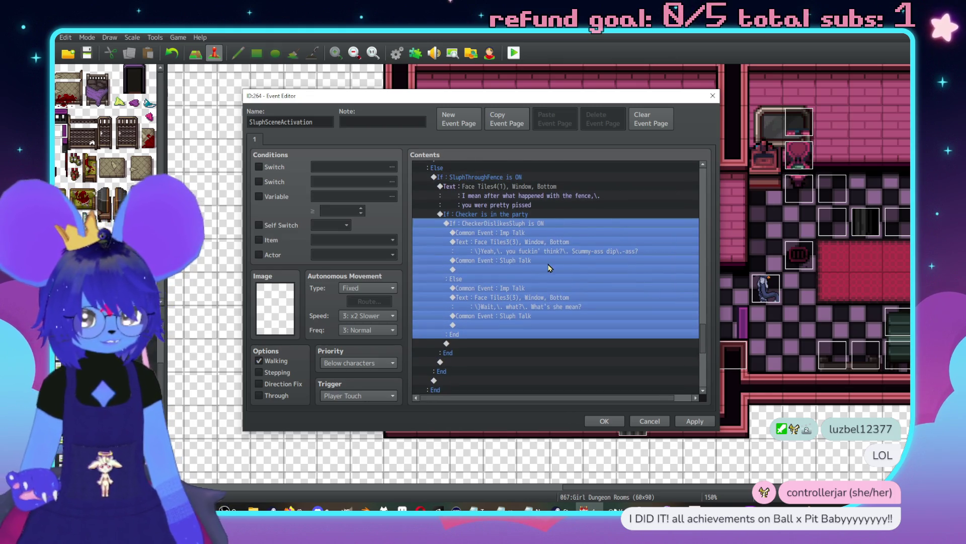
scroll(518, 233, "down", 8)
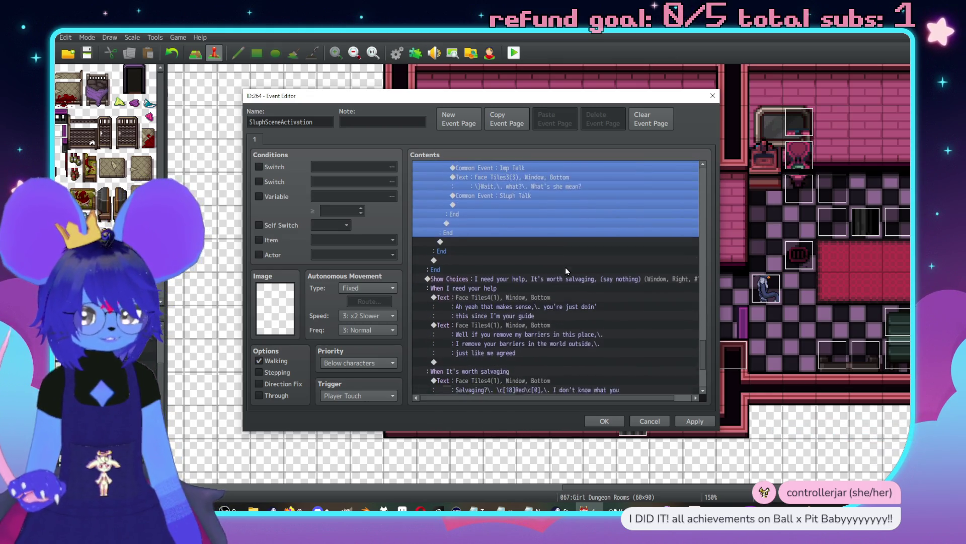
left_click(531, 334)
key("ctrl+v")
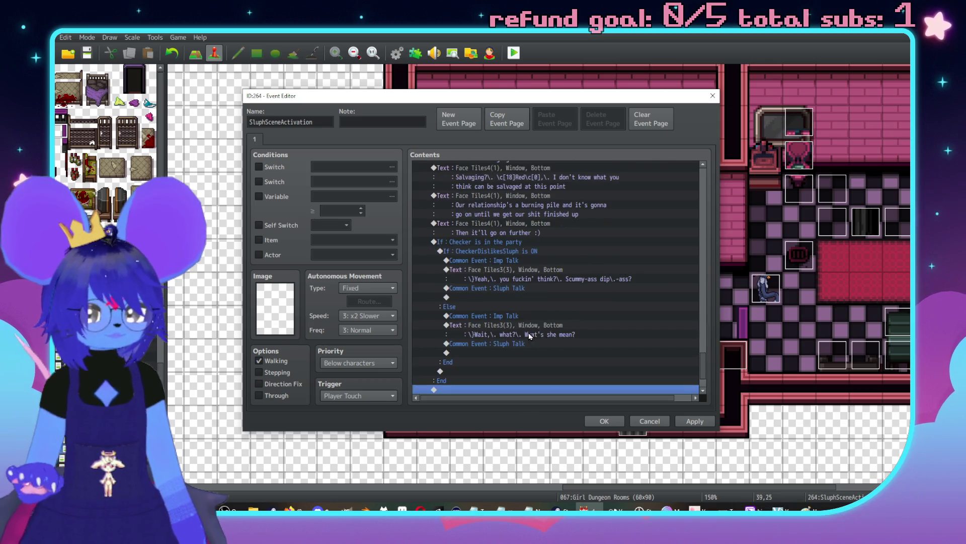
scroll(532, 312, "up", 1)
left_click(521, 293)
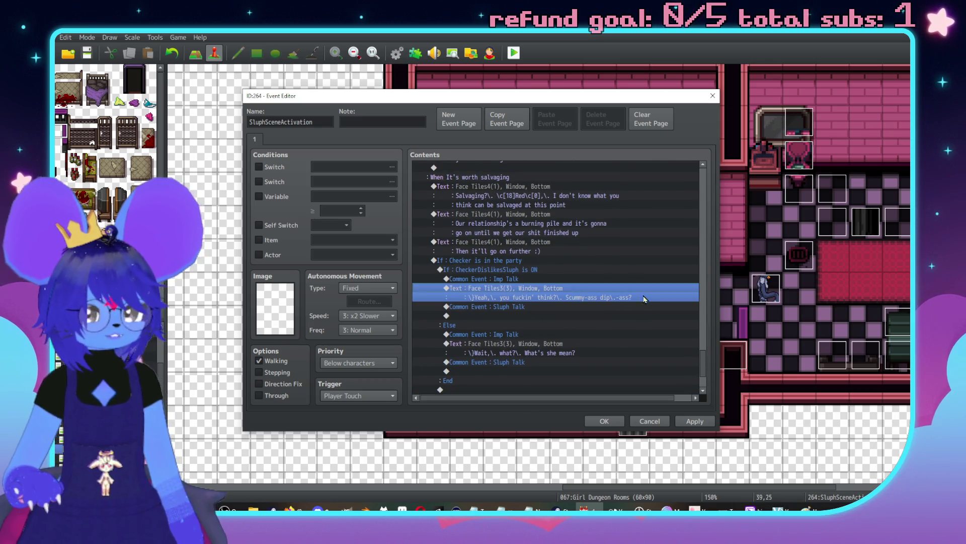
Step: Rewrite the pasted imp line as 'Ok.\. You think you're fuckin' cool, you' / 'long-ass bitch'
double_click(630, 301)
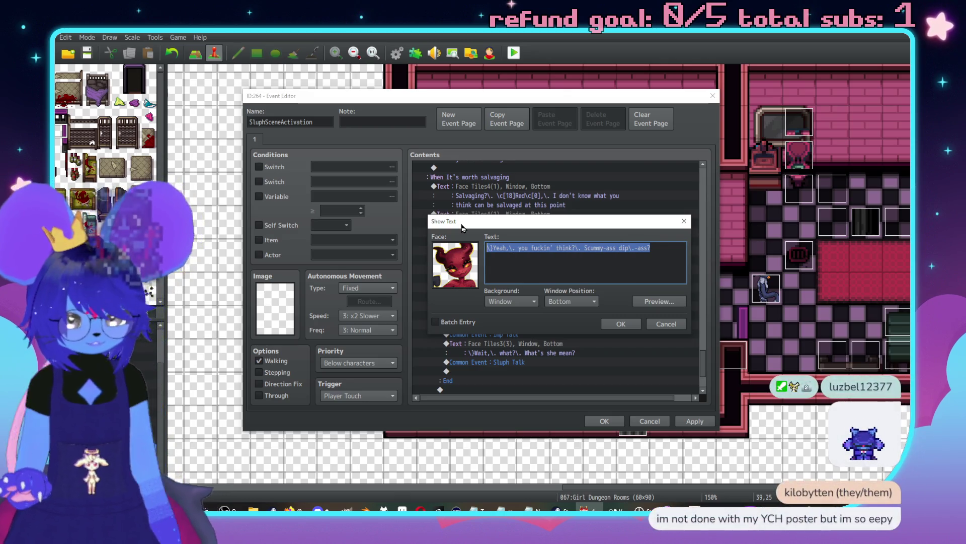
type("Ok.\\. You think y")
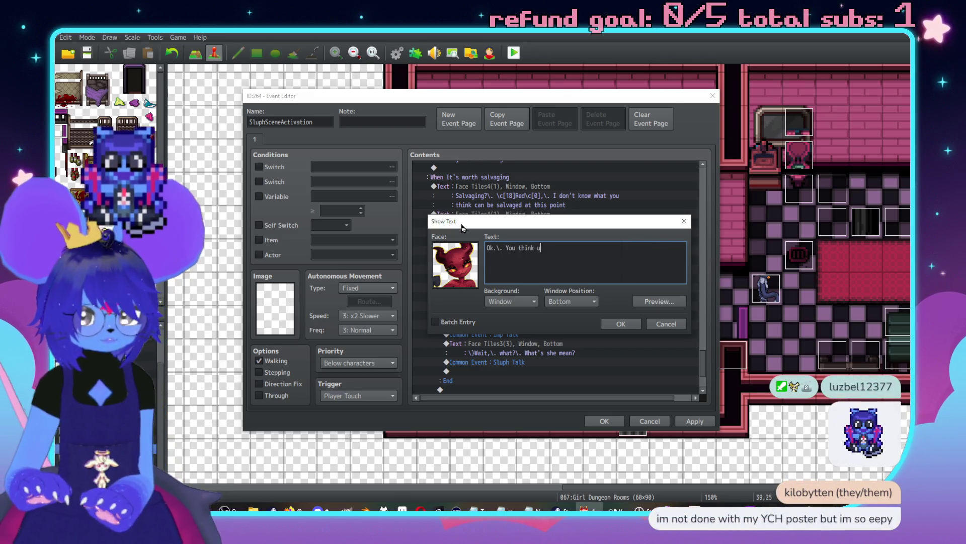
type("ou're fuckin' ")
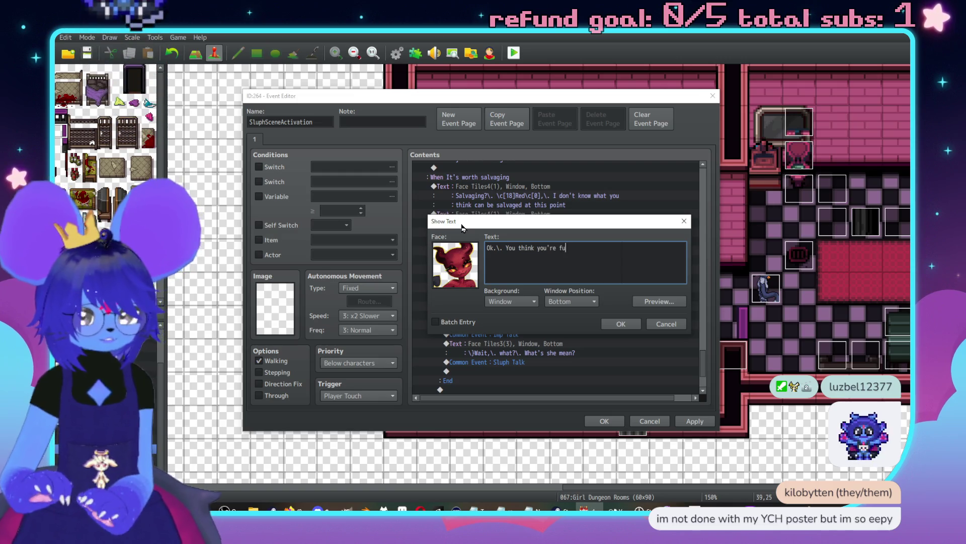
type("cool,\\. ypi")
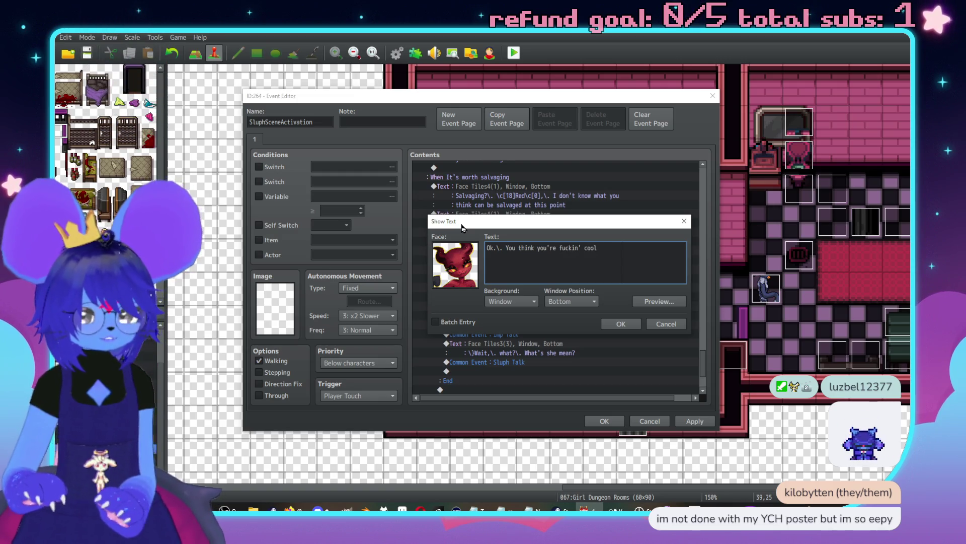
key("BackSpace")
key("BackSpace")
type("ou")
key("Return")
type("long-ass bitch>")
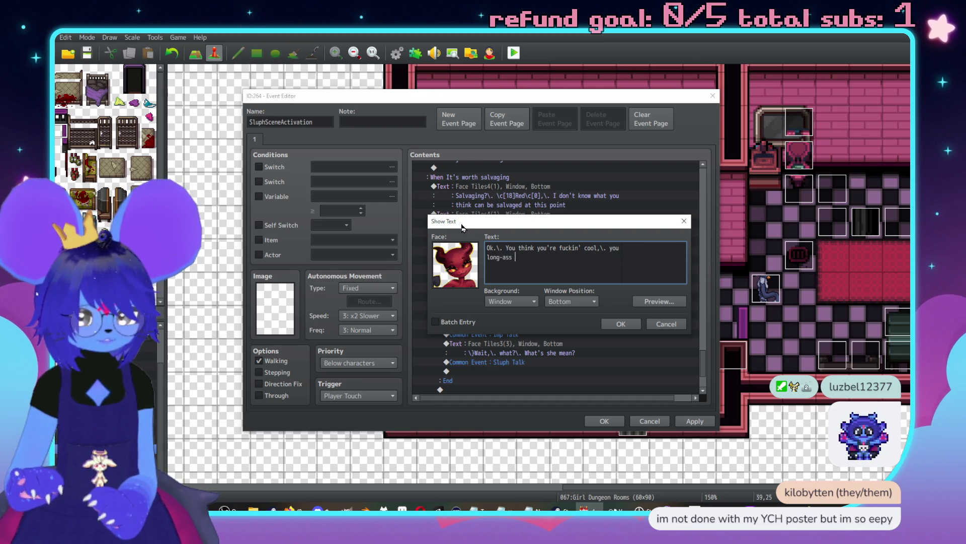
key("BackSpace")
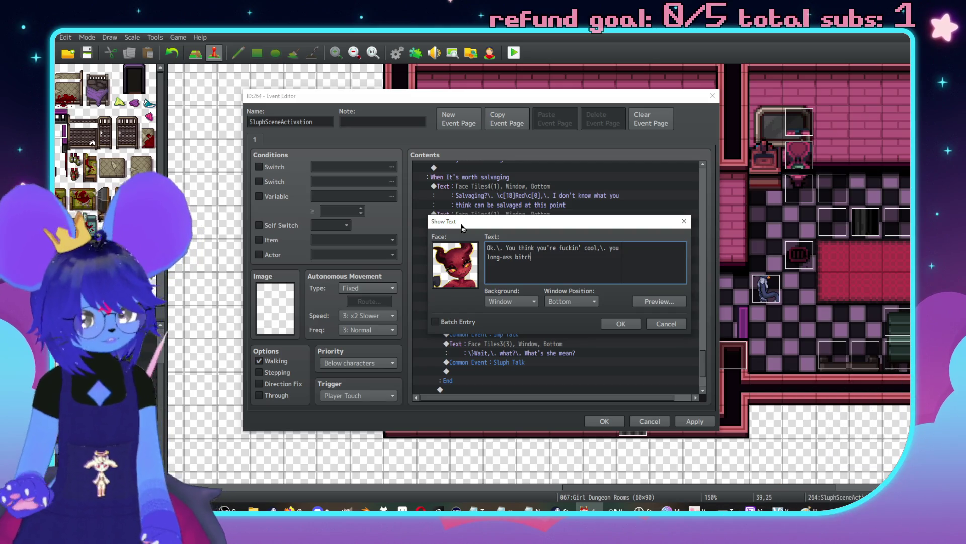
Step: Finish the imp's mocking retort with the 'You sme…nky?' insult and confirm the message
left_click_drag(552, 230, 663, 233)
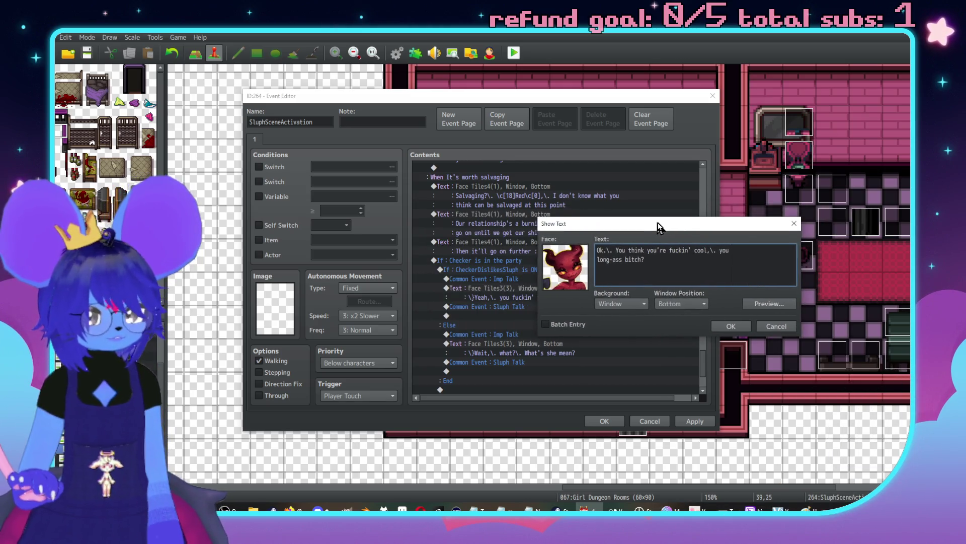
type("\\.")
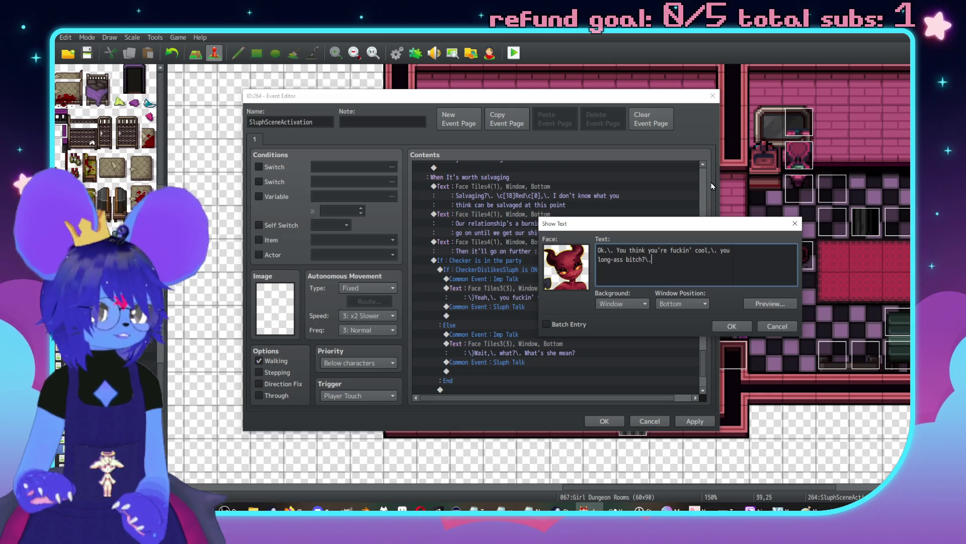
type(" You ")
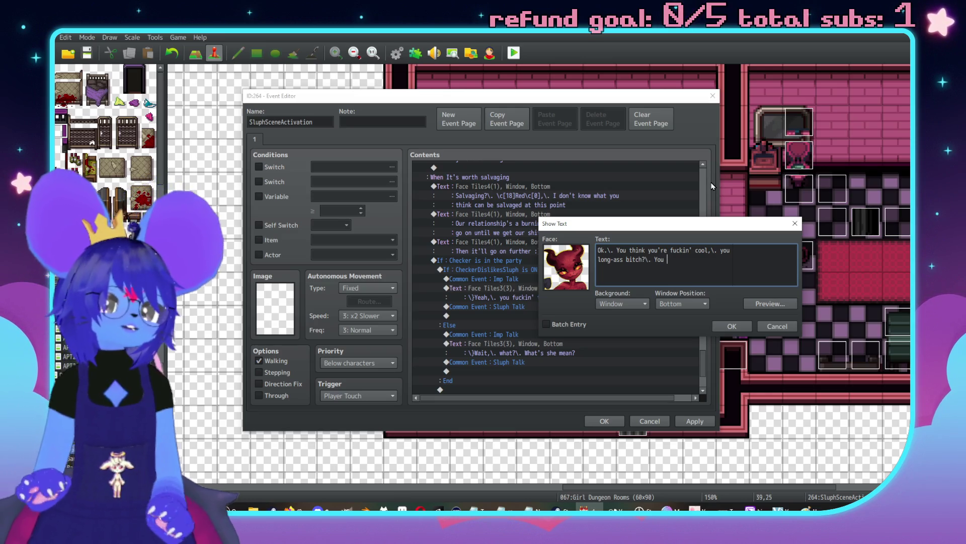
type("smegma-chugging f")
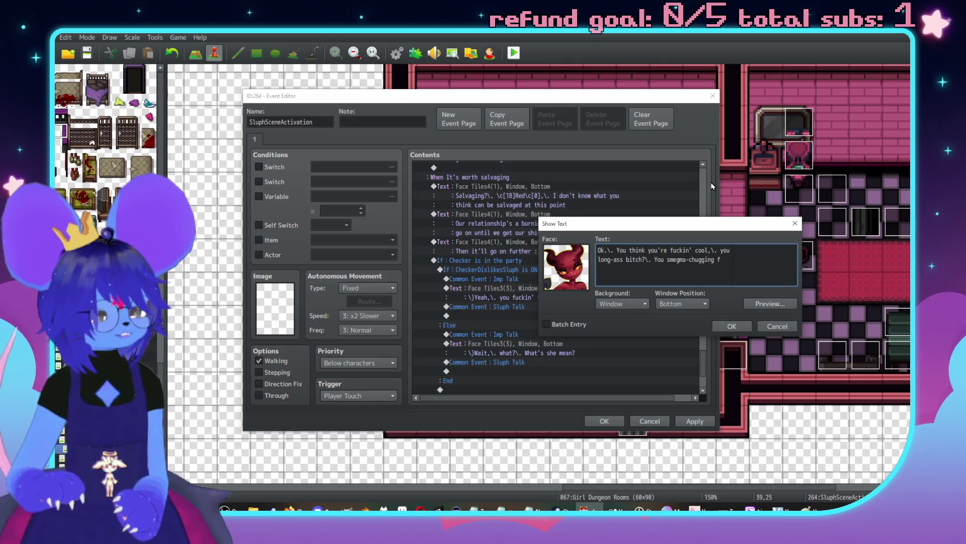
key("BackSpace")
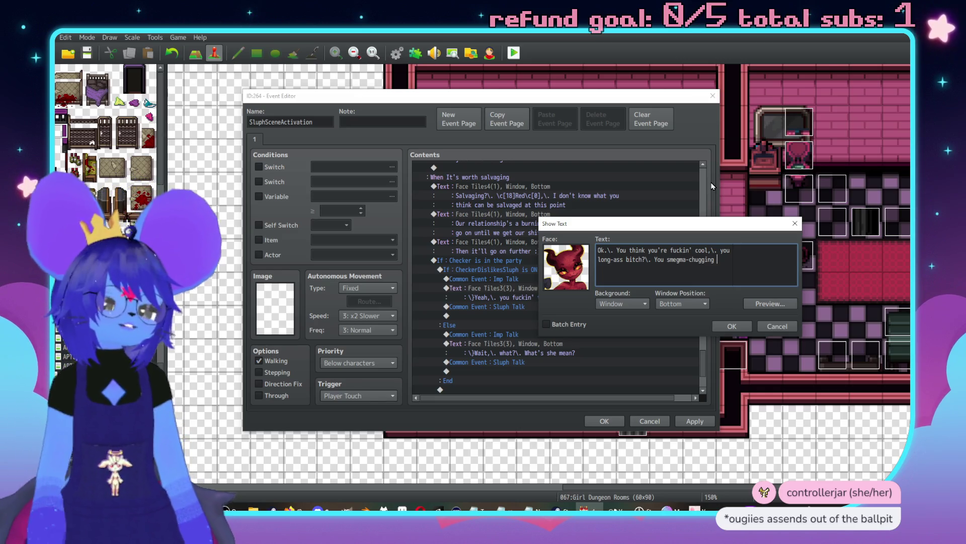
key("alt+Tab")
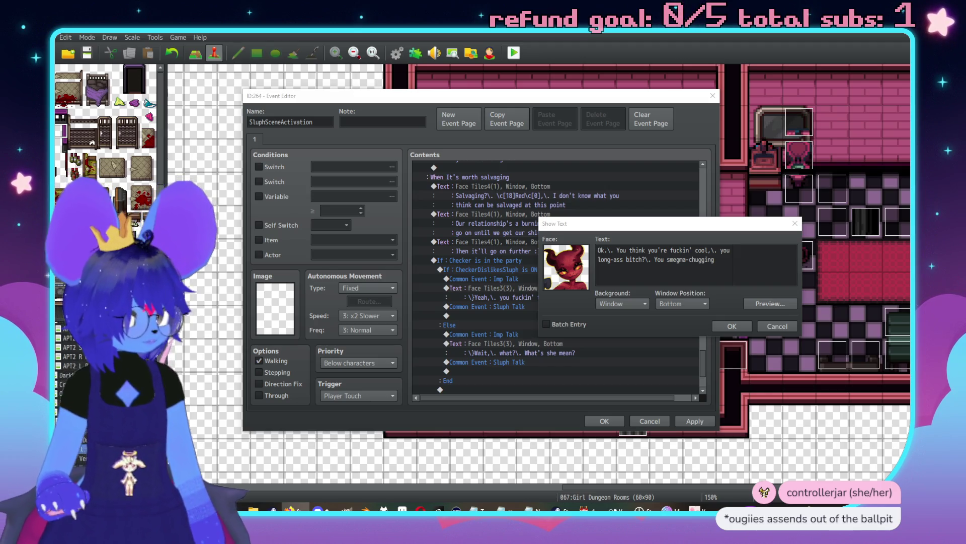
left_click(729, 272)
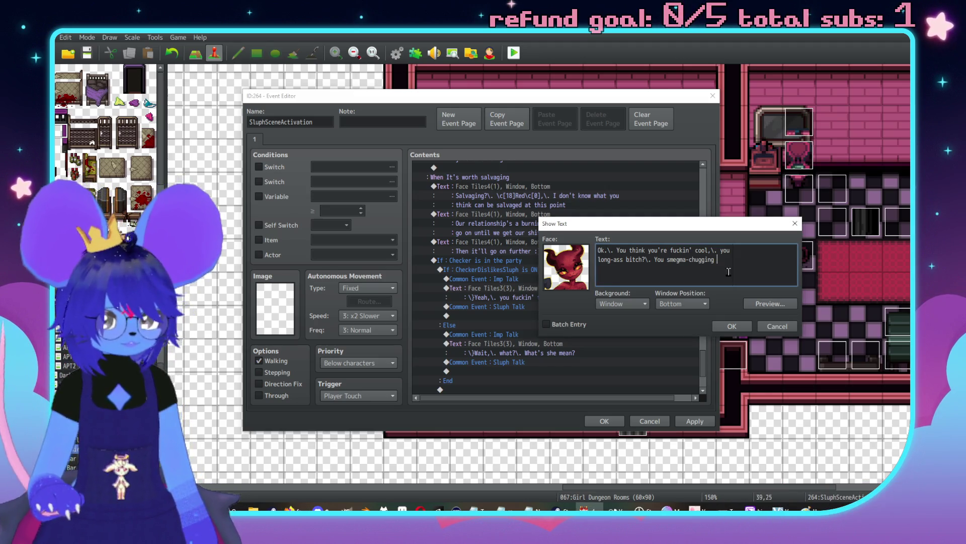
type("flunky?")
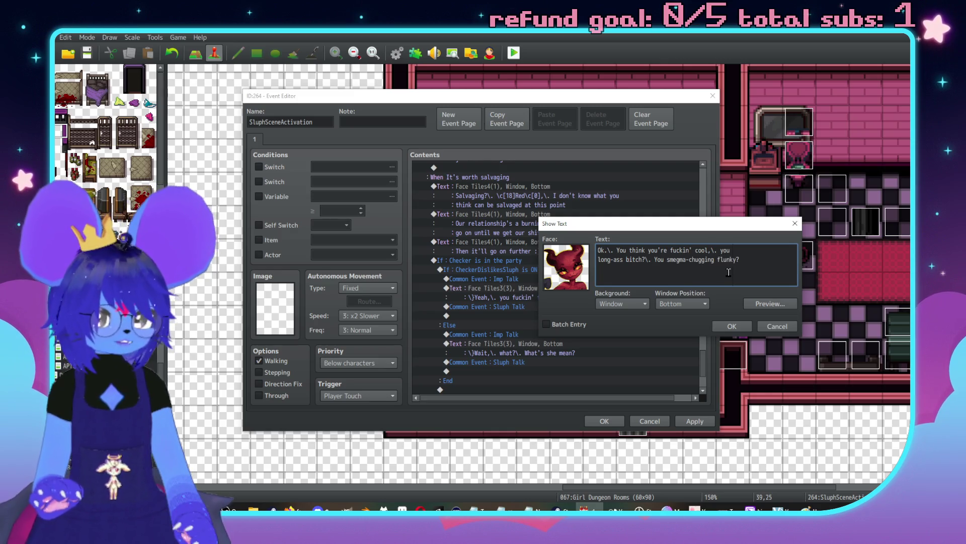
left_click(741, 325)
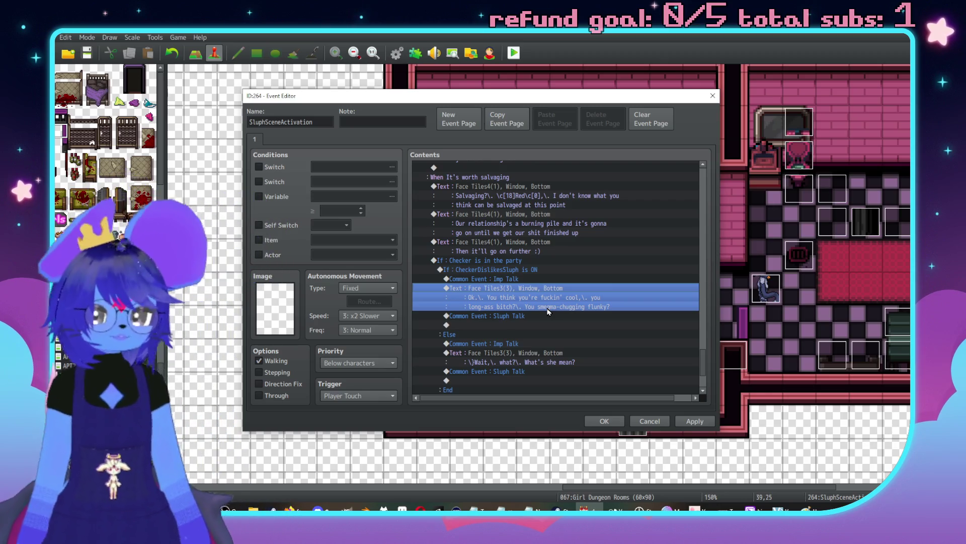
Step: Begin a Set Movement Route command for Sluph on the empty line after Sluph Talk
double_click(518, 324)
left_click(500, 169)
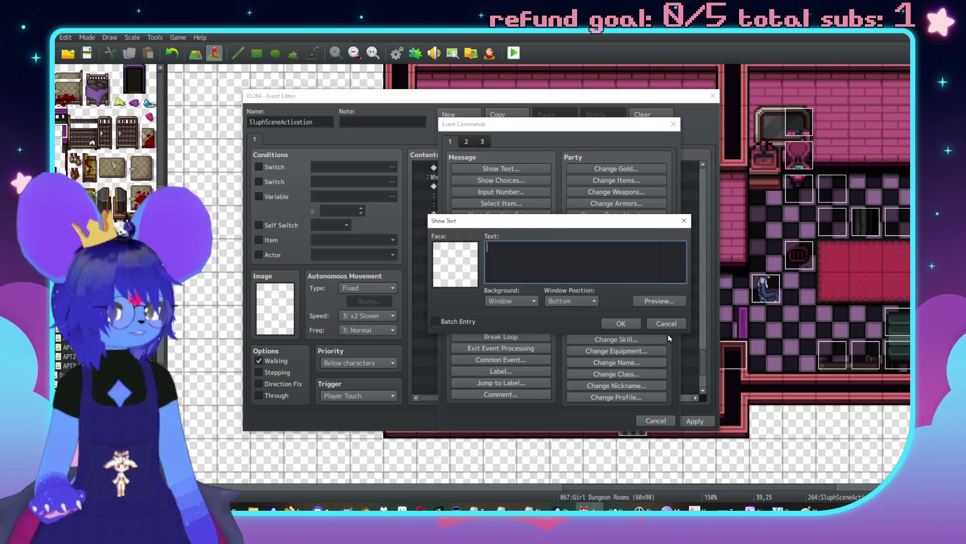
left_click(668, 334)
left_click(469, 143)
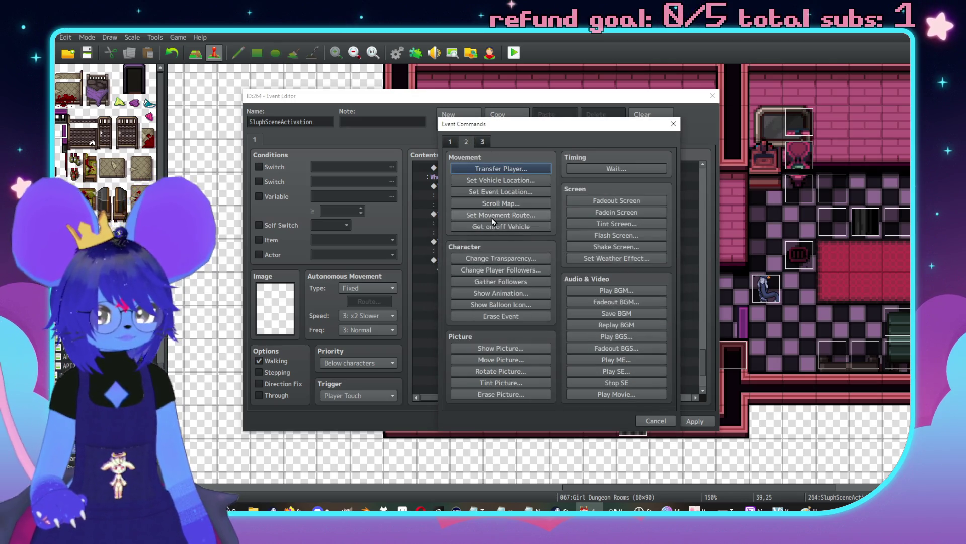
left_click(473, 220)
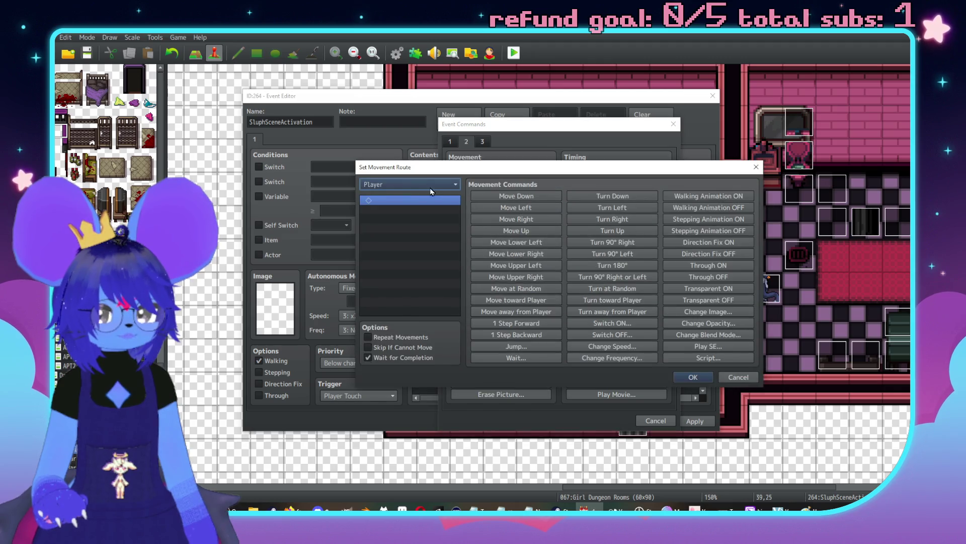
left_click(416, 182)
scroll(428, 323, "down", 5)
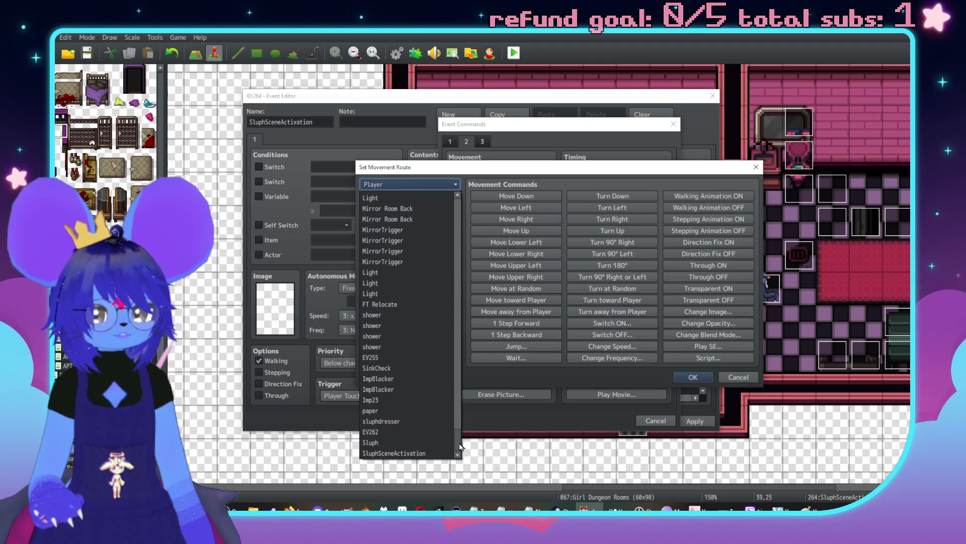
left_click(397, 444)
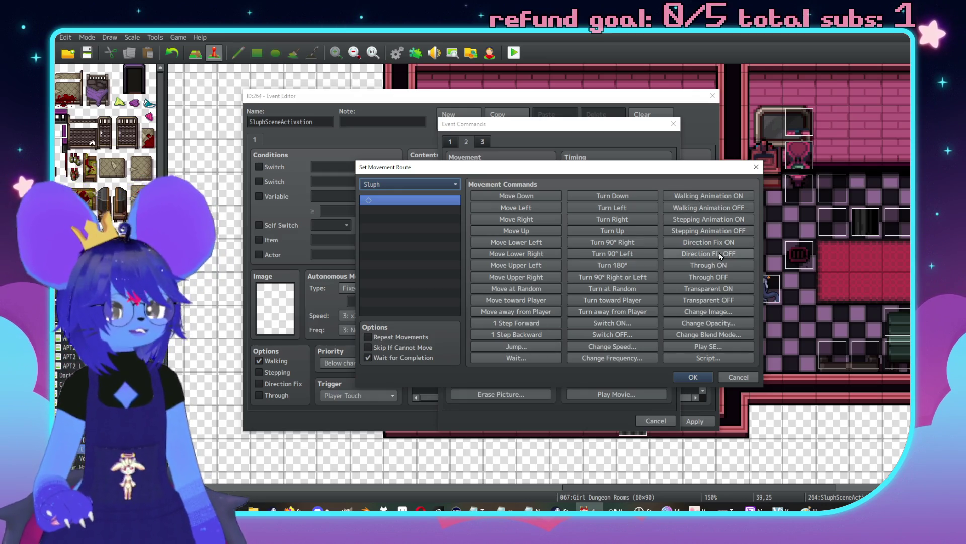
Step: Give Sluph's route Direction Fix ON, Move Left, Direction Fix OFF and confirm it
left_click(707, 243)
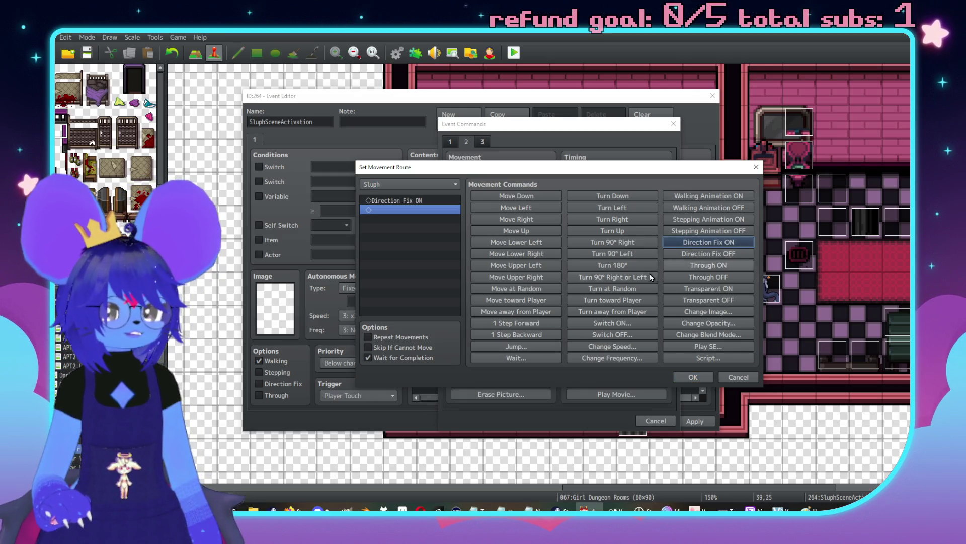
left_click(521, 210)
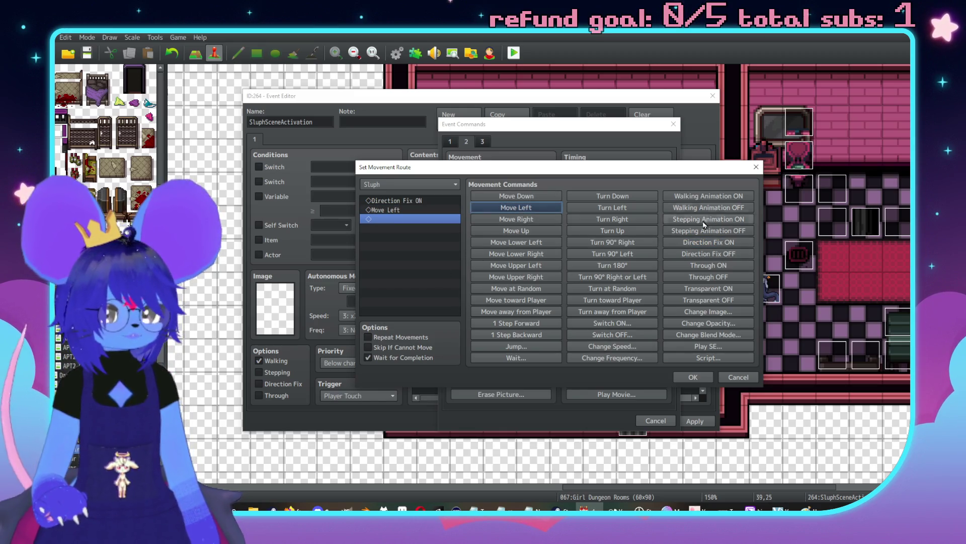
left_click(707, 256)
left_click(693, 377)
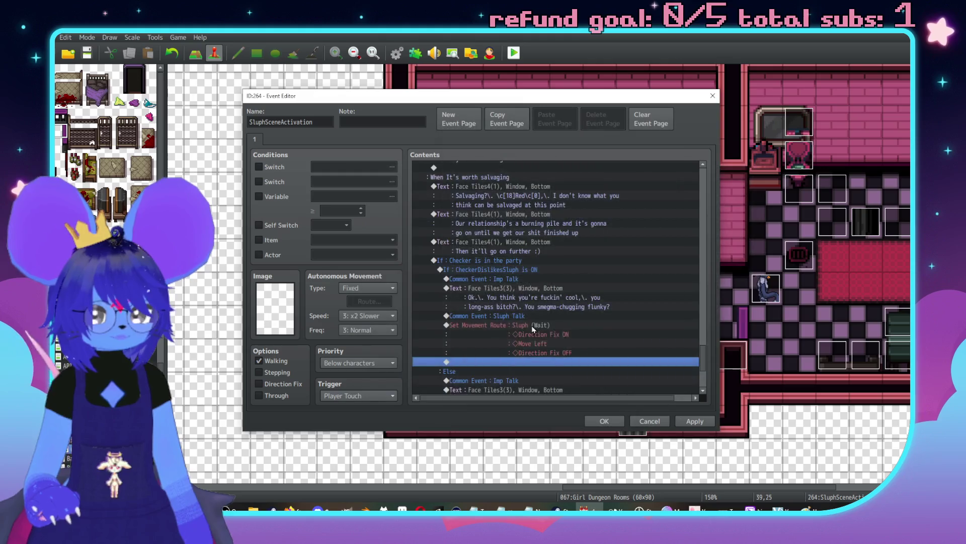
key("Return")
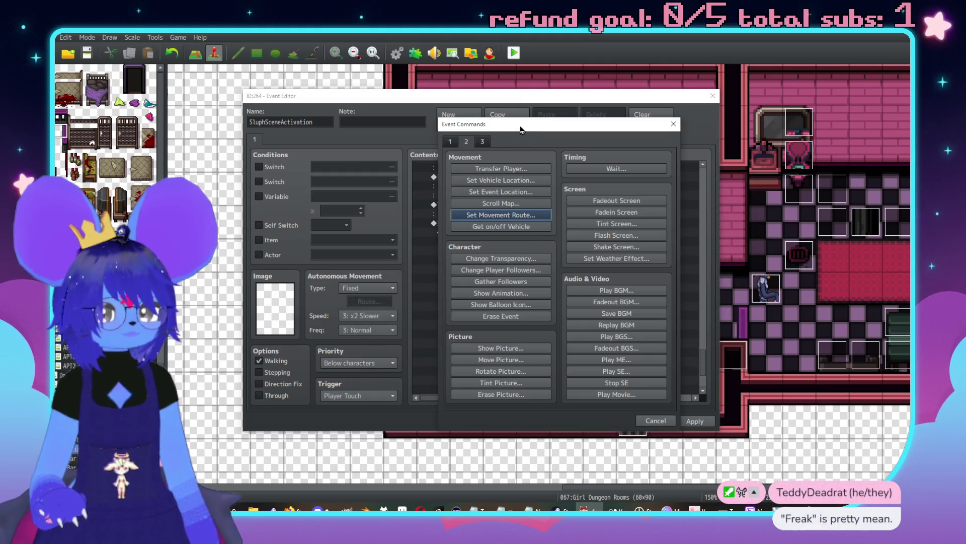
left_click_drag(522, 130, 668, 127)
left_click(597, 139)
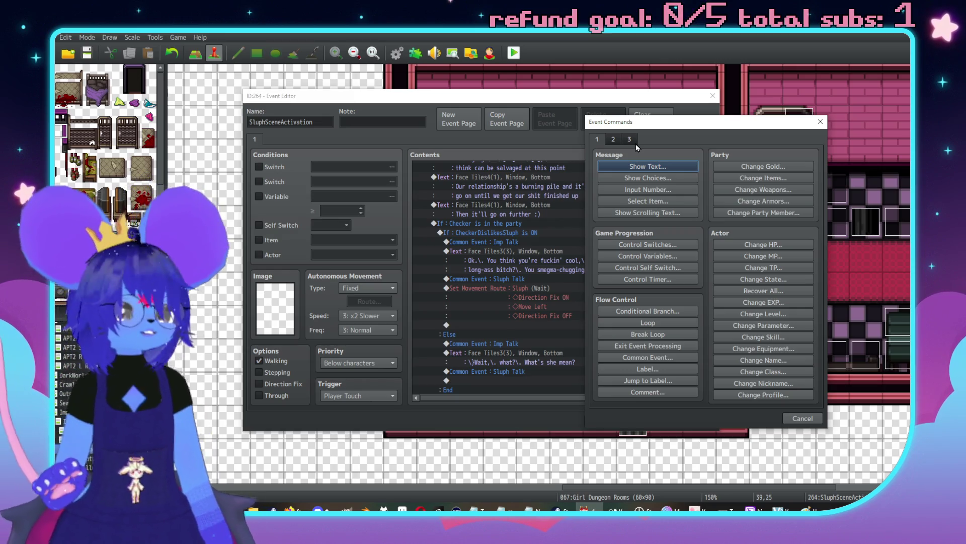
Step: Add a message with the grinning Face Tiles4 portrait reading 'Uhh,\. woah'
left_click(653, 167)
double_click(595, 266)
left_click(571, 223)
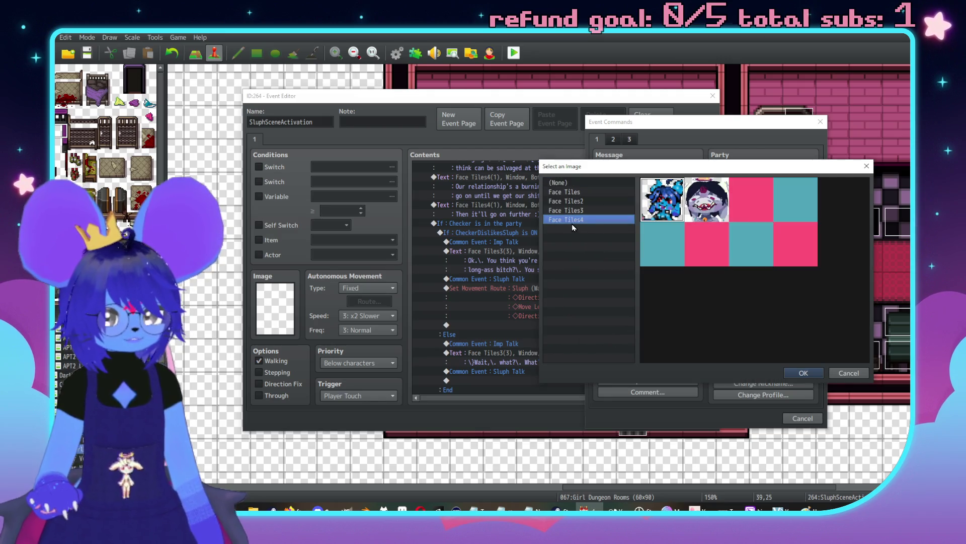
double_click(670, 202)
type("Uhh")
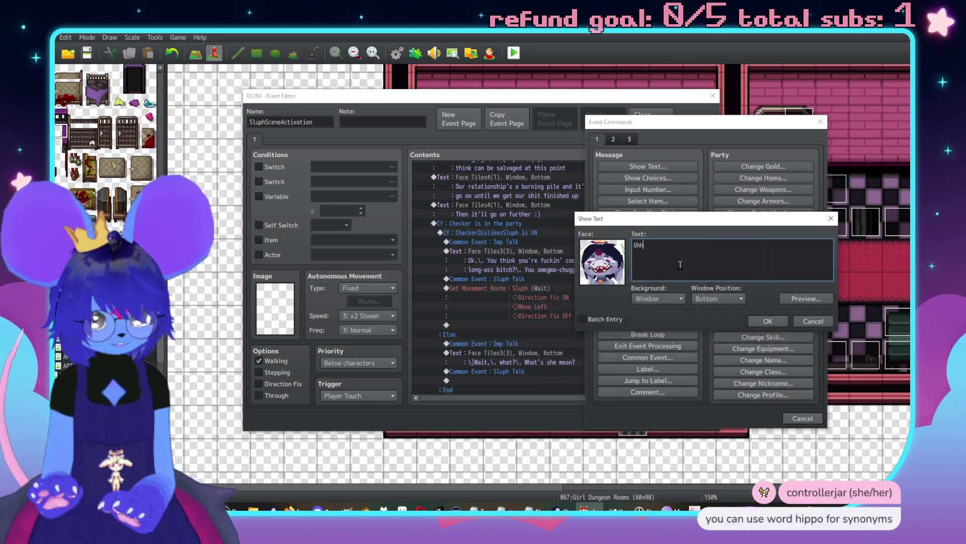
type(",\\. woah")
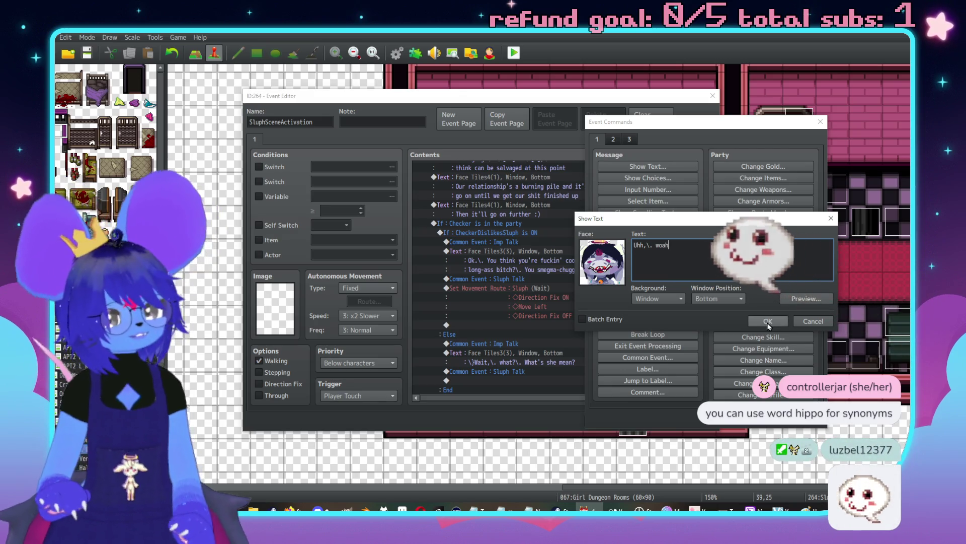
key("ctrl+Return")
scroll(566, 273, "down", 2)
scroll(561, 277, "up", 1)
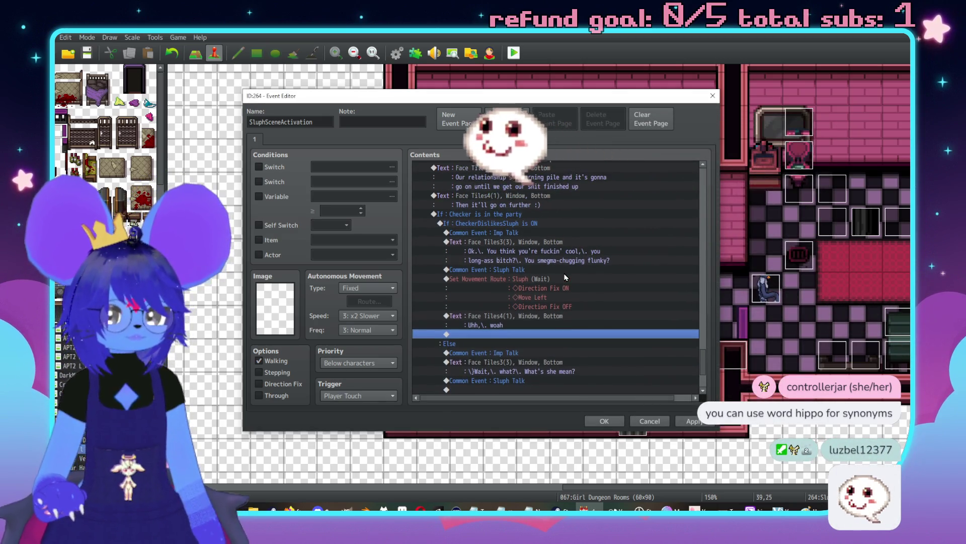
scroll(543, 266, "down", 1)
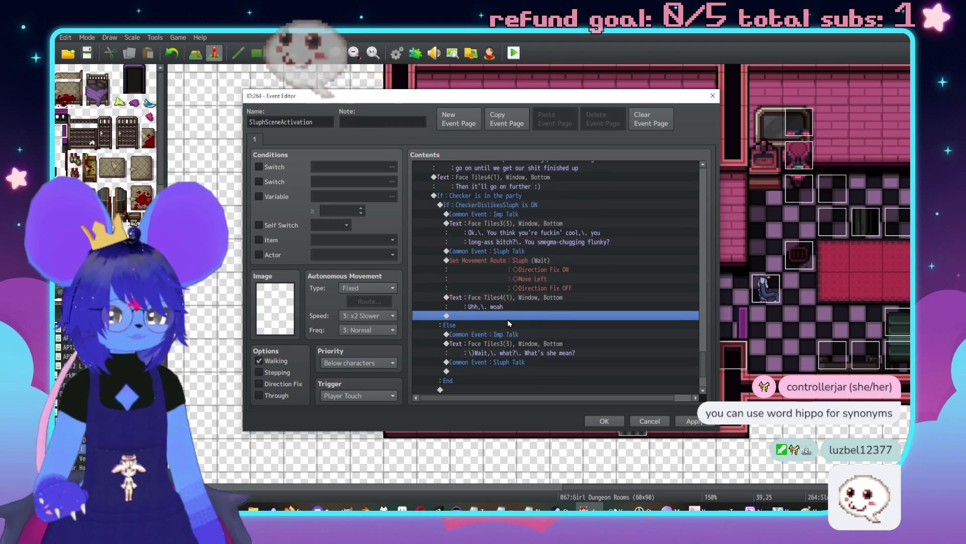
Step: Insert a 'Follower 1' plugin command before Sluph Talk
left_click(519, 252)
key("Insert")
left_click(482, 141)
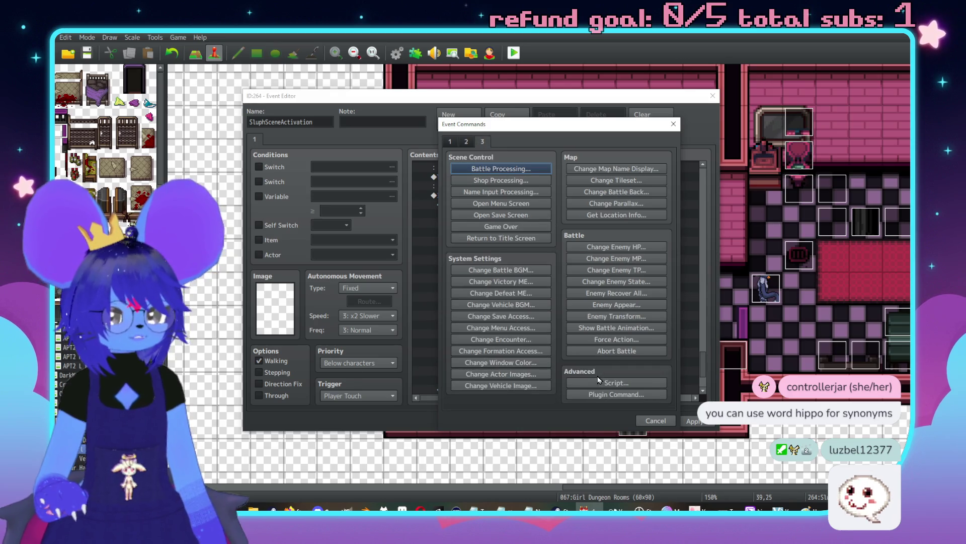
left_click(616, 394)
type("Followe")
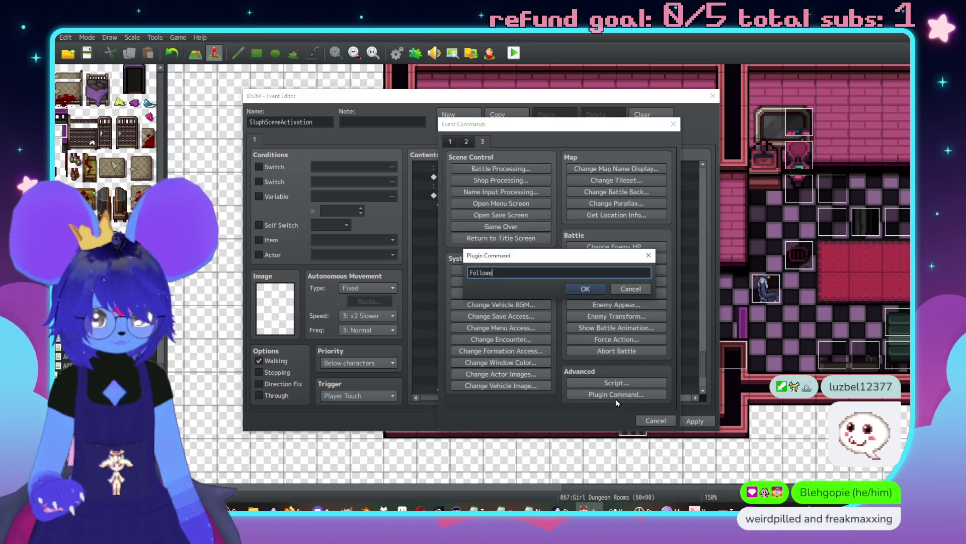
type("r 1")
left_click(599, 291)
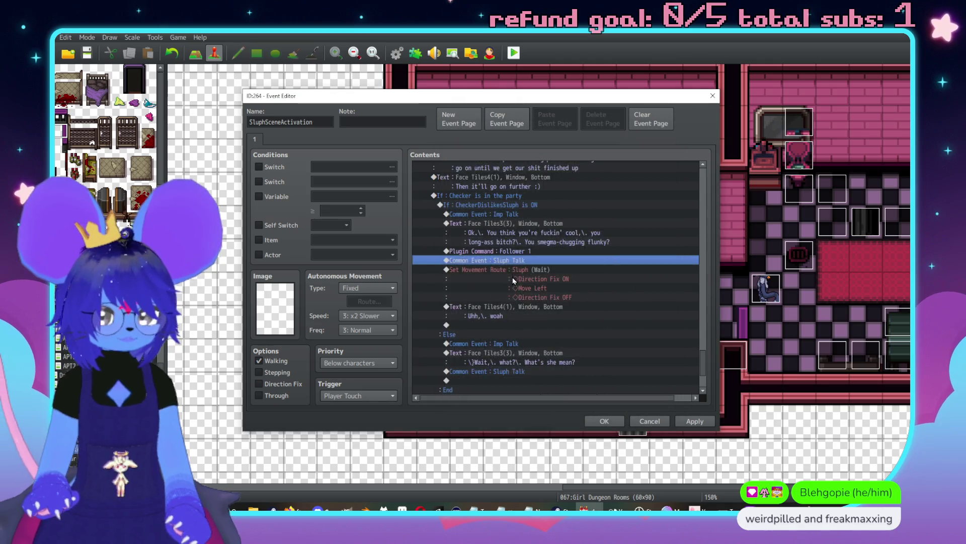
Step: Add a player movement route of Move Right twice with Skip If Cannot Move
key("Insert")
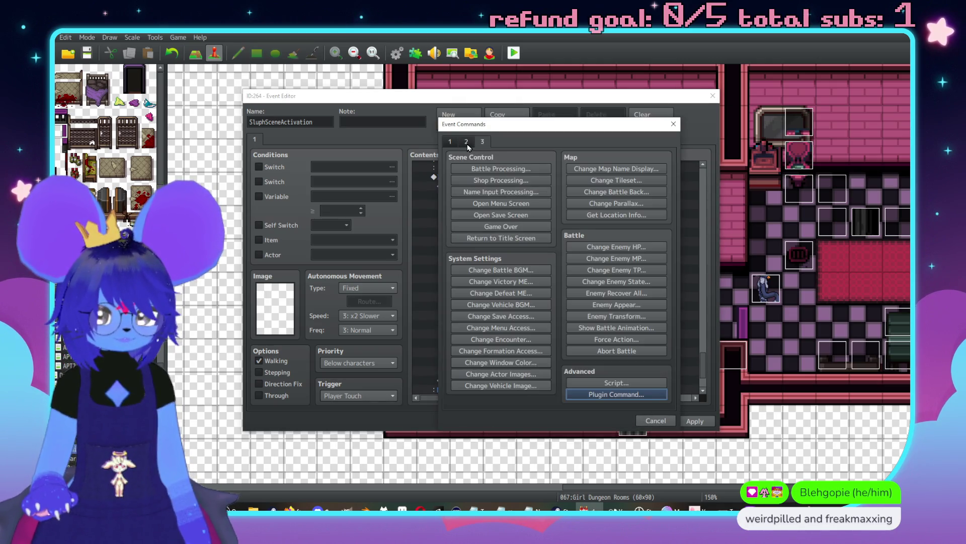
left_click(466, 142)
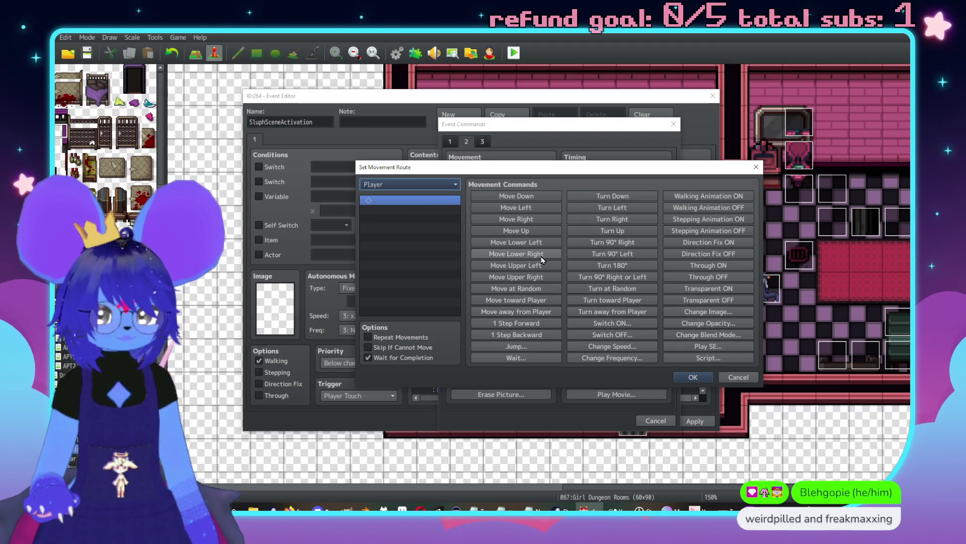
double_click(533, 220)
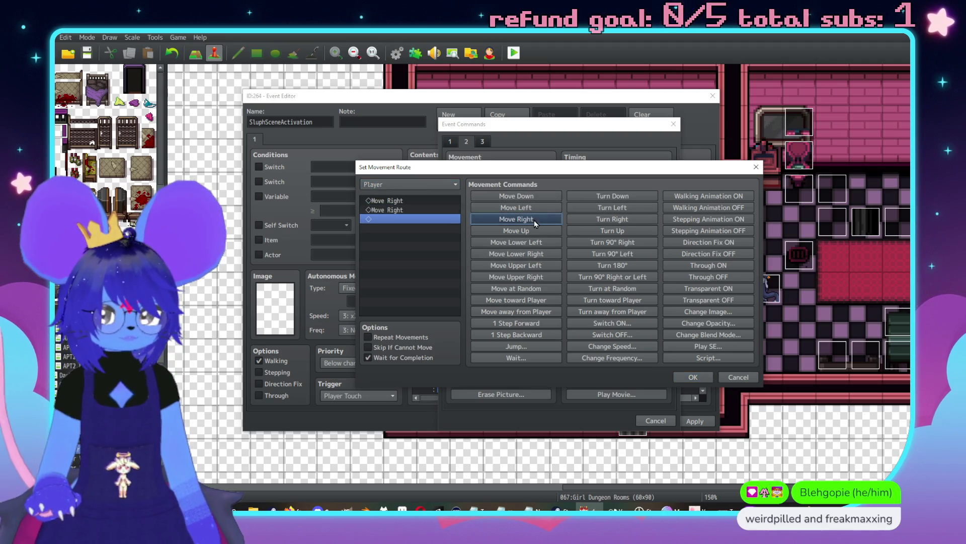
left_click(396, 348)
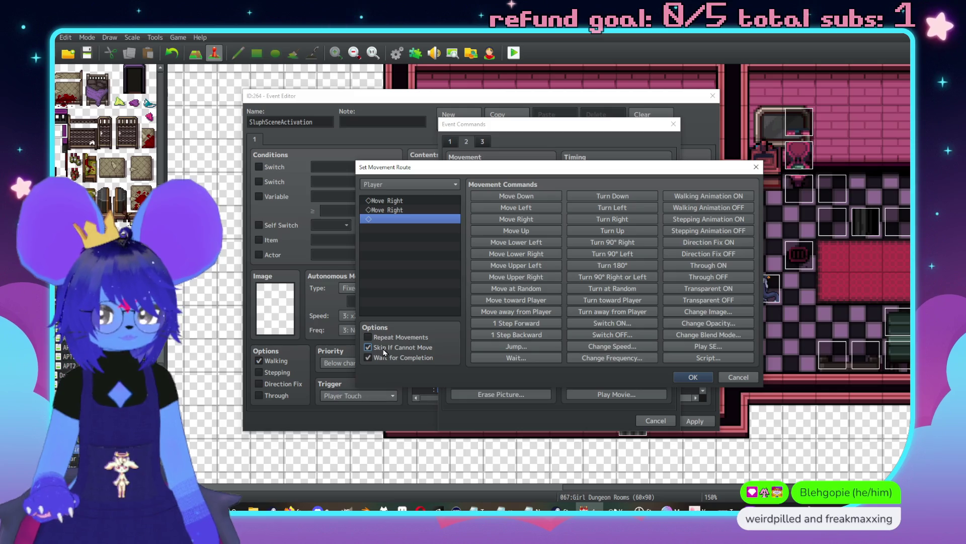
left_click(693, 377)
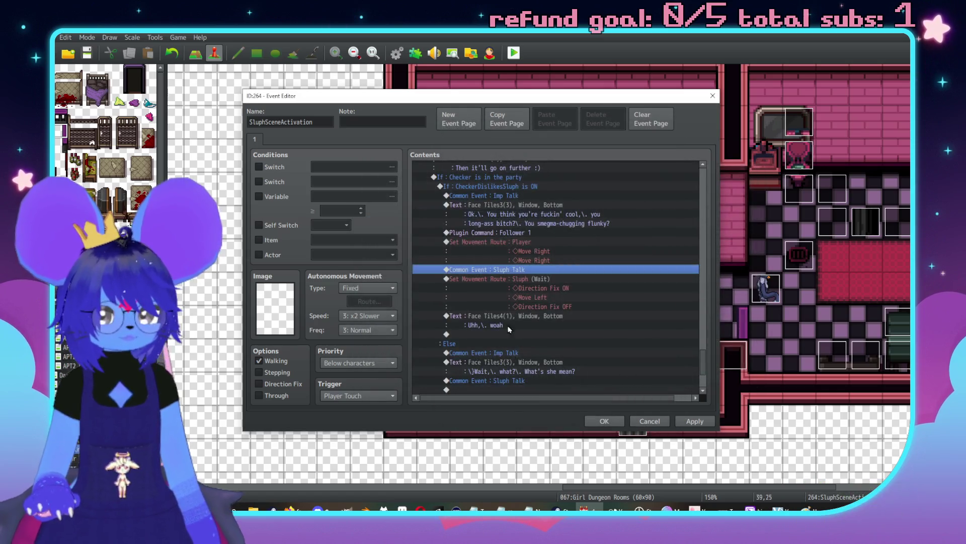
Step: Move the Sluph Talk common event to follow Sluph's step left
scroll(500, 263, "up", 1)
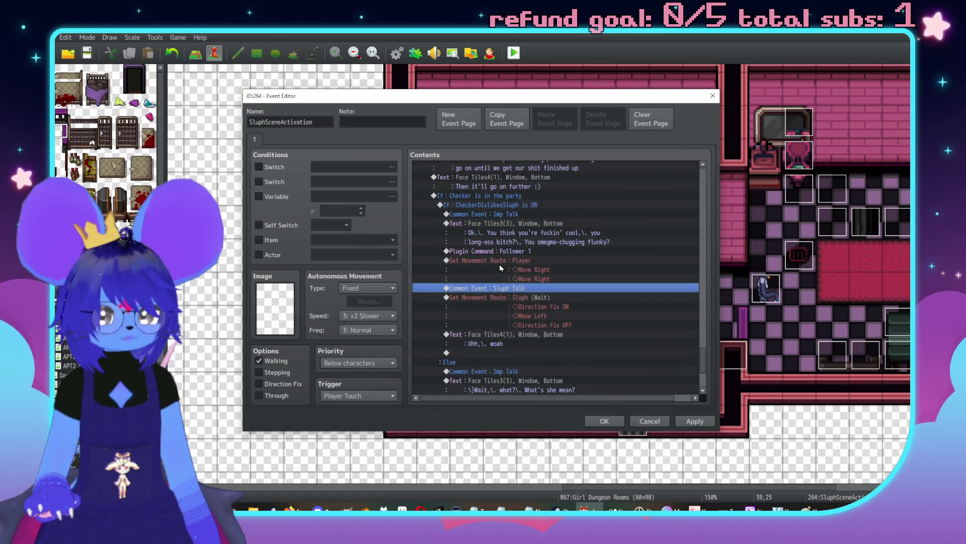
left_click(526, 227)
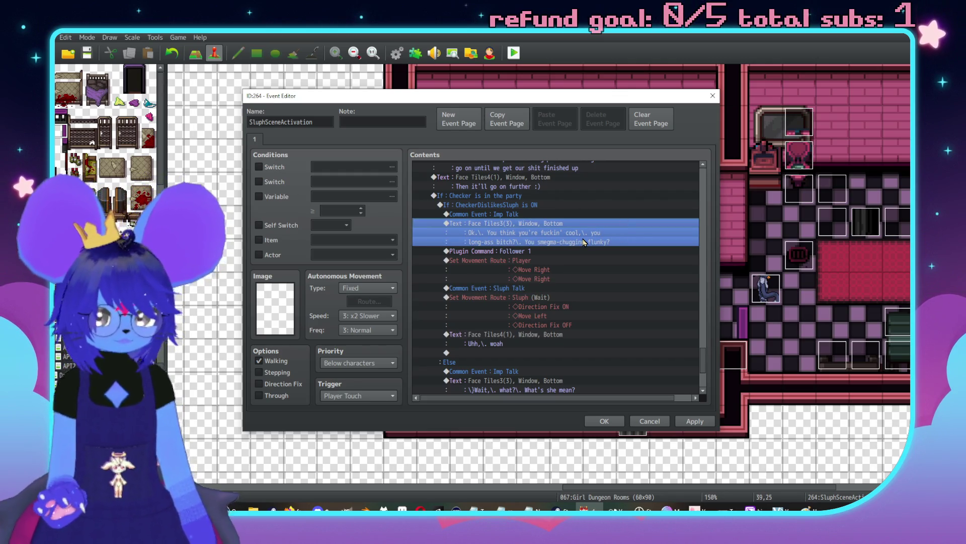
left_click(501, 290)
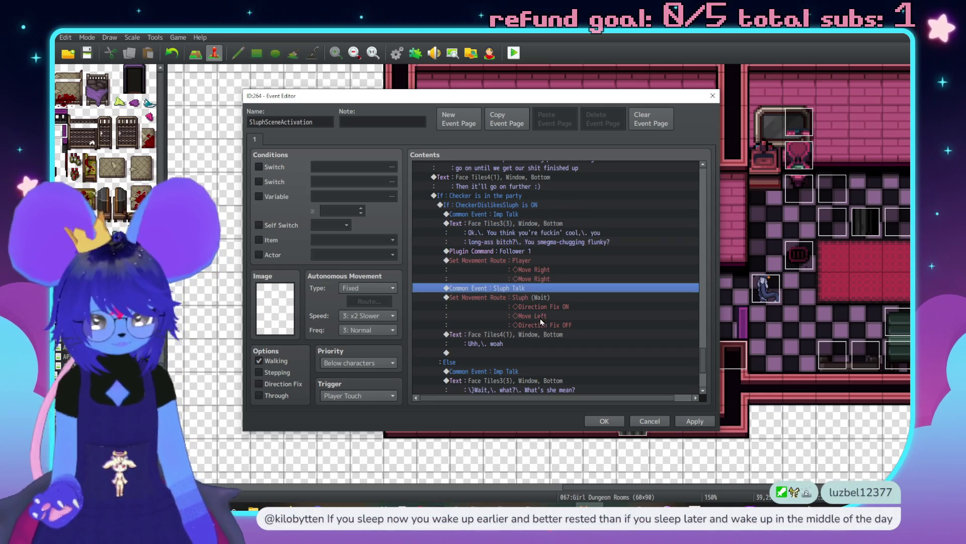
key("ctrl+x")
left_click(529, 329)
key("ctrl+v")
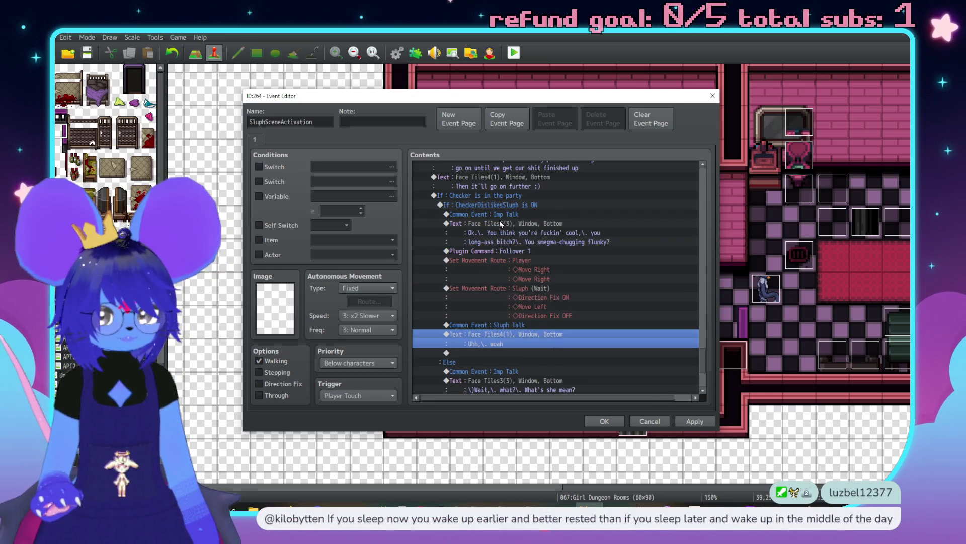
Step: Copy the Imp Talk common event together with its dialogue lines
left_click(501, 231)
left_click_drag(506, 250, 508, 233)
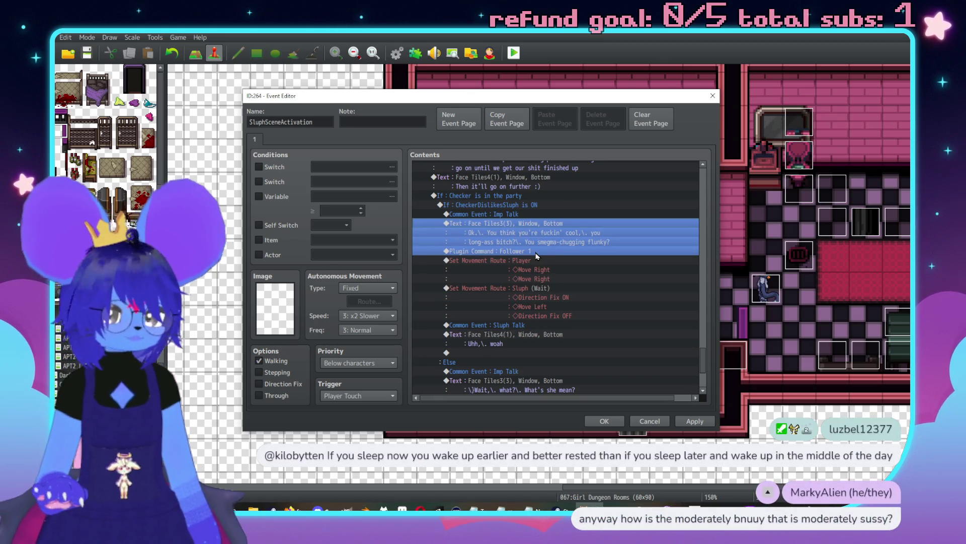
scroll(523, 292, "down", 2)
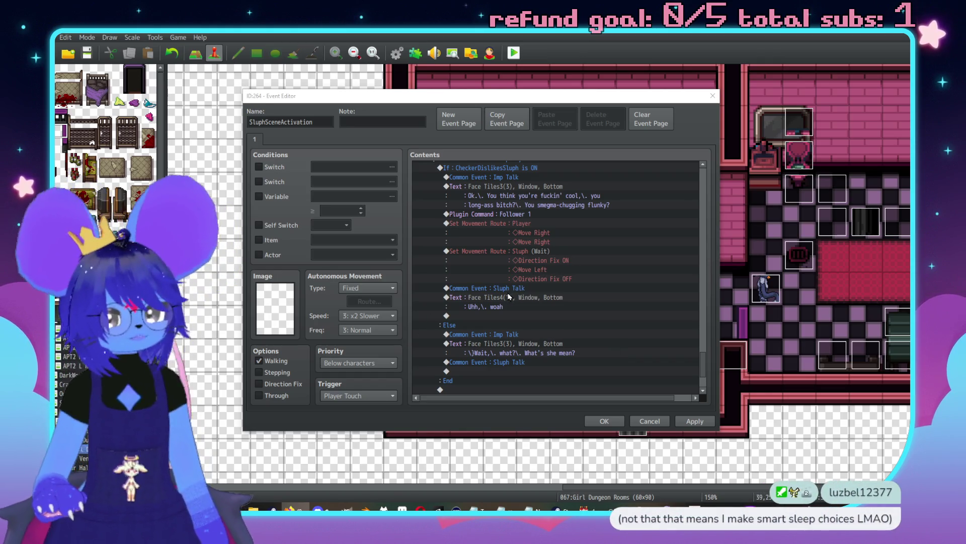
left_click_drag(506, 176, 509, 188)
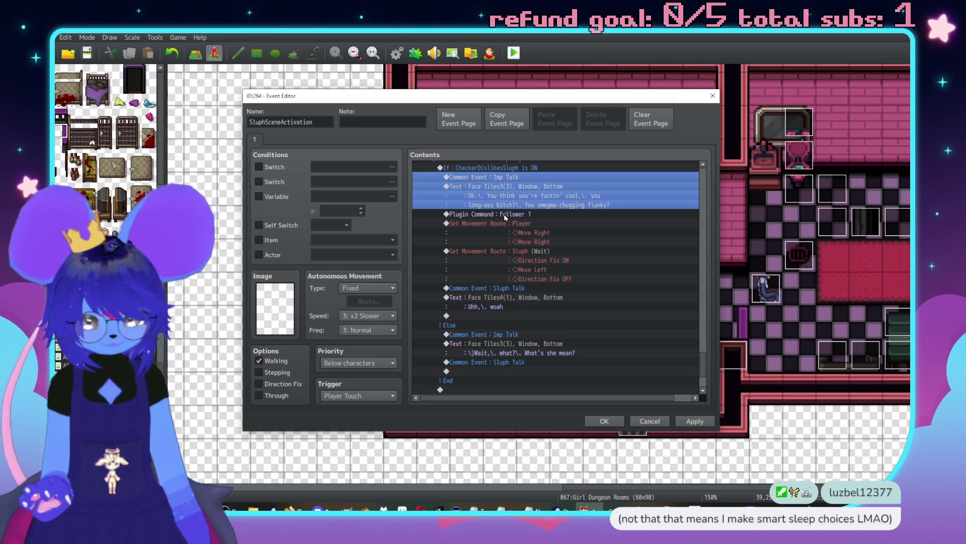
key("ctrl+c")
left_click(464, 316)
Step: Paste the imp lines below 'Uhh, woah' and start the text 'You fuckin' WORK for her,\. freak-shit.\.'
key("ctrl+v")
double_click(550, 345)
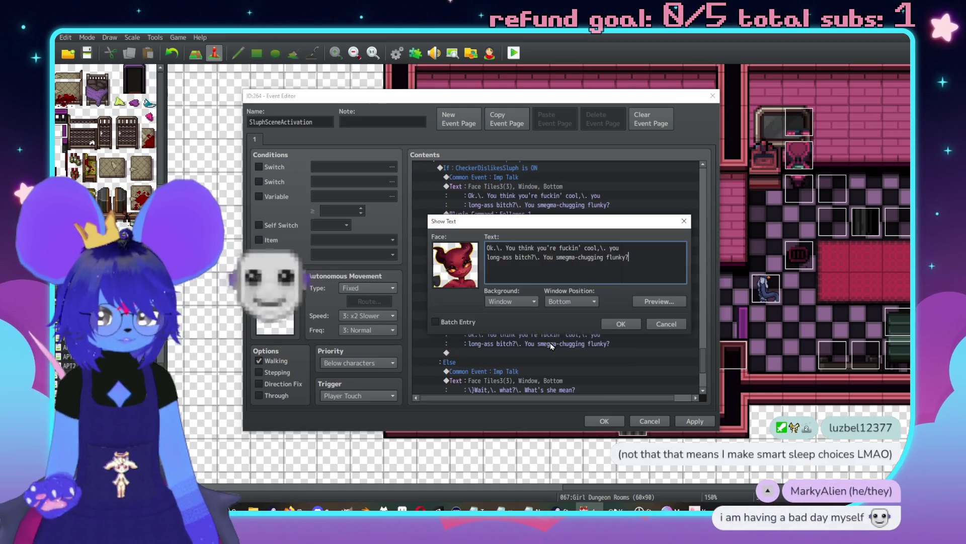
type("You fuck")
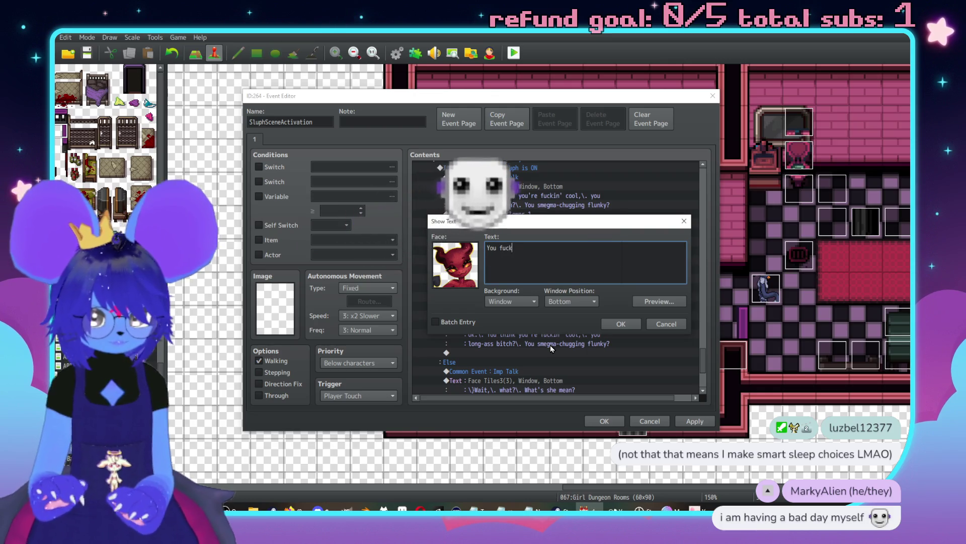
type("in' W")
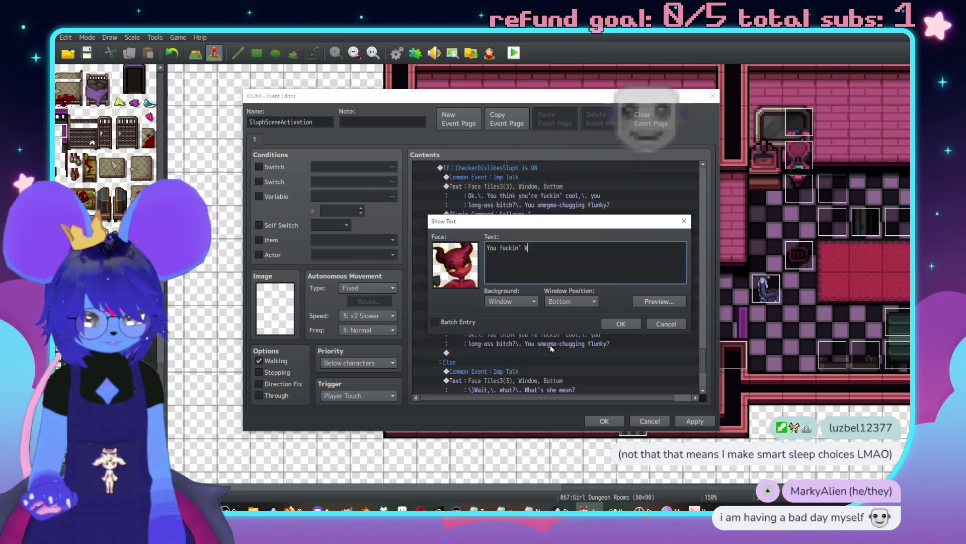
type("ORK for her,\\.")
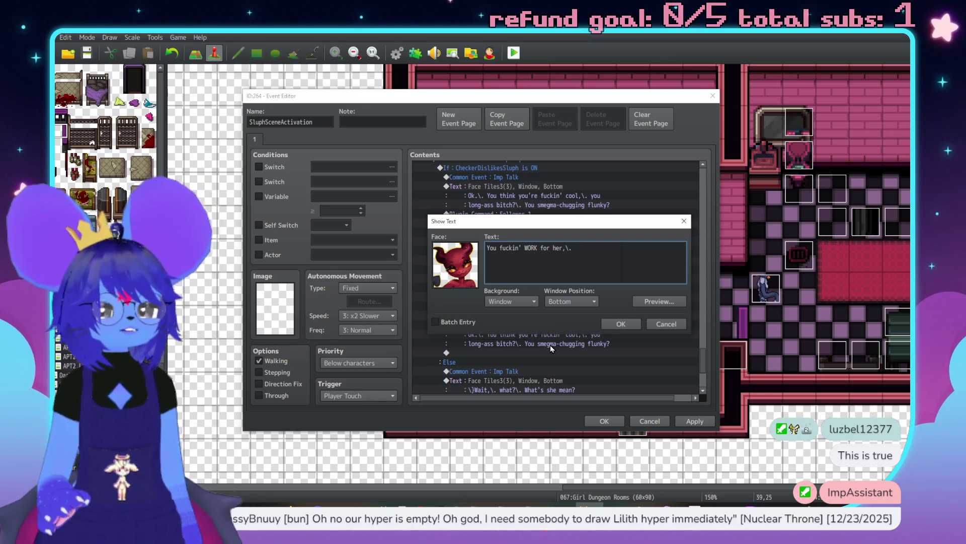
type(" freak-s")
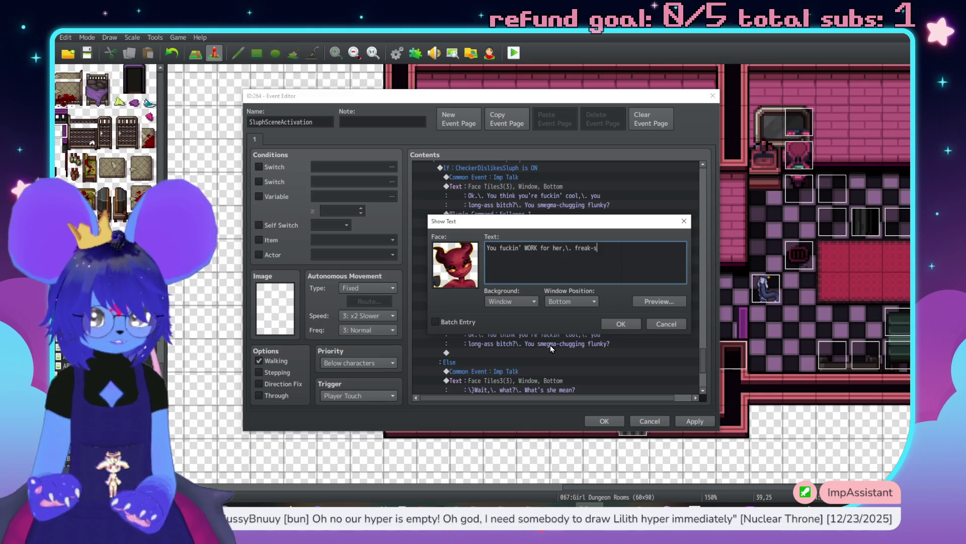
type("hit.\\.\\")
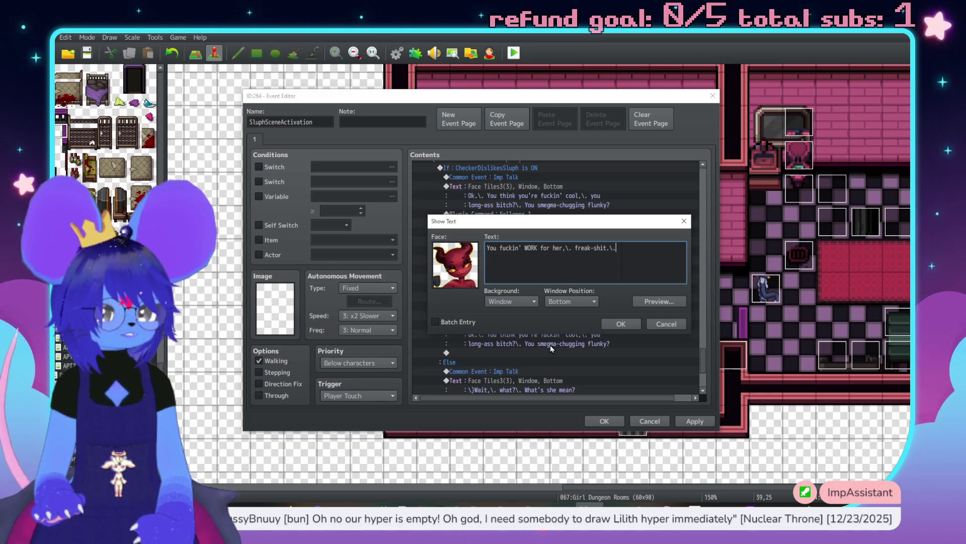
key("BackSpace")
Step: Add lines 'You ain't hot enough to justify pushin' her' / 'around like you do,\. either.' and confirm
key("Return")
type("You u")
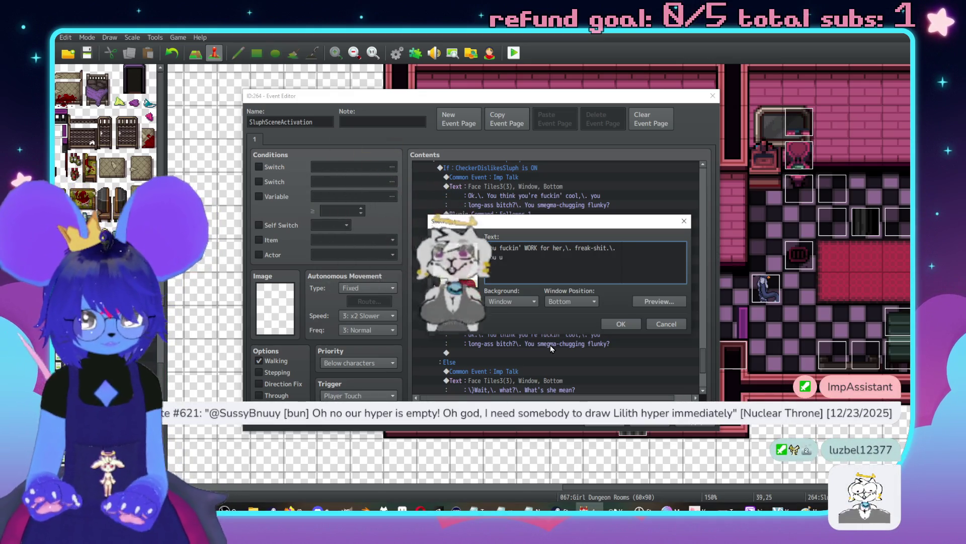
key("BackSpace")
type("ain't")
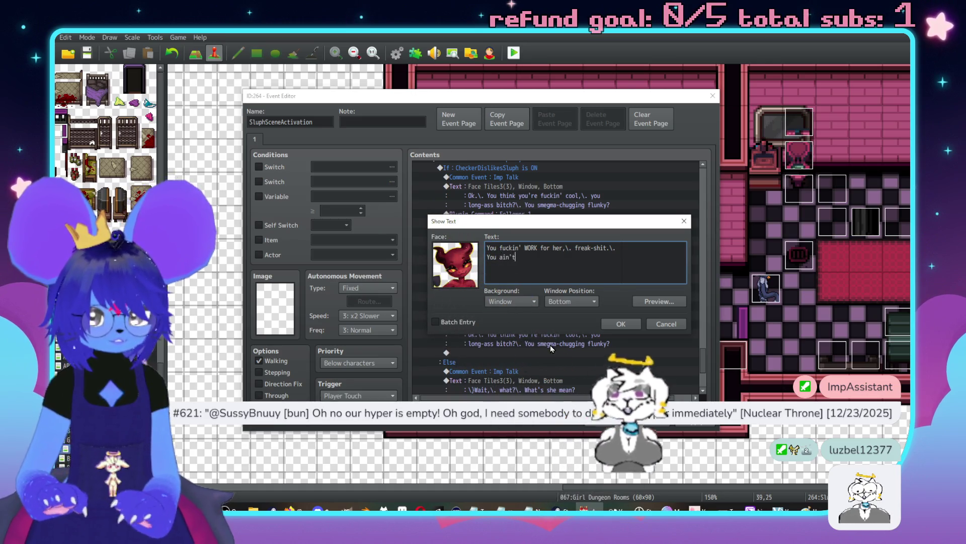
type(" hot enough to ju")
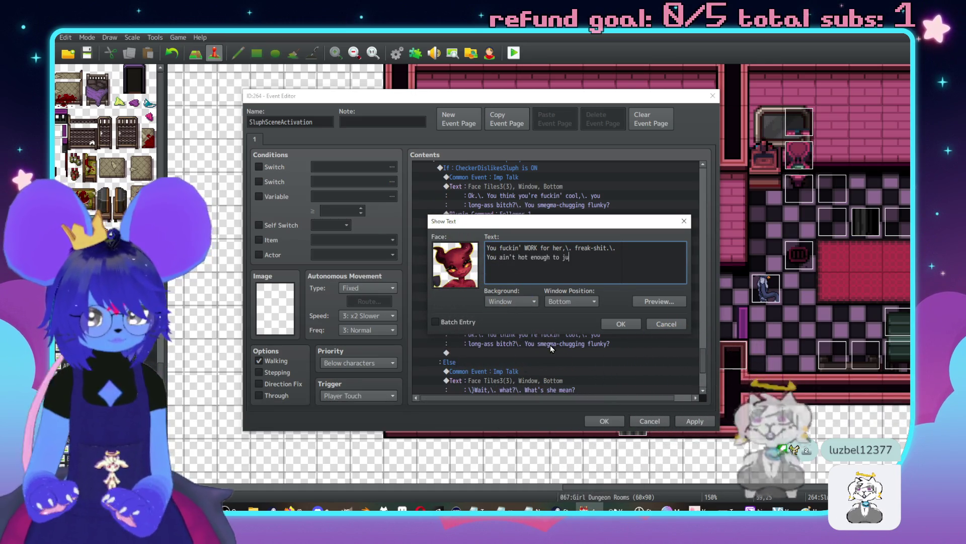
type("stify pushin")
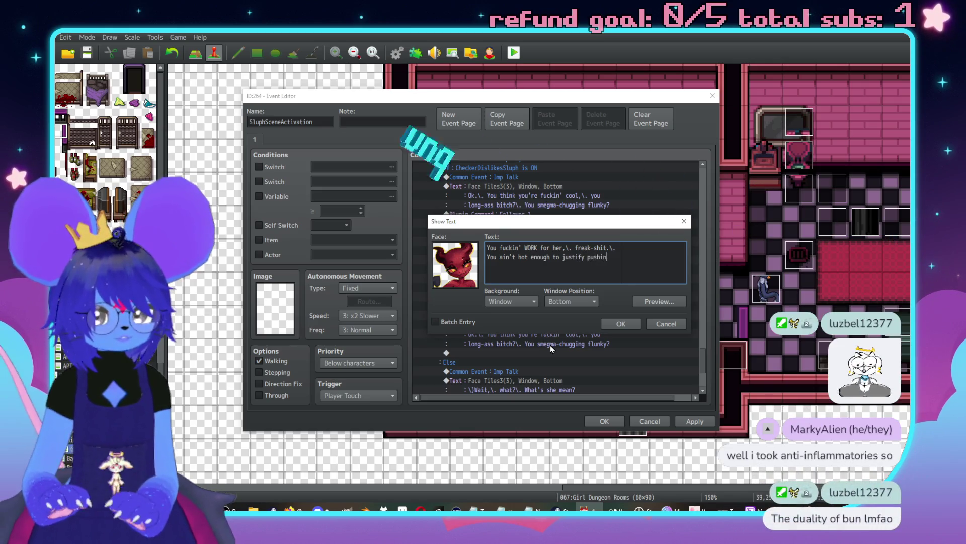
type("' her")
key("Return")
type("a")
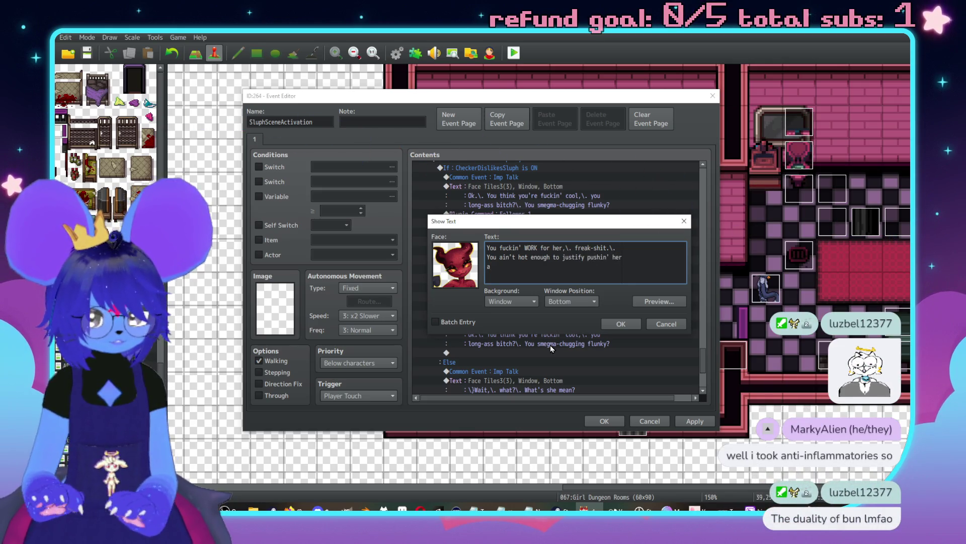
type("round like you do")
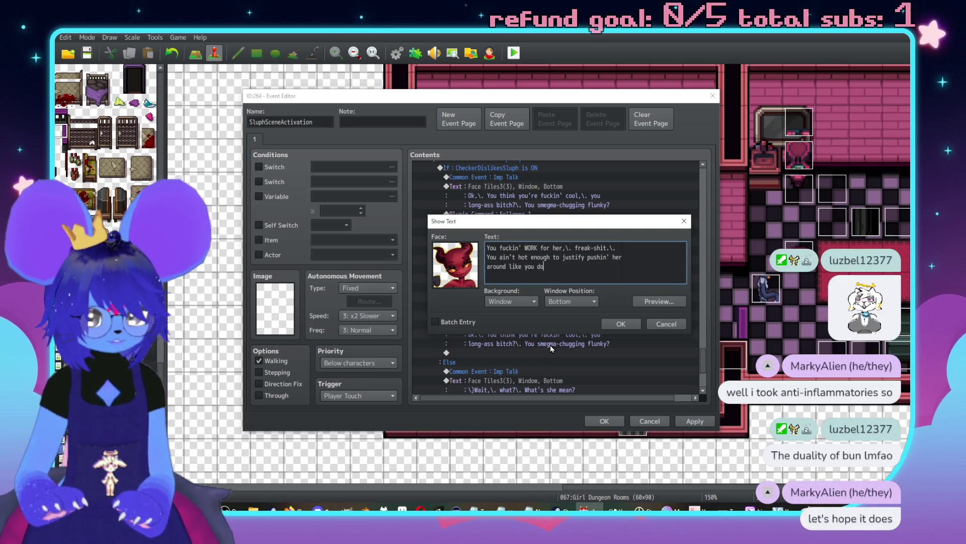
type(",\\. either.")
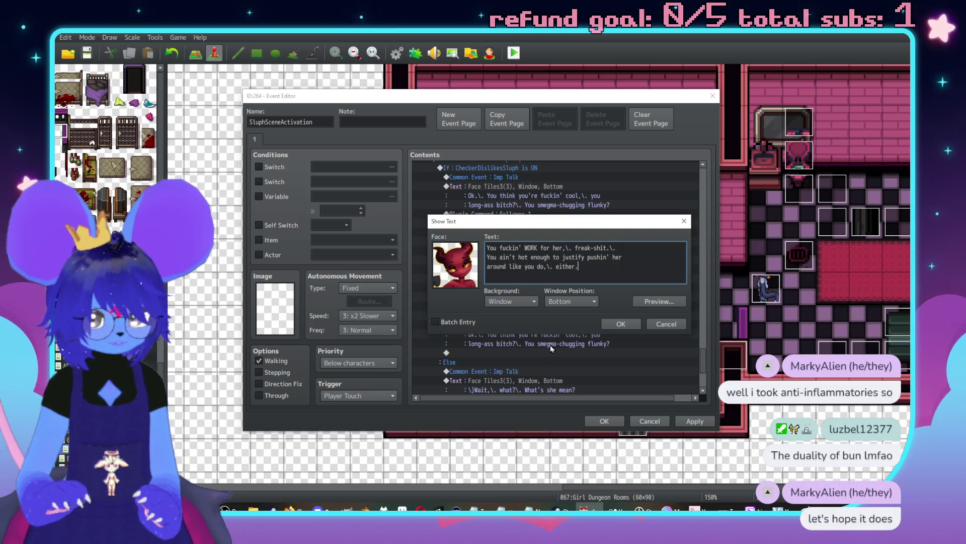
left_click(621, 324)
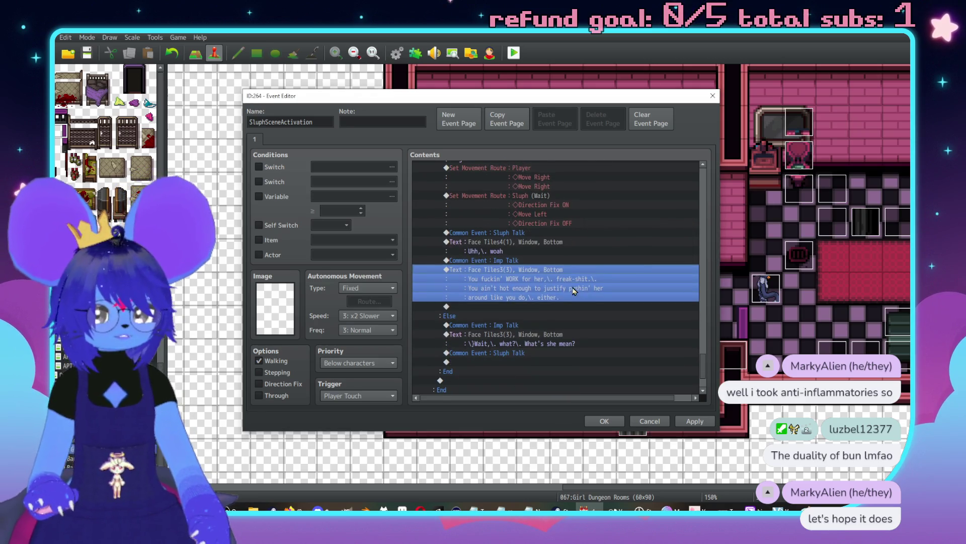
double_click(539, 307)
Step: Cancel a stray text message and select the Sluph Talk and 'Uhh, woah' lines
left_click_drag(503, 121, 669, 121)
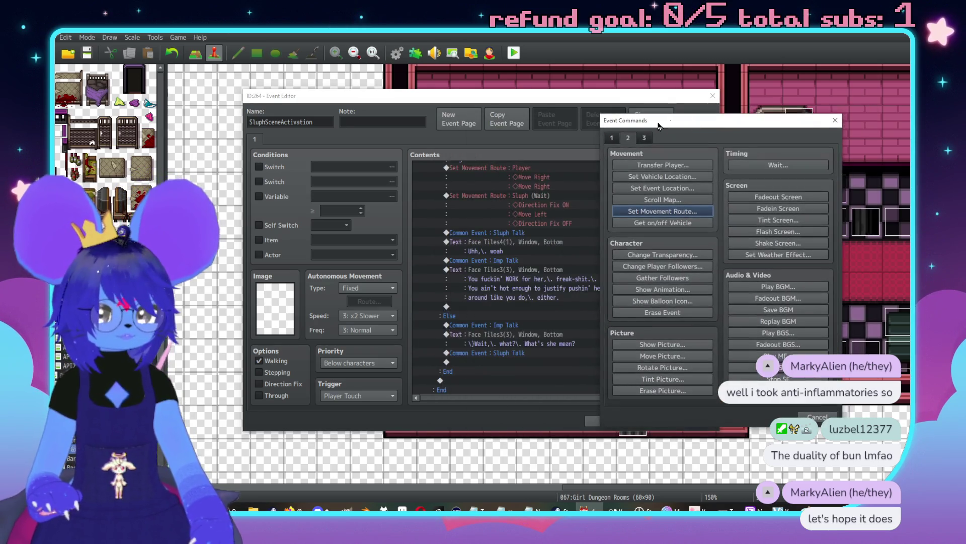
left_click(612, 141)
left_click(662, 164)
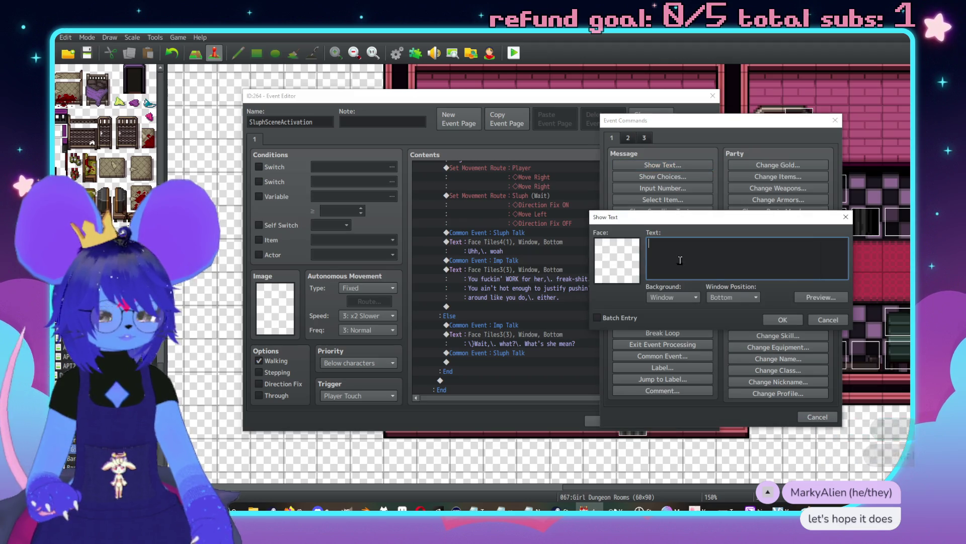
left_click(828, 317)
left_click(818, 416)
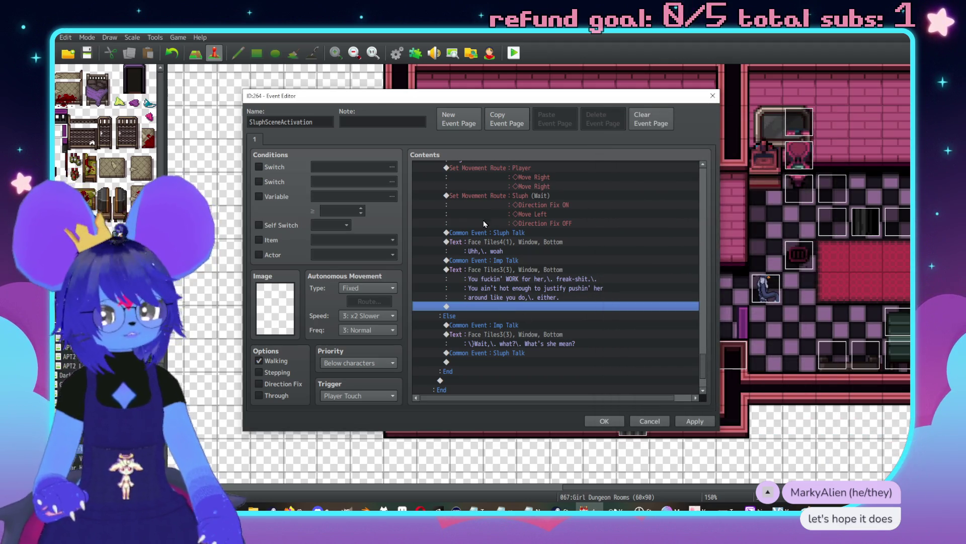
left_click_drag(479, 234, 491, 247)
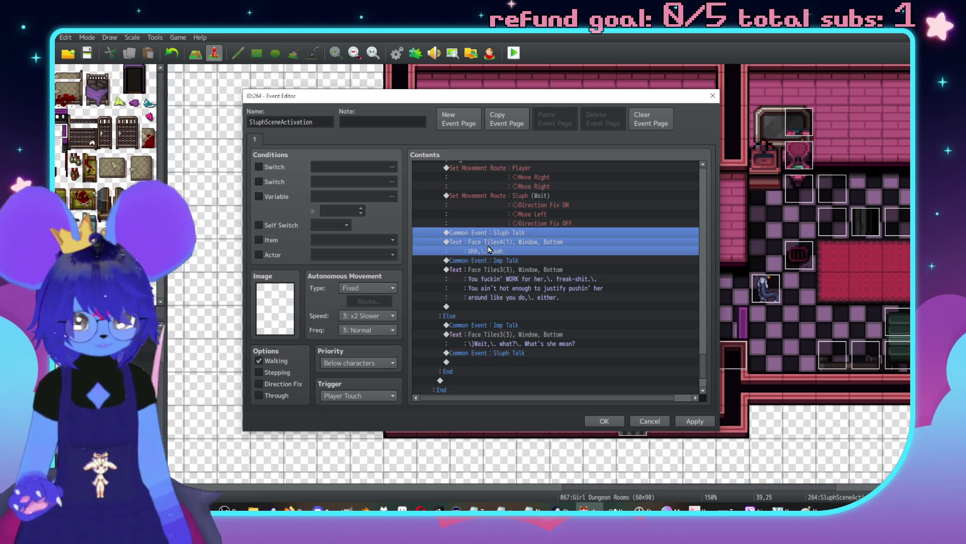
left_click(478, 306)
Step: Show a Silence balloon icon over Sluph right after the imp's rebuttal
double_click(483, 306)
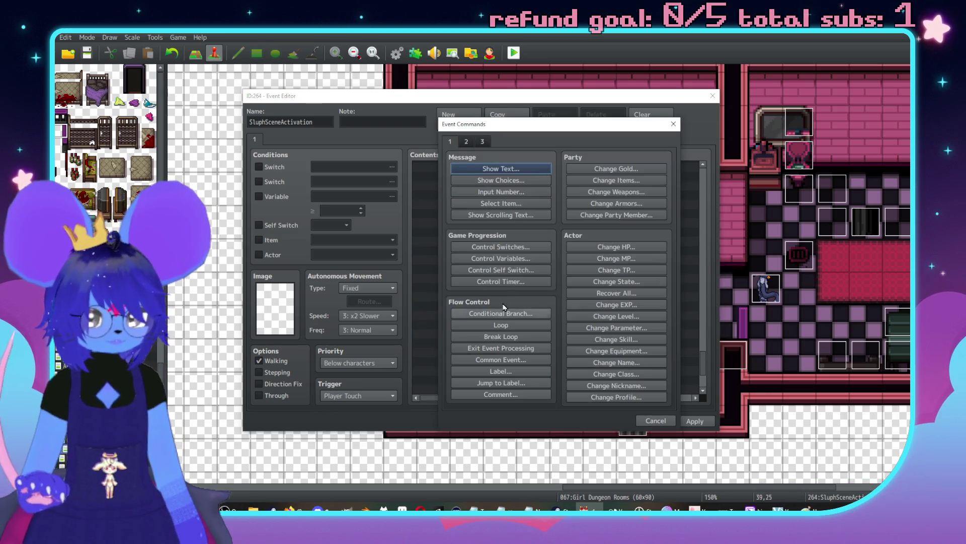
left_click(468, 144)
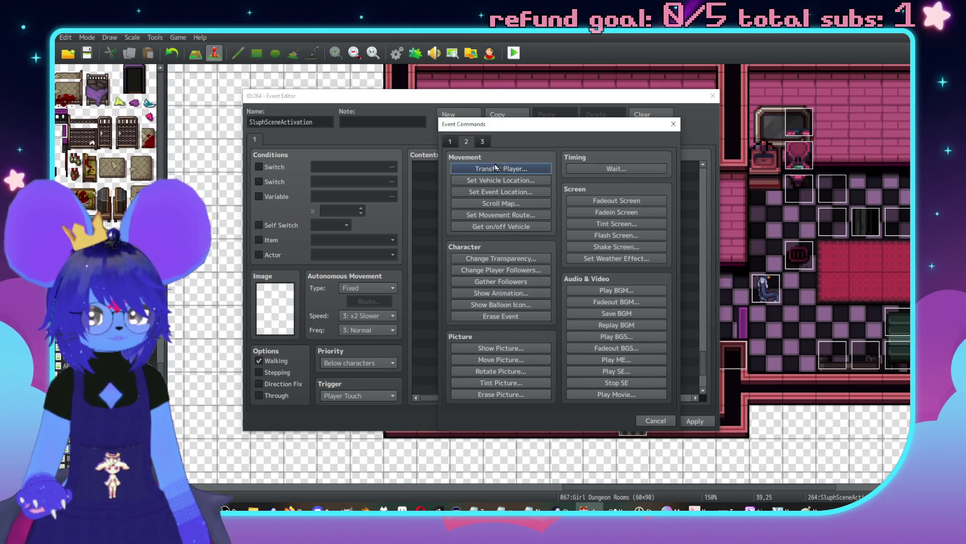
left_click(505, 303)
left_click(553, 258)
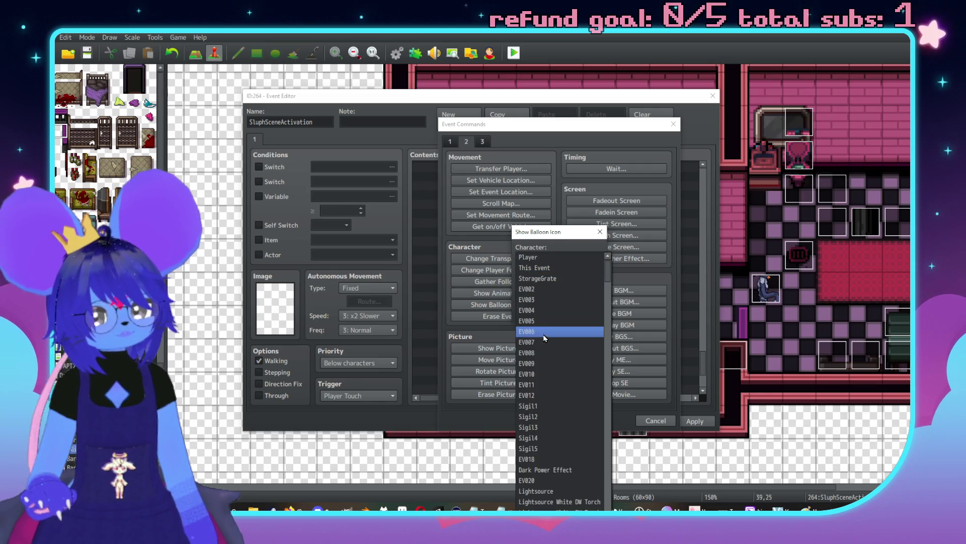
left_click_drag(608, 263, 604, 503)
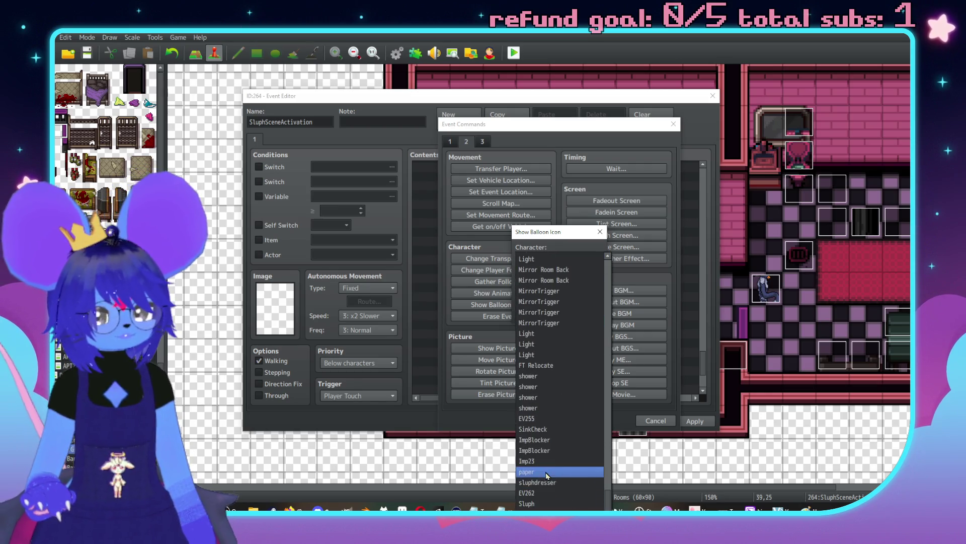
left_click(534, 503)
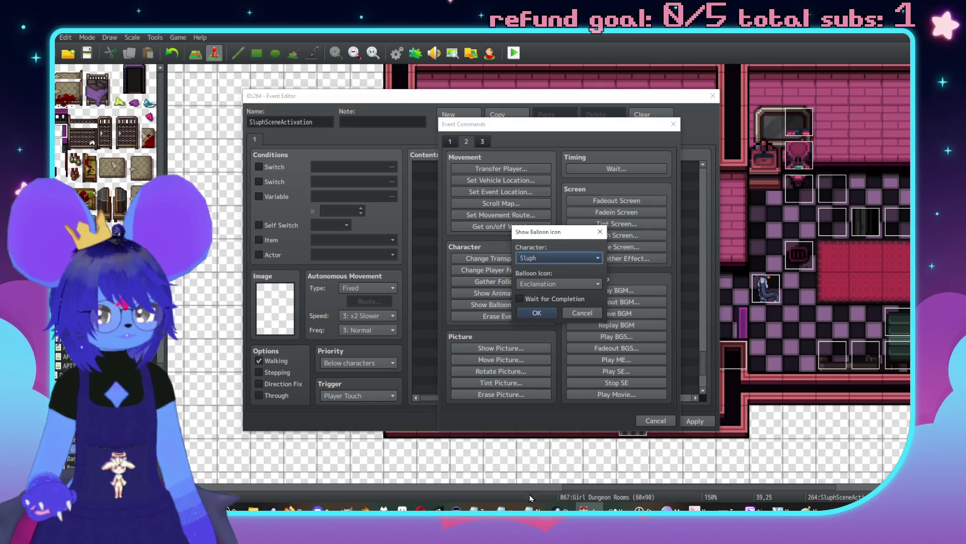
left_click(537, 284)
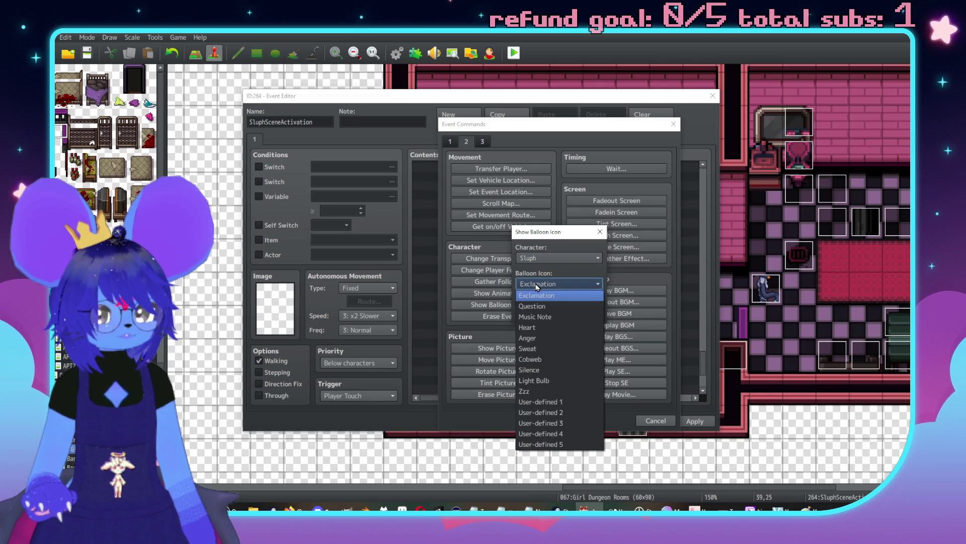
left_click(543, 370)
left_click(537, 319)
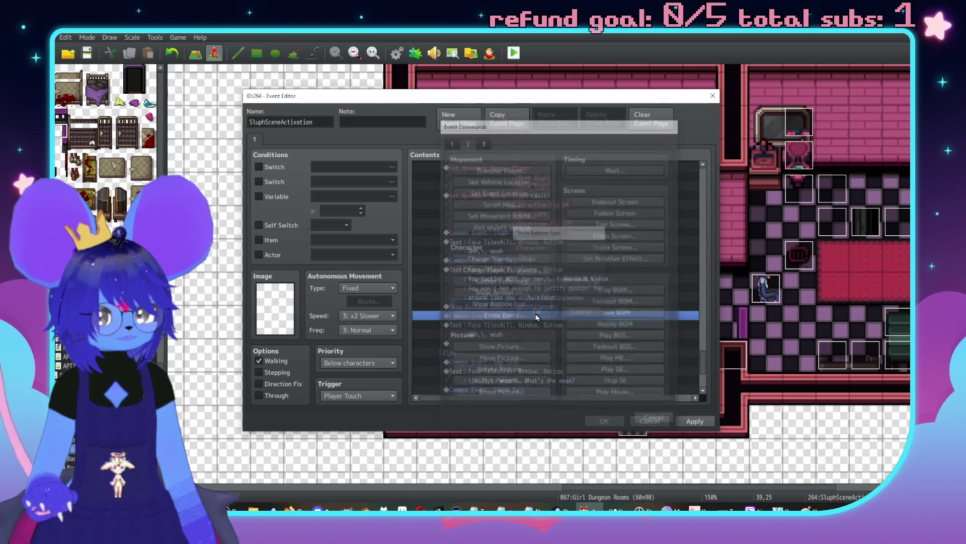
scroll(527, 320, "down", 1)
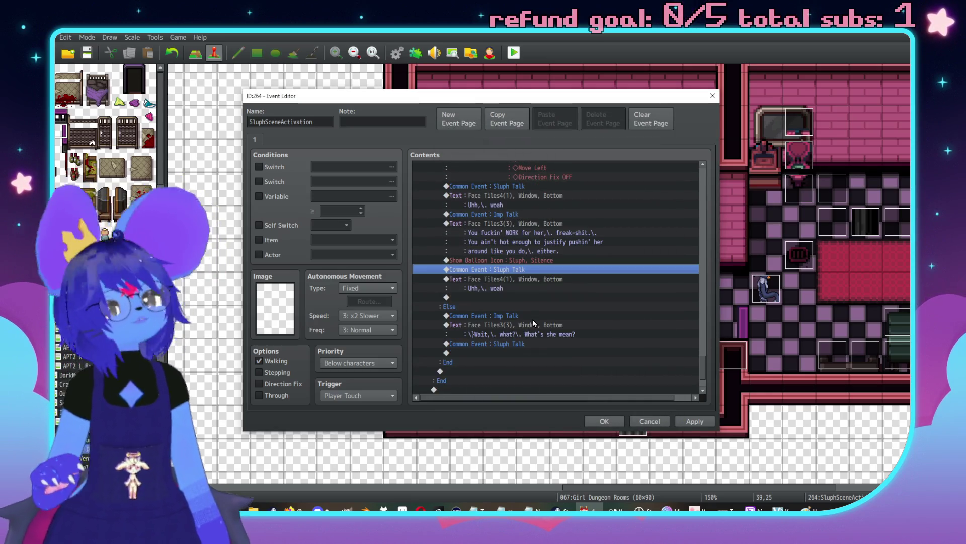
Step: Open the command list on the empty line ending the 'When I need your help' reply
scroll(532, 319, "up", 10)
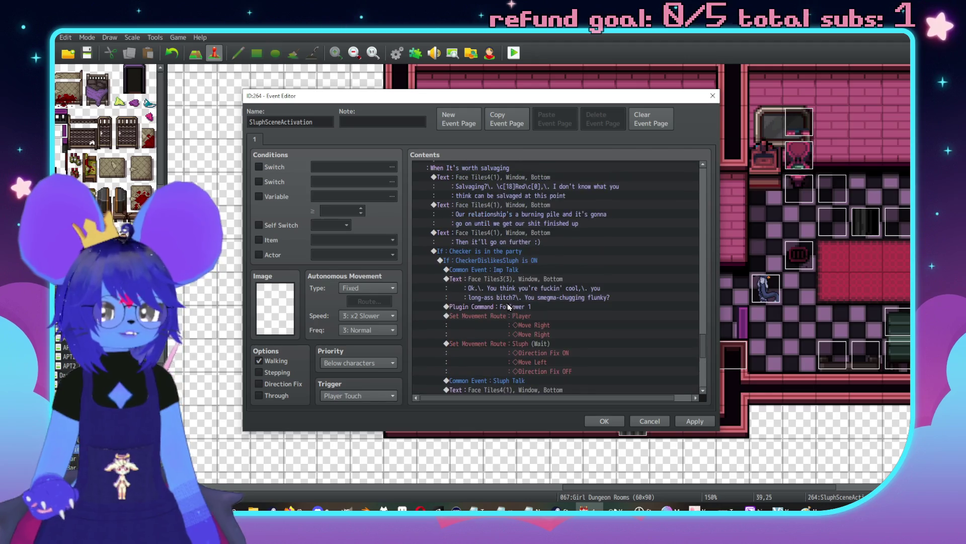
scroll(508, 307, "up", 3)
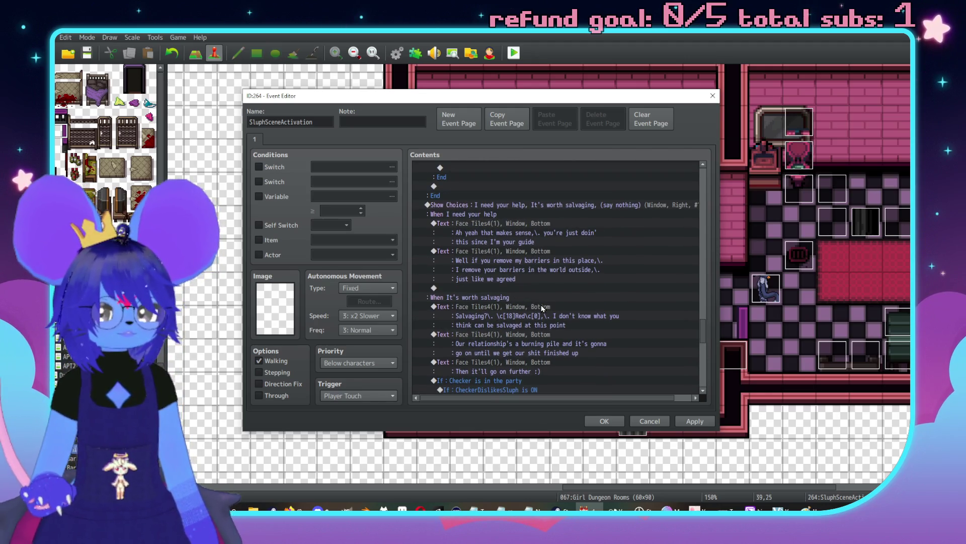
scroll(536, 276, "down", 3)
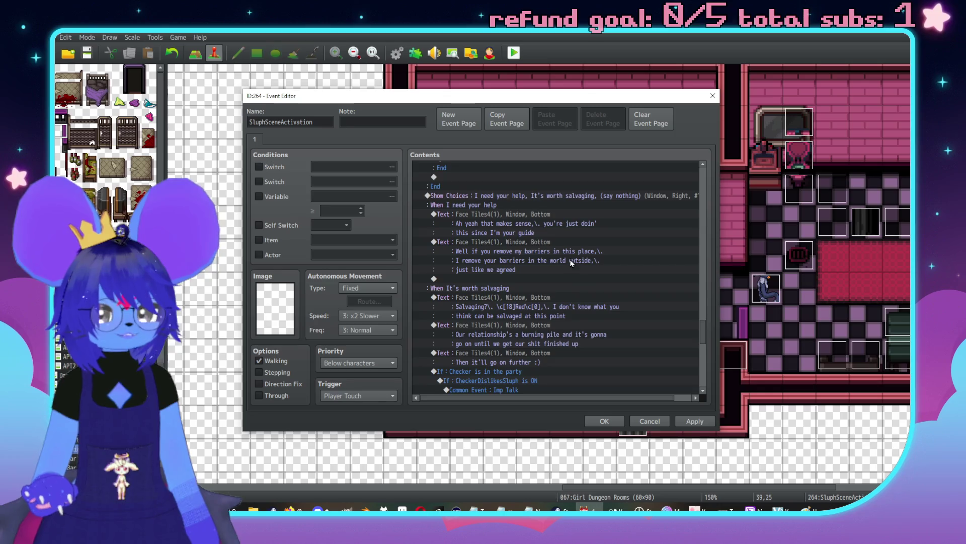
left_click(492, 242)
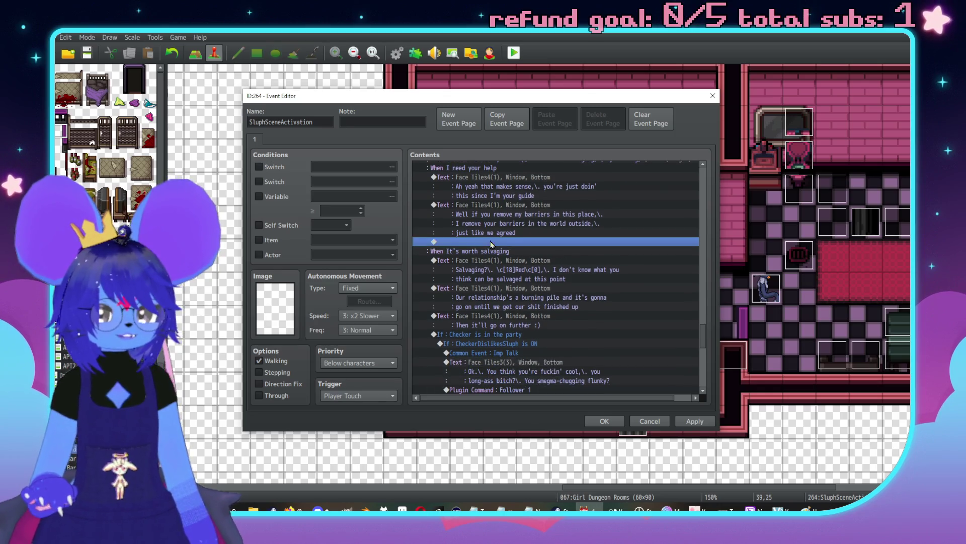
scroll(551, 228, "down", 4)
scroll(521, 235, "up", 3)
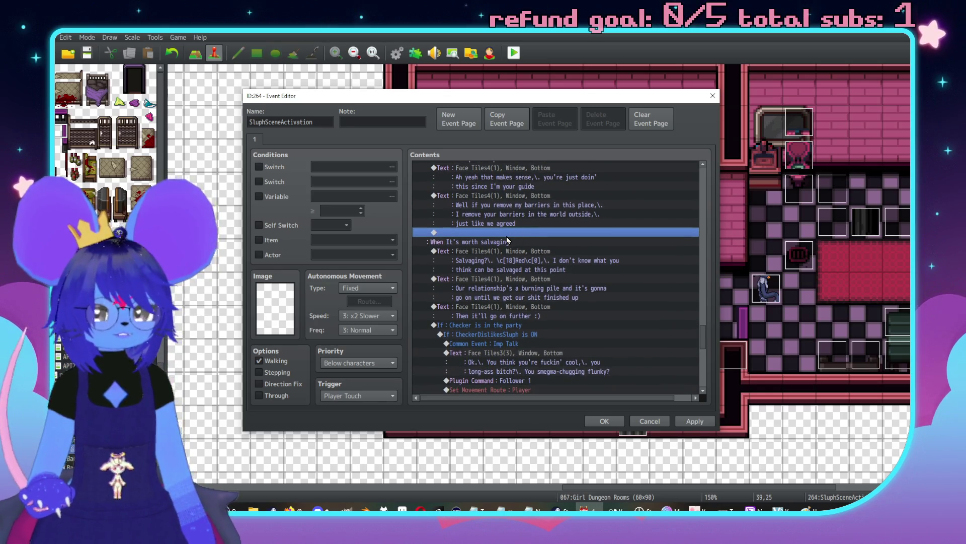
double_click(507, 235)
Step: Back out of an accidental text message and reopen the command list on that line
left_click_drag(500, 128, 610, 132)
left_click(567, 146)
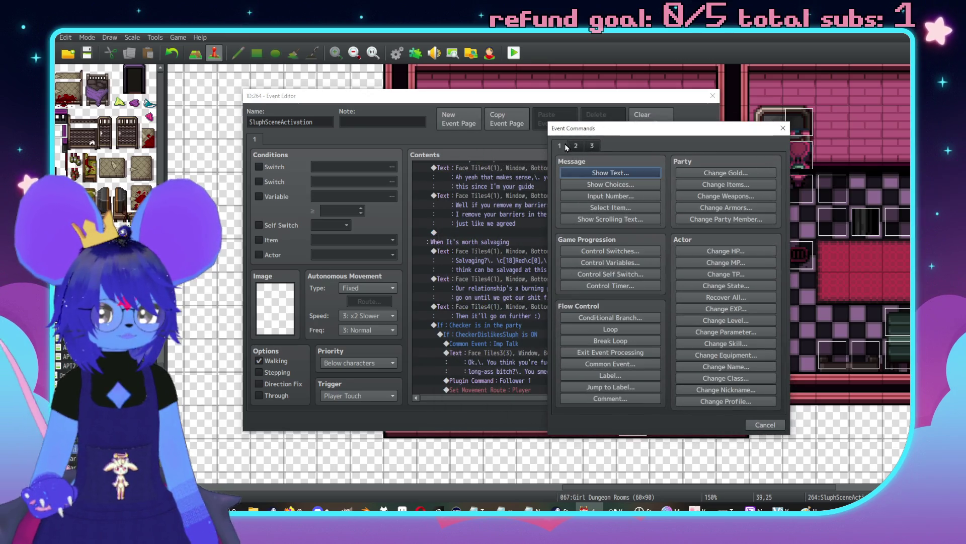
left_click(594, 174)
left_click(775, 333)
left_click(765, 425)
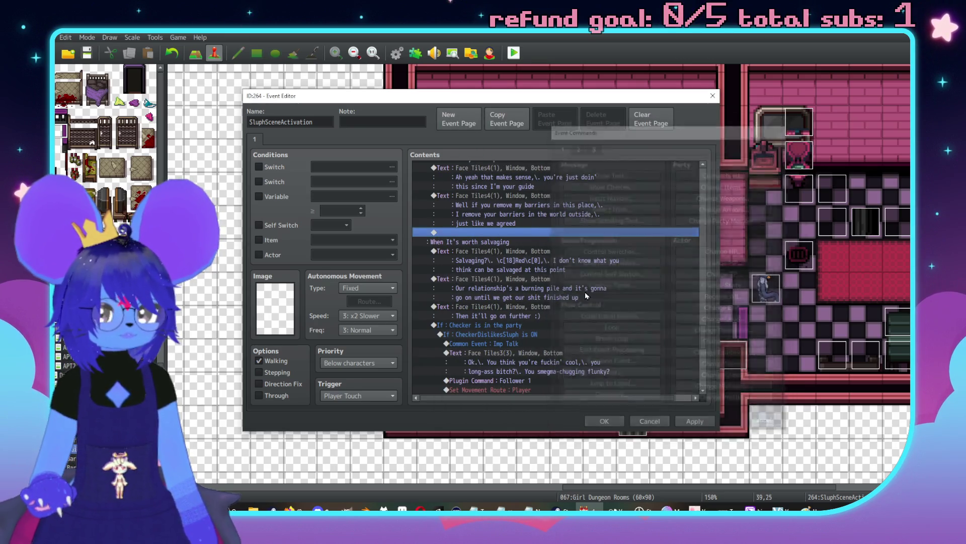
double_click(521, 235)
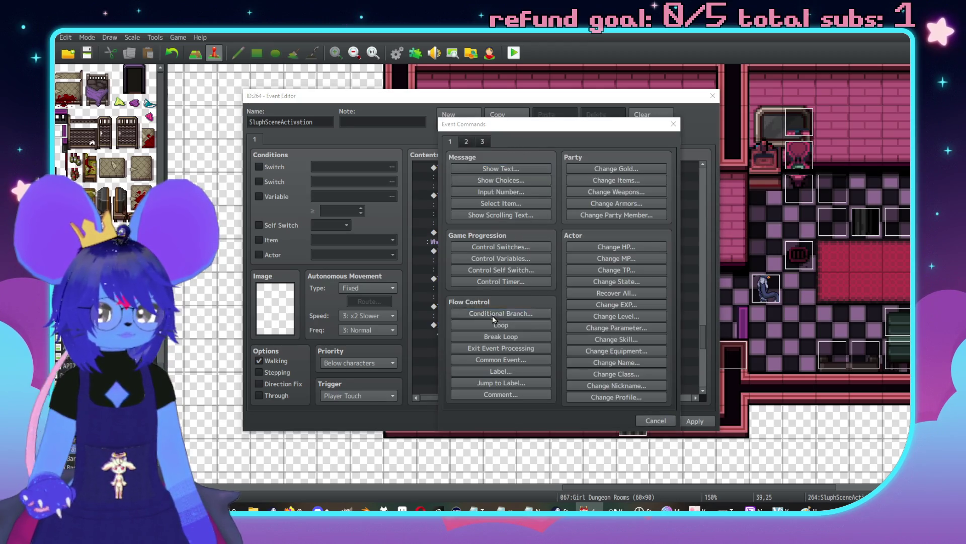
Step: Add a conditional branch on switch 0038 RedAdmitsIt ON with an Else branch
left_click(492, 314)
left_click(546, 219)
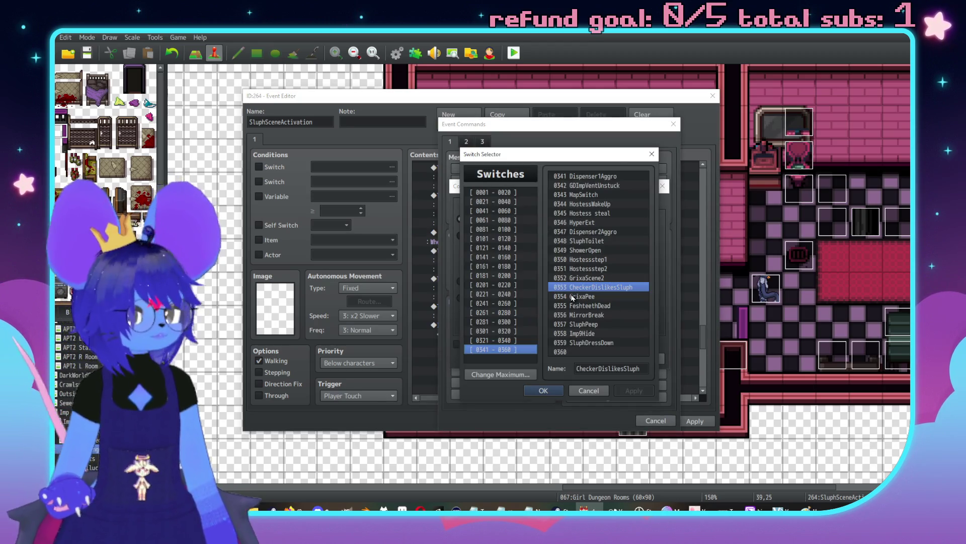
left_click(496, 201)
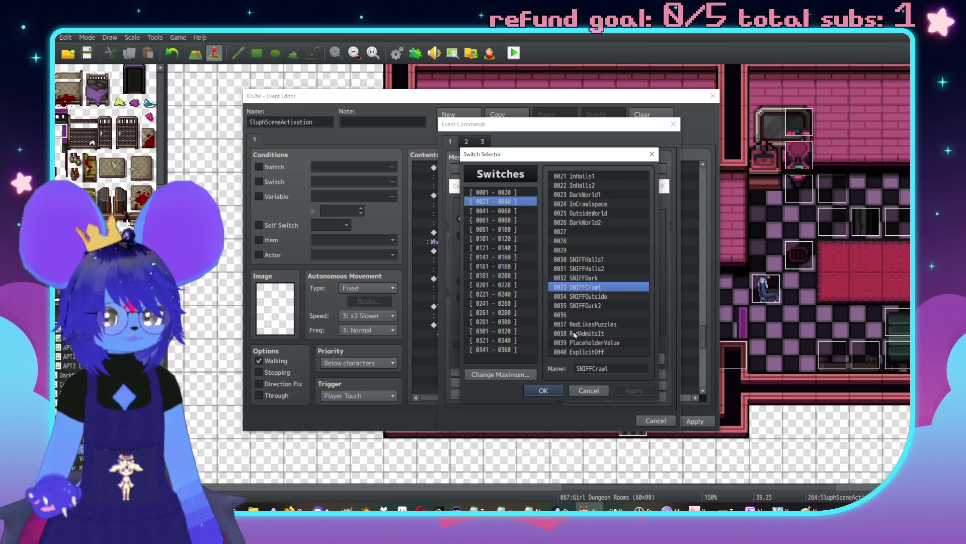
double_click(575, 334)
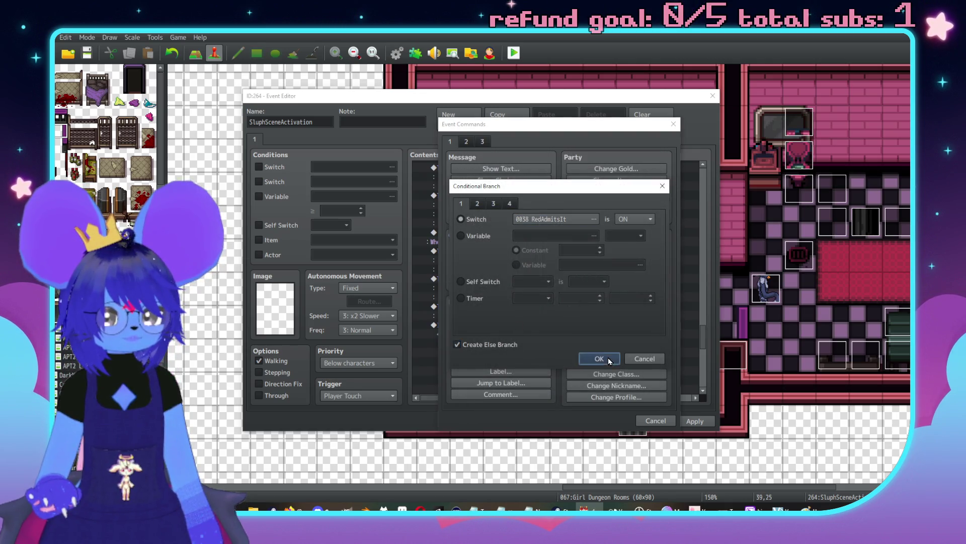
left_click(607, 358)
Step: Start a message inside the branch using the second Face Tiles4 portrait
double_click(492, 245)
left_click(501, 168)
double_click(453, 260)
left_click(433, 213)
left_click(428, 222)
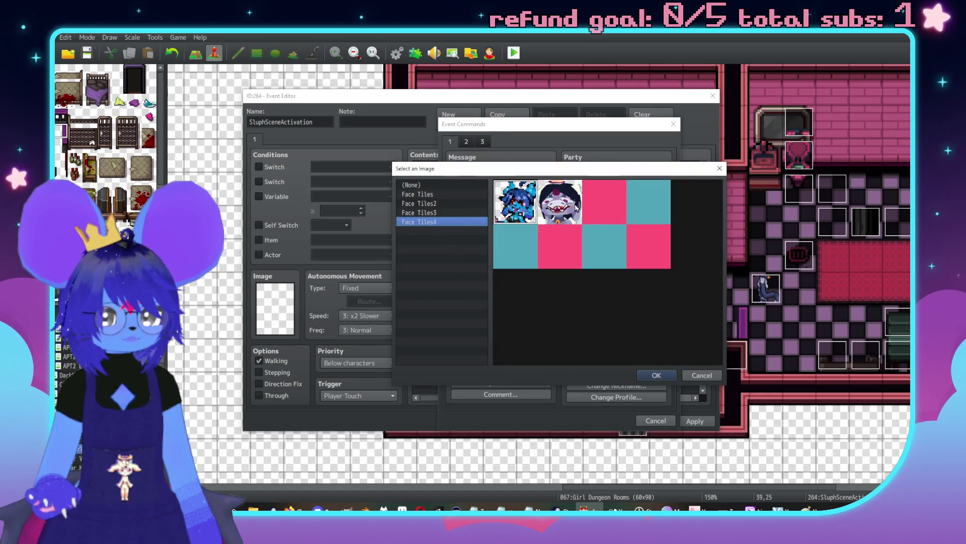
double_click(558, 200)
type("Then we")
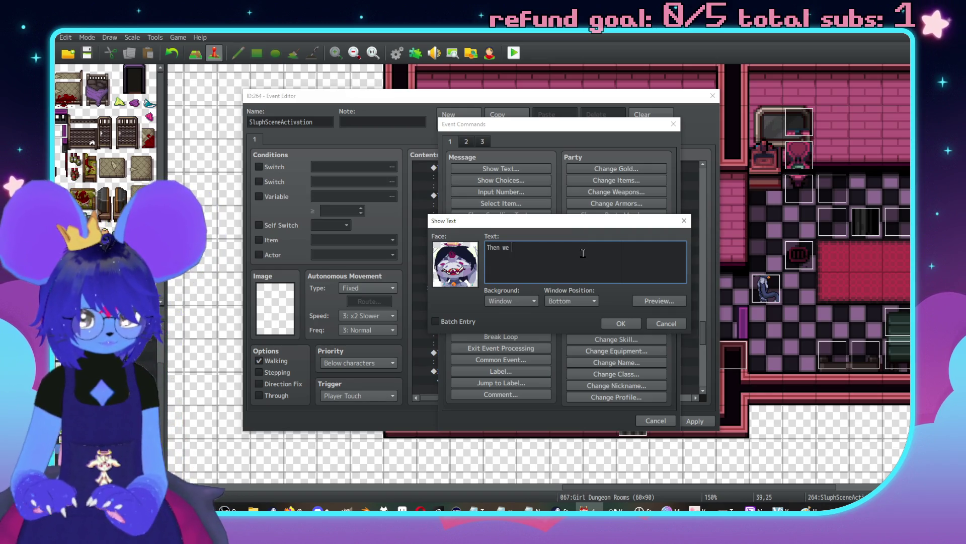
Step: Enter the girlfriend-murder line ending 'we get to see where it goes from there\. :)' and add it
type("go murder your girlfriend,\\.")
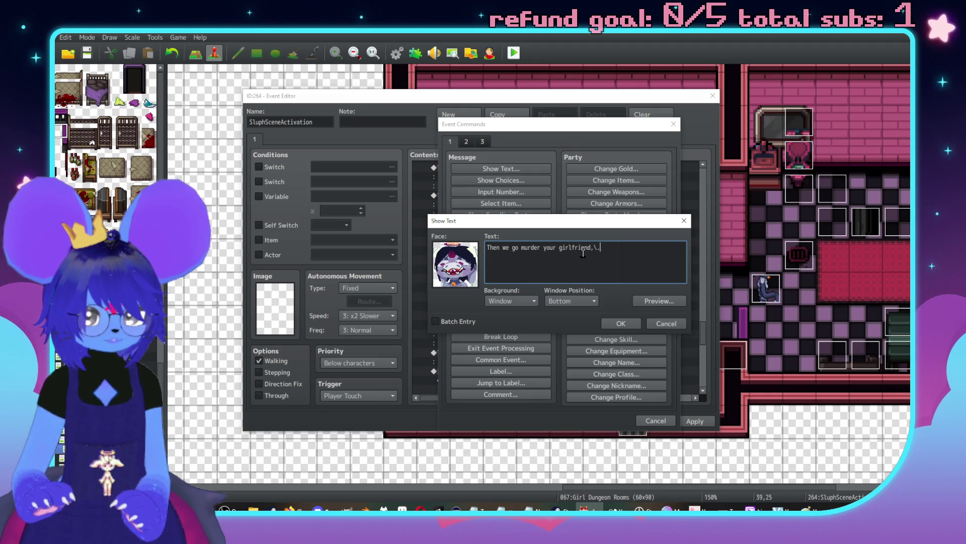
type(" and")
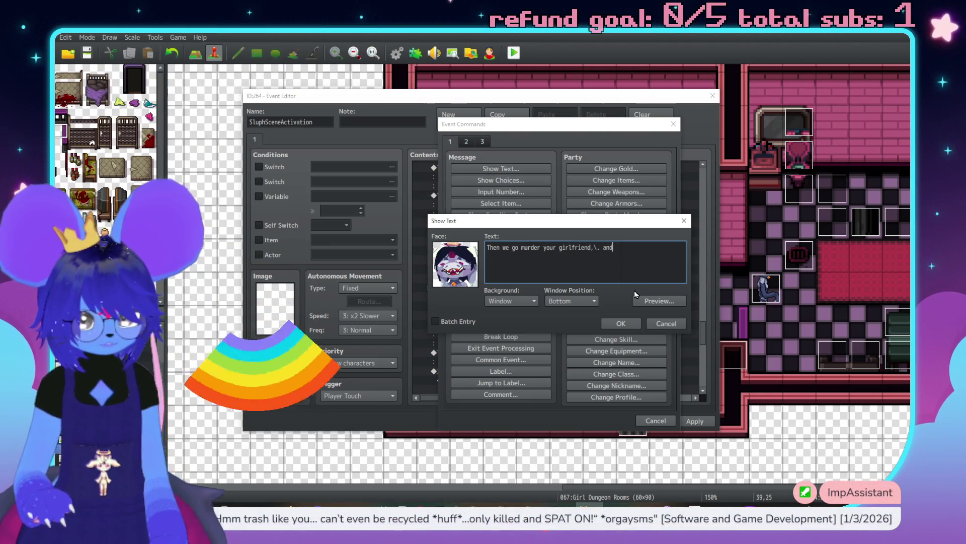
key("Return")
type("we get to see where it goes from there")
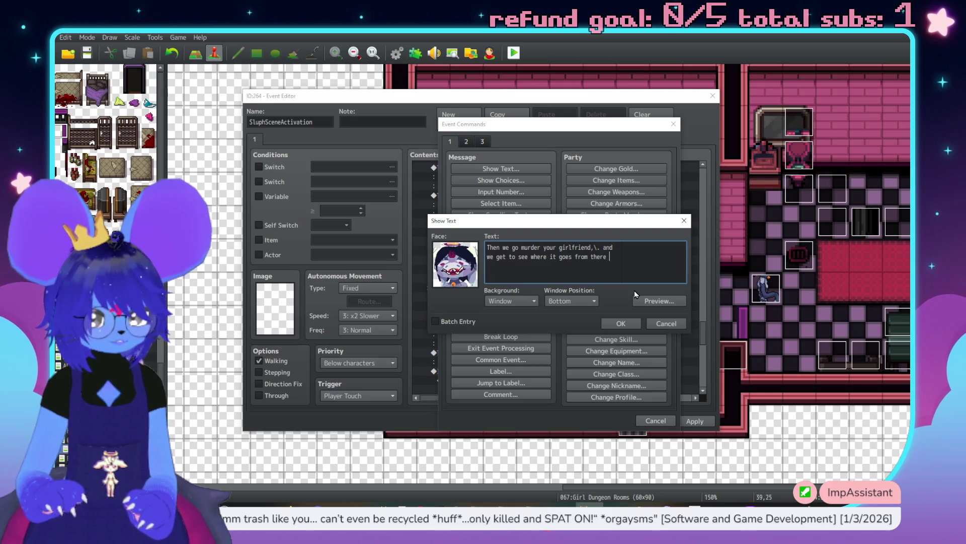
key("BackSpace")
type("\\. :)")
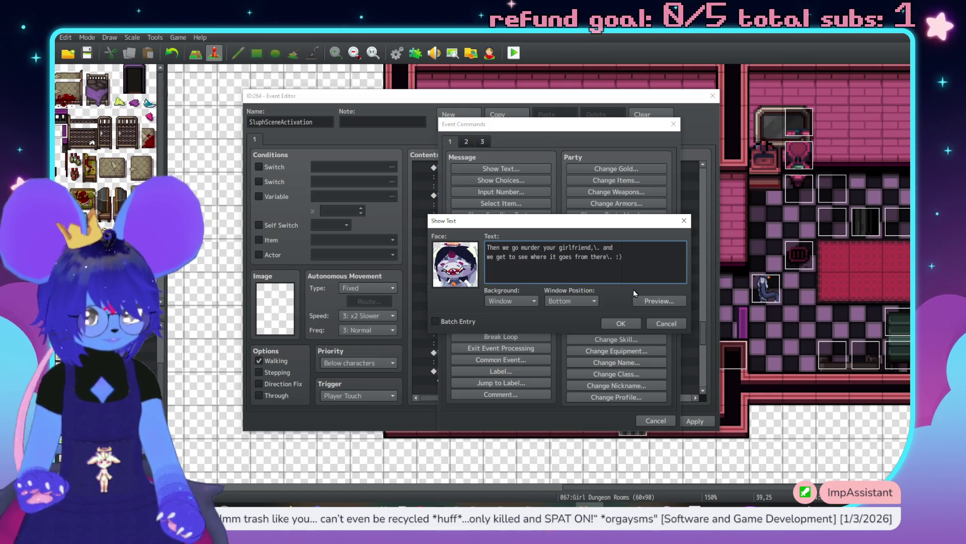
left_click(625, 324)
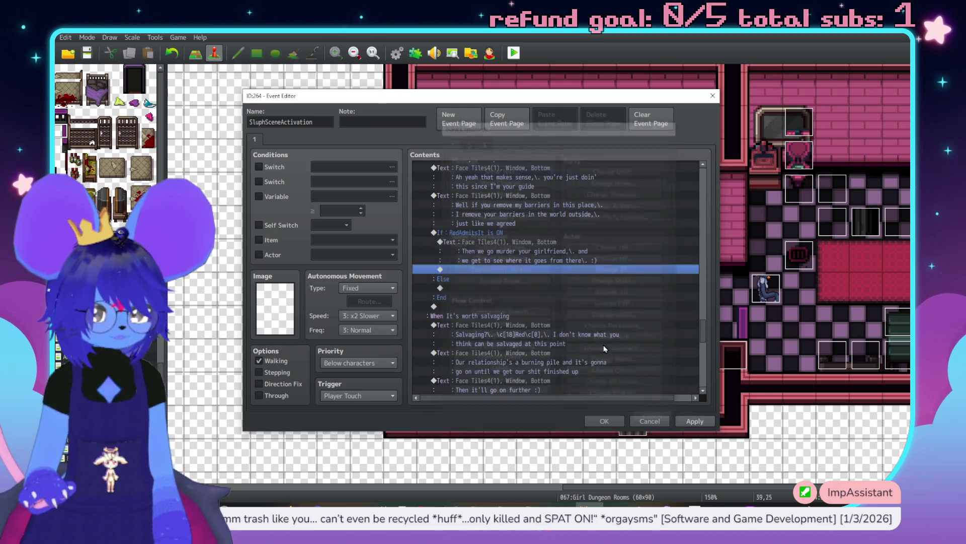
Step: Paste the If-branch portrait message under Else and reword it to 'Then we go save your girlfriend'
left_click(506, 254)
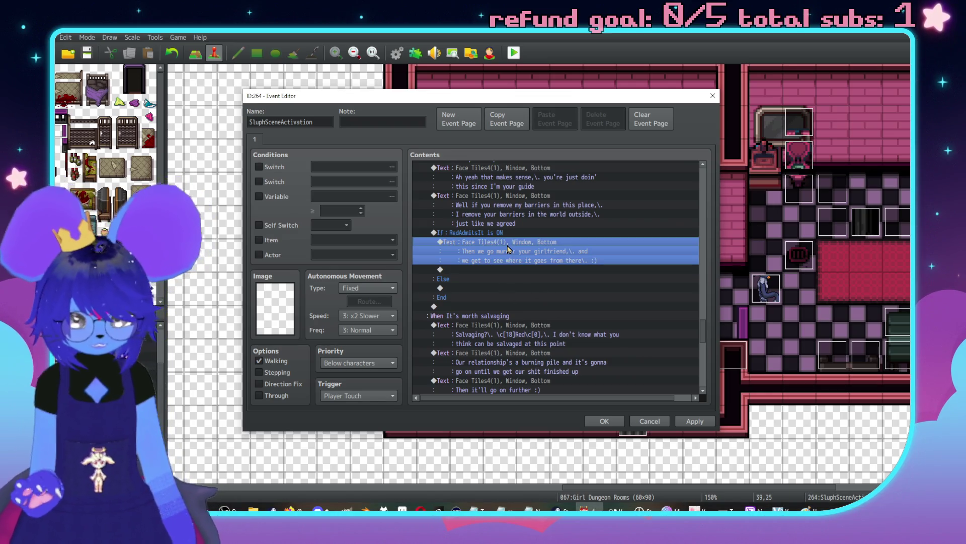
left_click(471, 290)
key("ctrl+v")
double_click(471, 291)
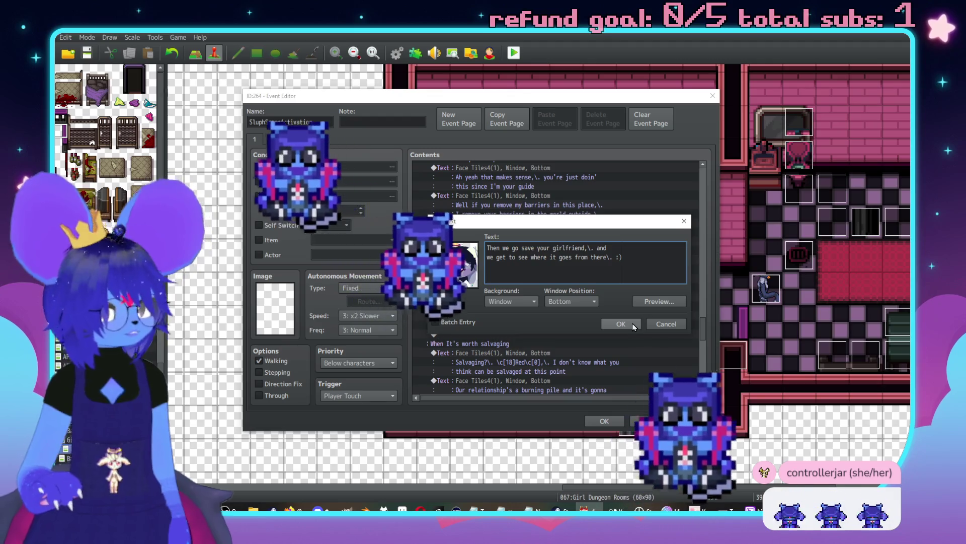
left_click(624, 327)
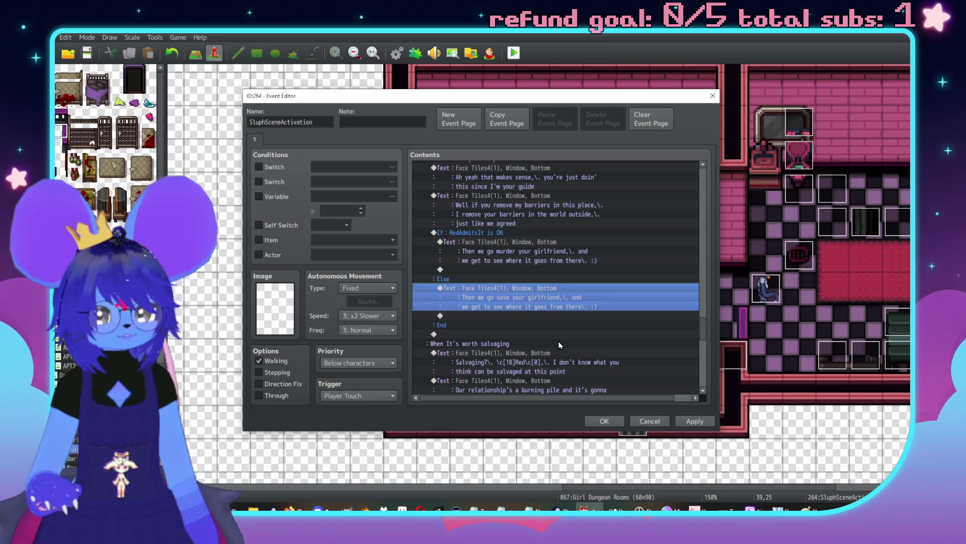
Step: Find the 'Checker is in the party' branch and open Event Commands at its empty Else line
scroll(537, 331, "down", 5)
scroll(504, 263, "down", 2)
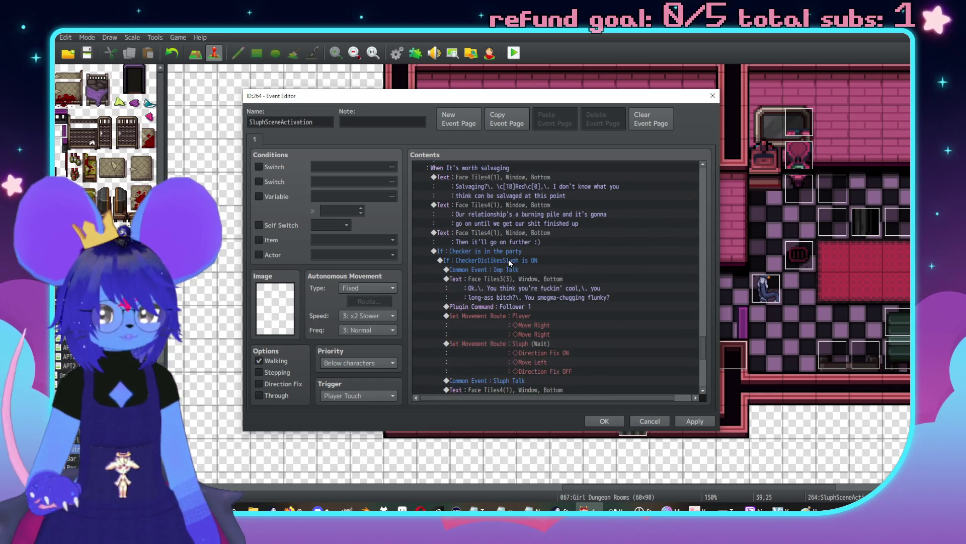
left_click(498, 250)
scroll(499, 250, "down", 2)
left_click(497, 248)
scroll(503, 251, "up", 3)
left_click(523, 288)
scroll(533, 292, "down", 7)
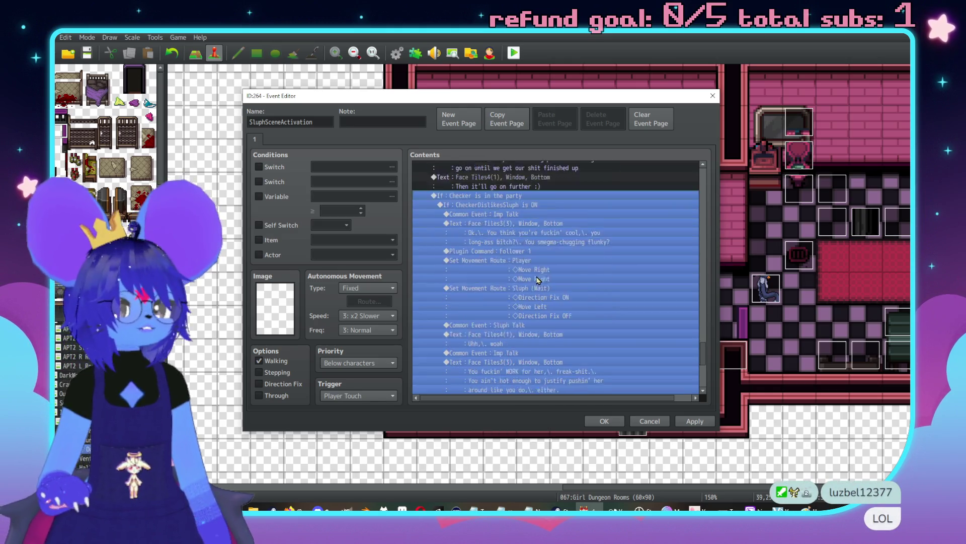
scroll(539, 295, "down", 3)
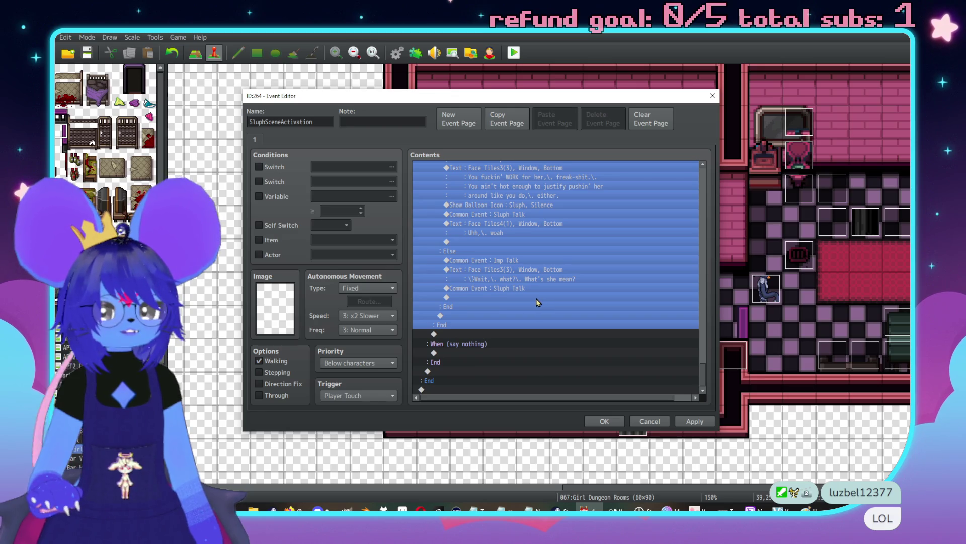
scroll(537, 302, "up", 10)
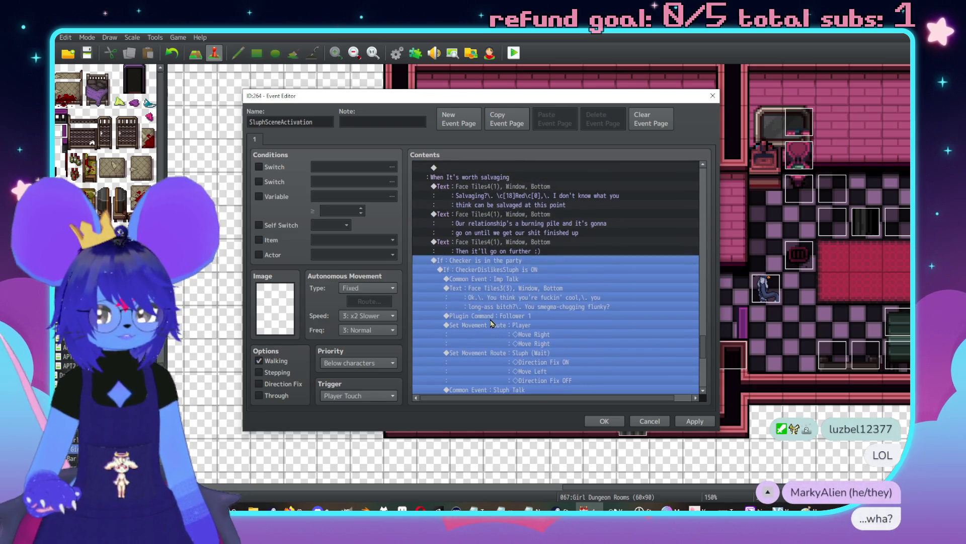
key("space")
scroll(540, 356, "down", 10)
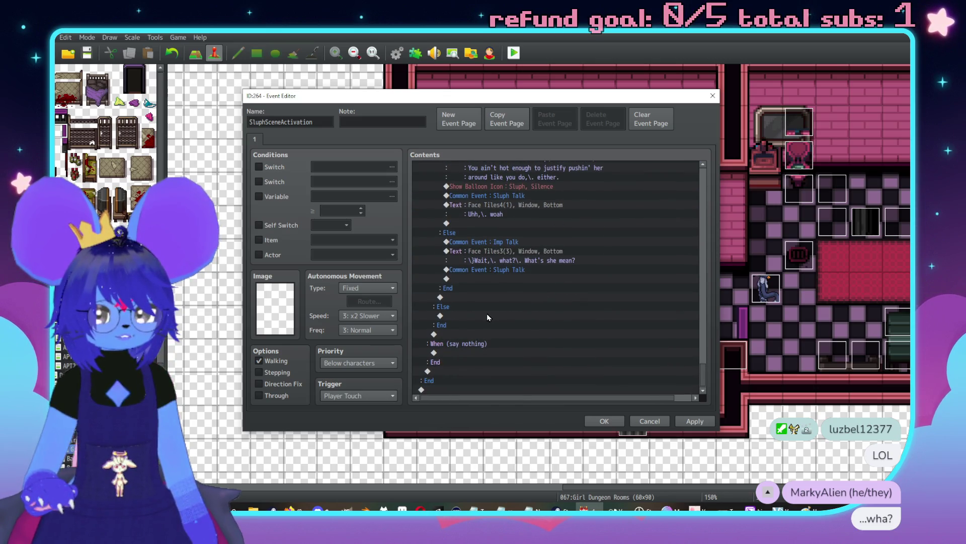
double_click(487, 313)
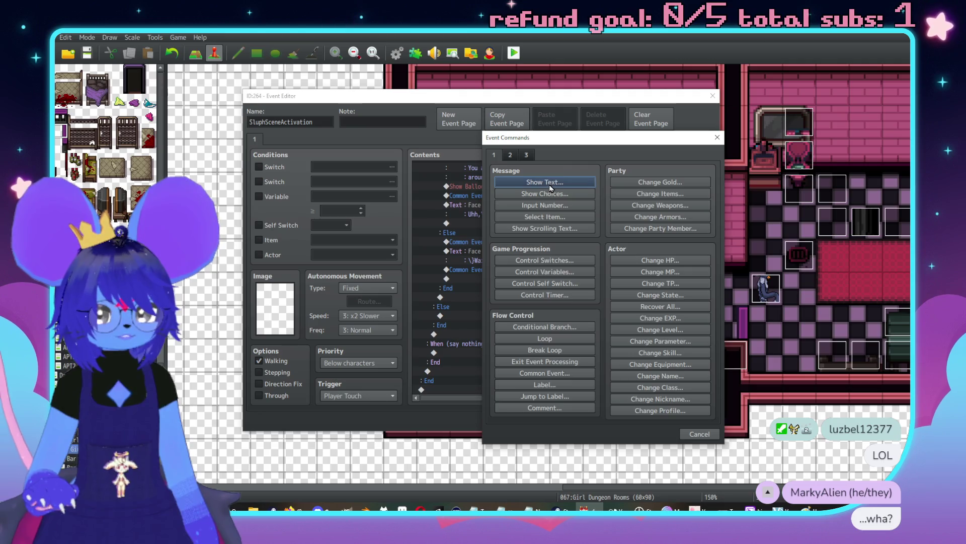
Step: Start a Show Text message using the second Face Tiles4 portrait
left_click(546, 181)
double_click(504, 259)
left_click(463, 235)
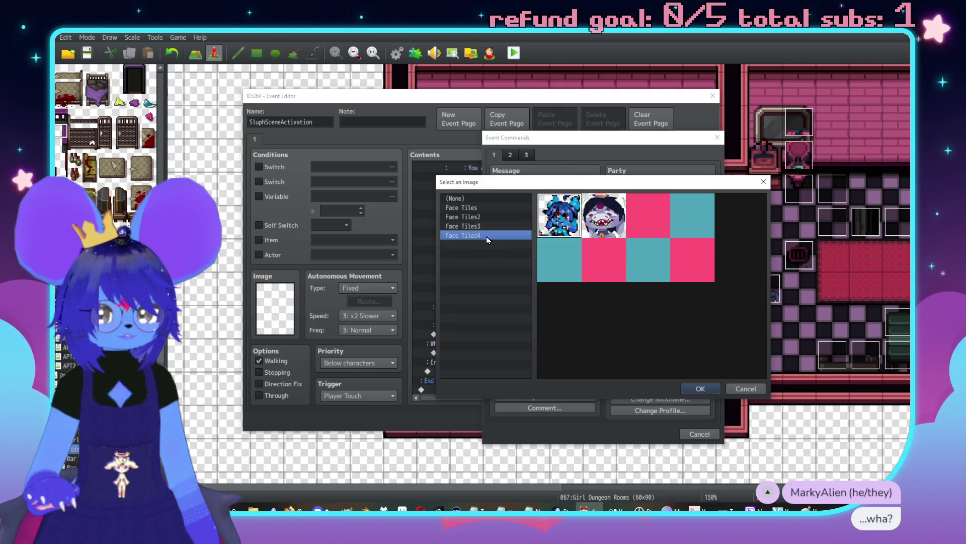
double_click(587, 215)
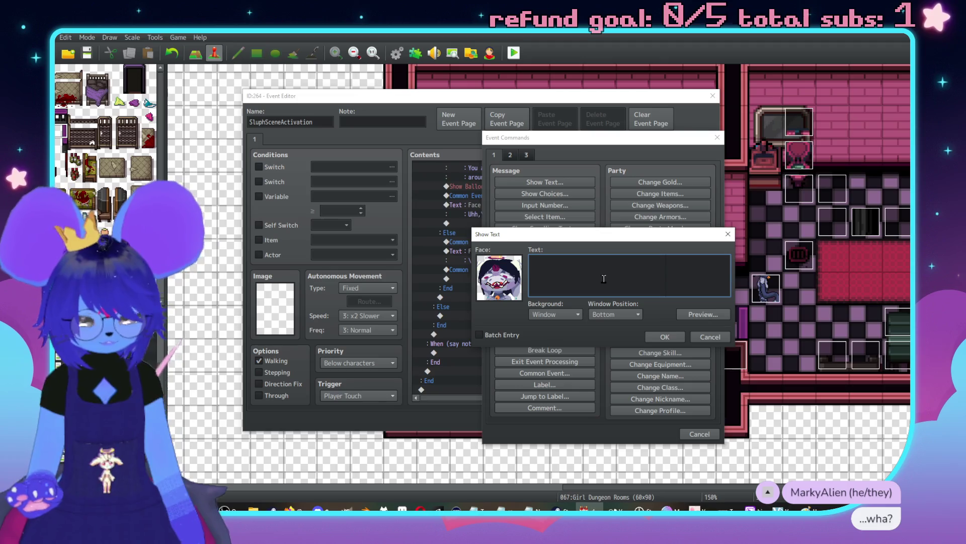
Step: Enter the two-line message 'We gotta get a move on though… coming back to mess with me'
type("We g")
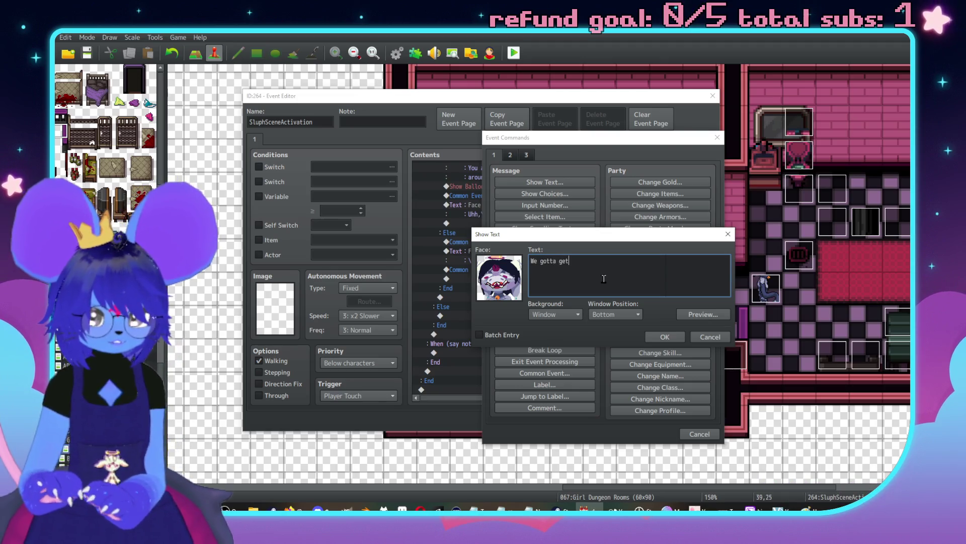
type("otta ge")
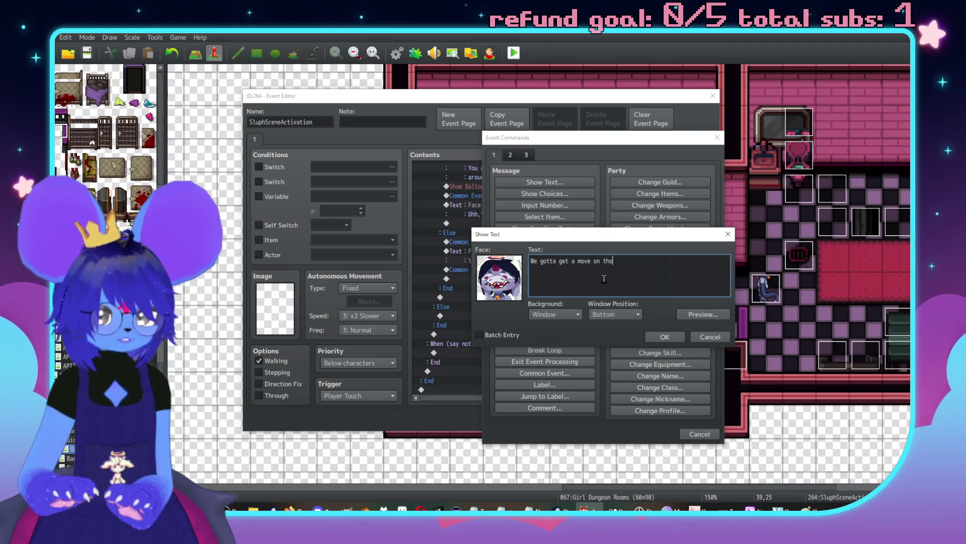
key("Return")
type("no t")
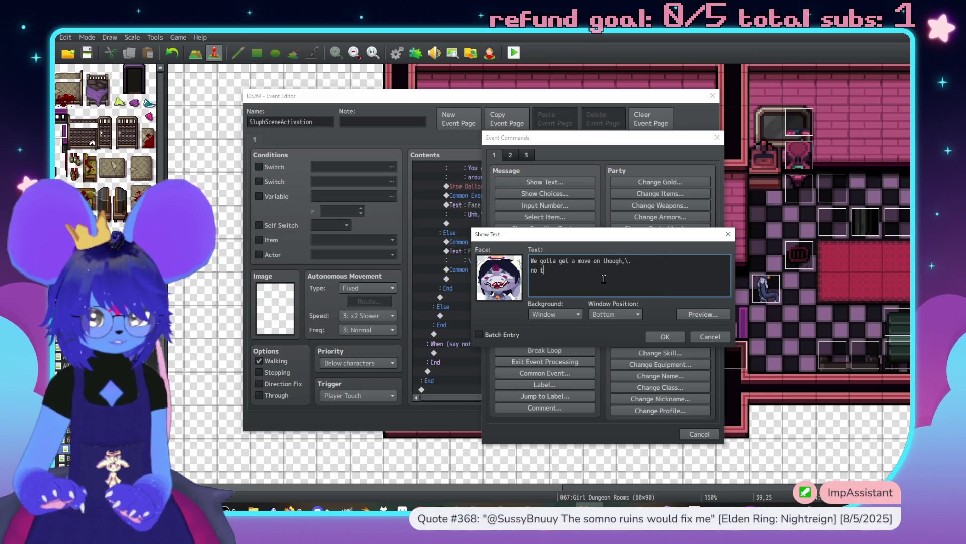
type("elling when ")
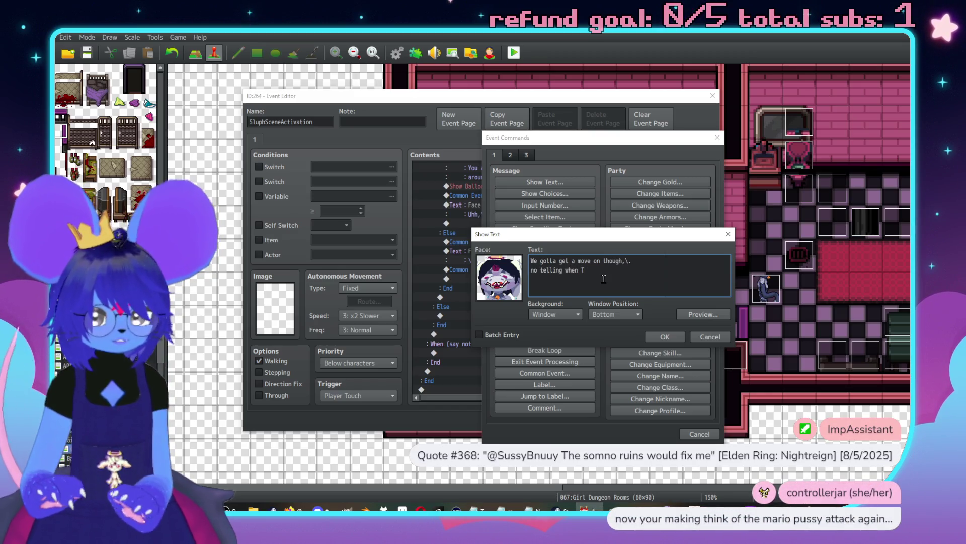
type("that master's c")
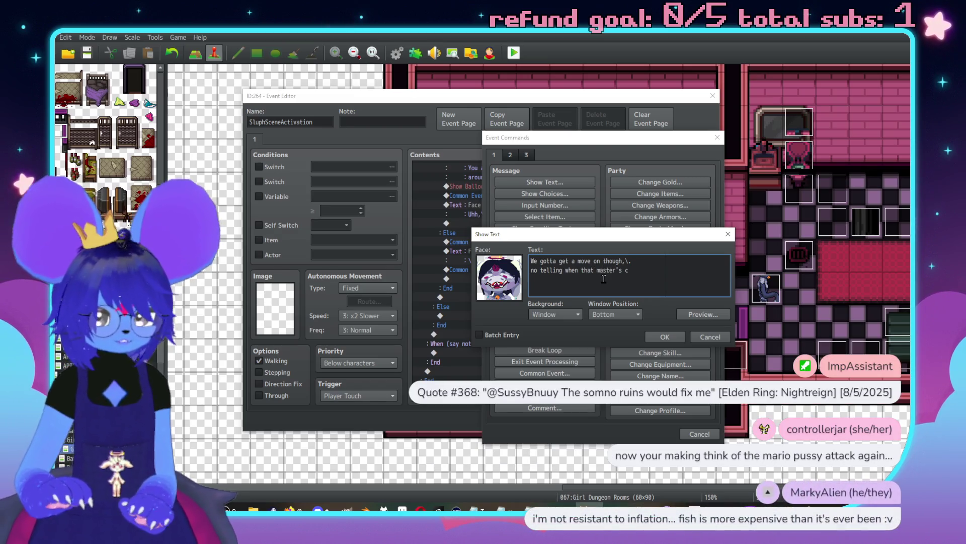
key("BackSpace")
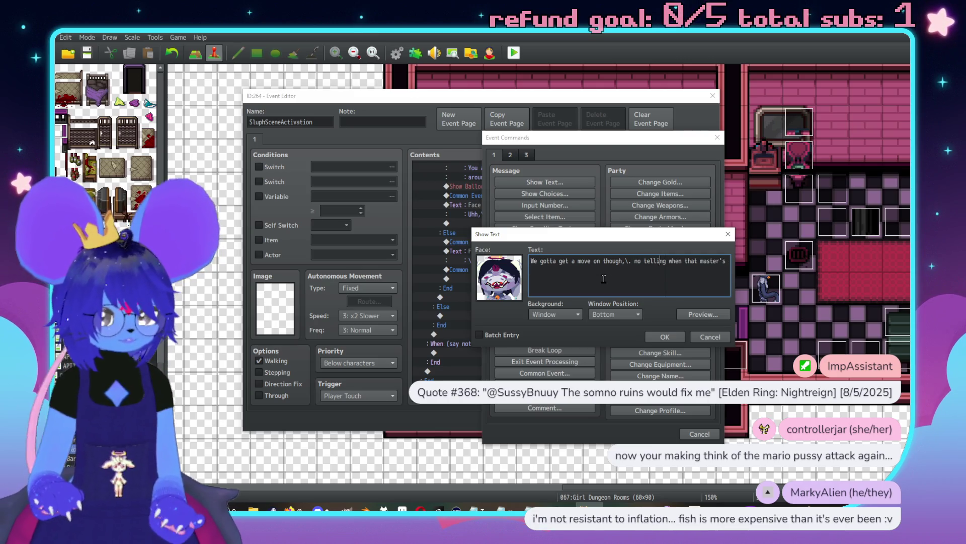
key("Return")
key("ctrl+Right")
key("ctrl+Right")
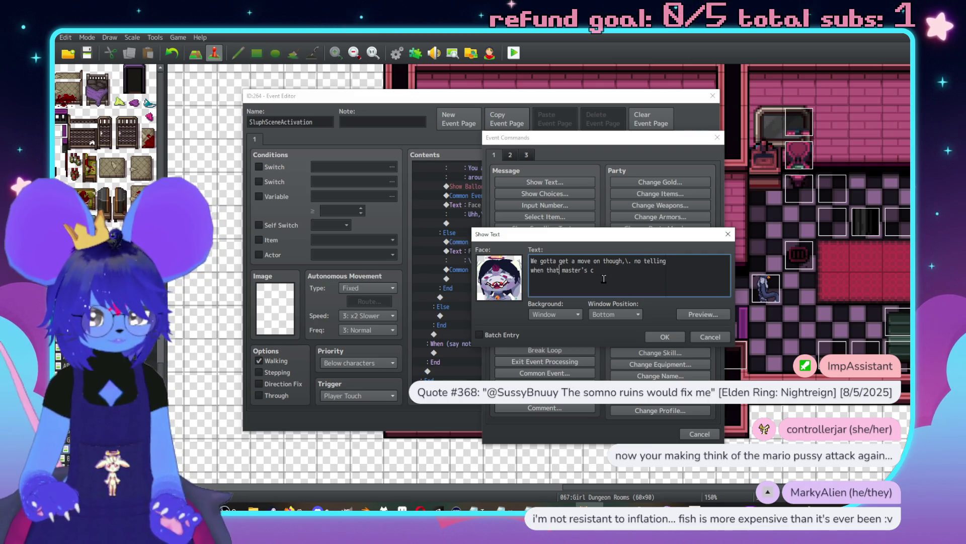
type("oming bac")
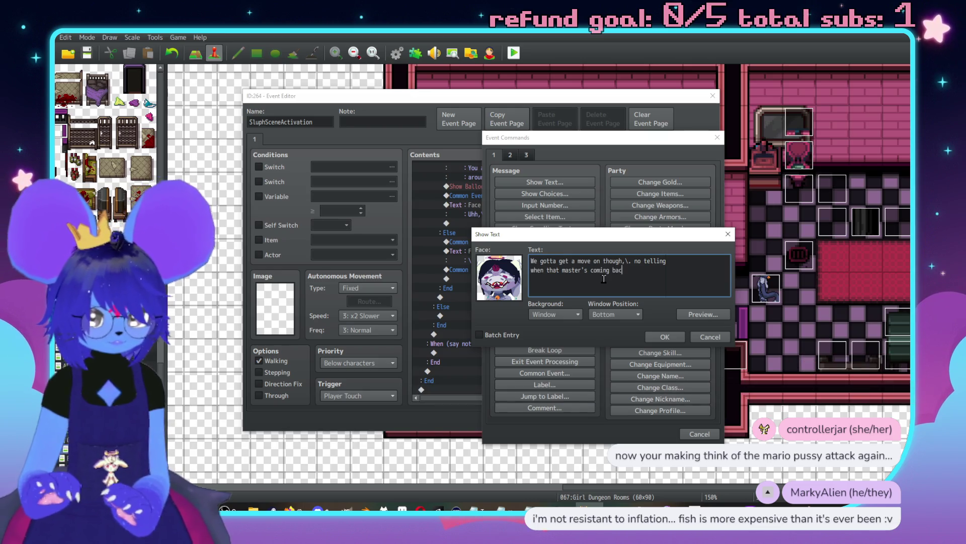
type("k to mess with me")
left_click(664, 337)
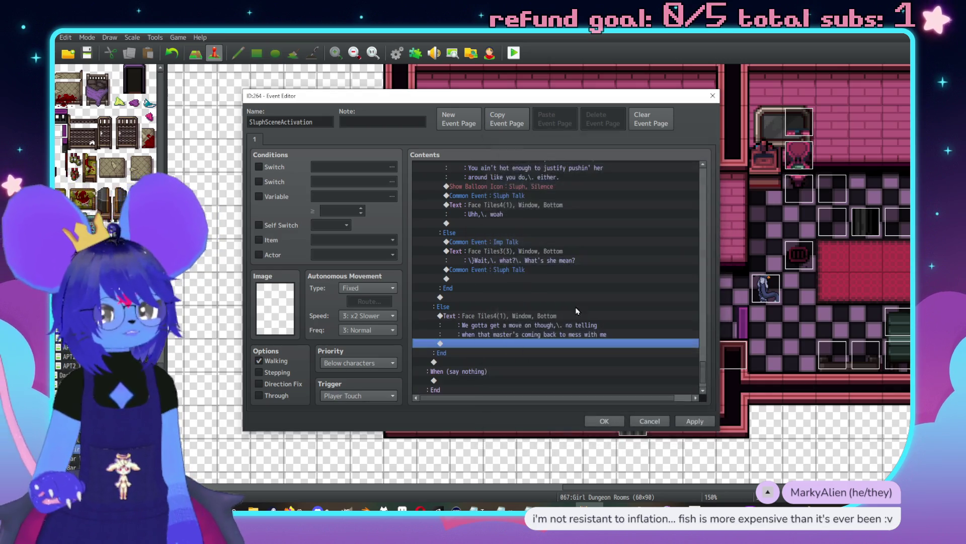
scroll(576, 311, "down", 1)
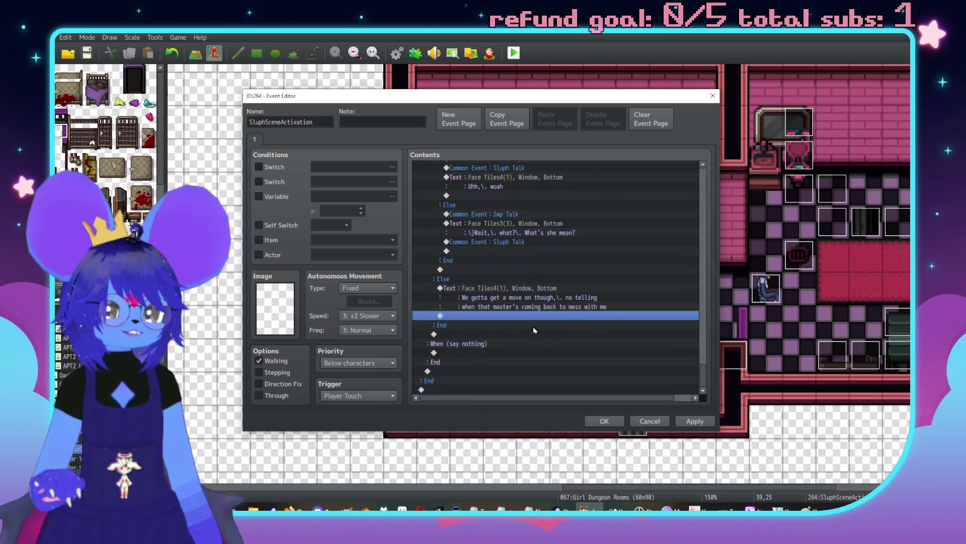
mouse_move(533, 95)
left_mouse_down()
mouse_move(317, 86)
mouse_move(164, 59)
left_mouse_up()
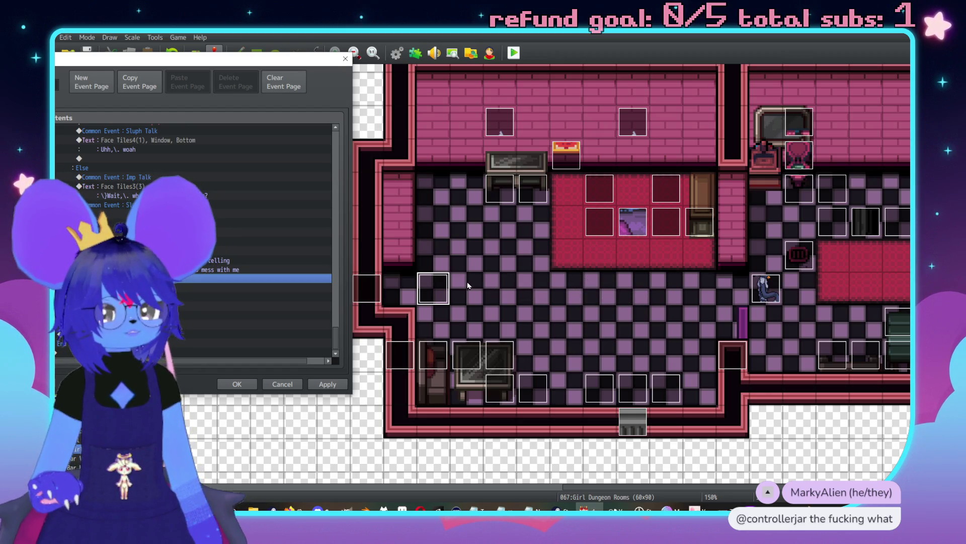
mouse_move(199, 65)
left_mouse_down()
mouse_move(446, 62)
mouse_move(499, 85)
left_mouse_up()
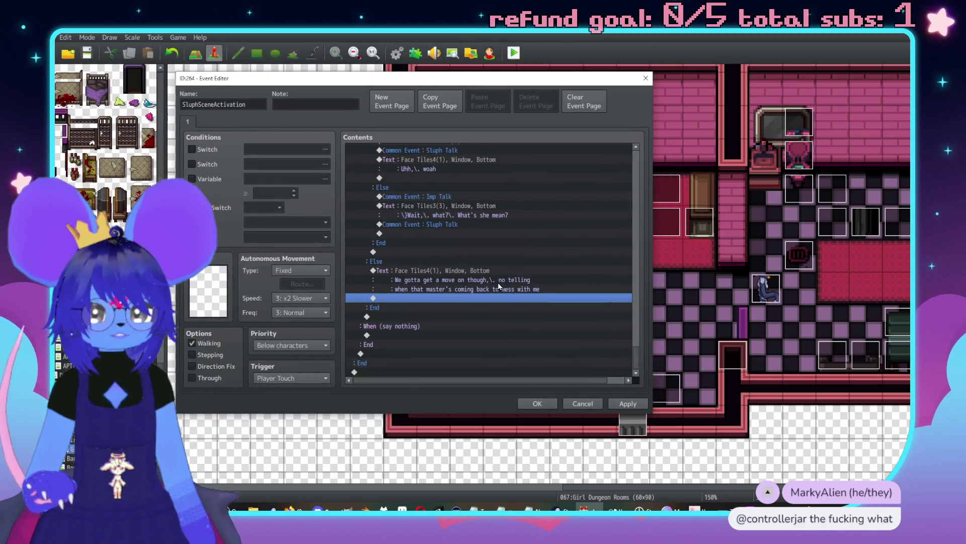
Step: Insert a Set Movement Route command targeting Sluph after the message
double_click(470, 301)
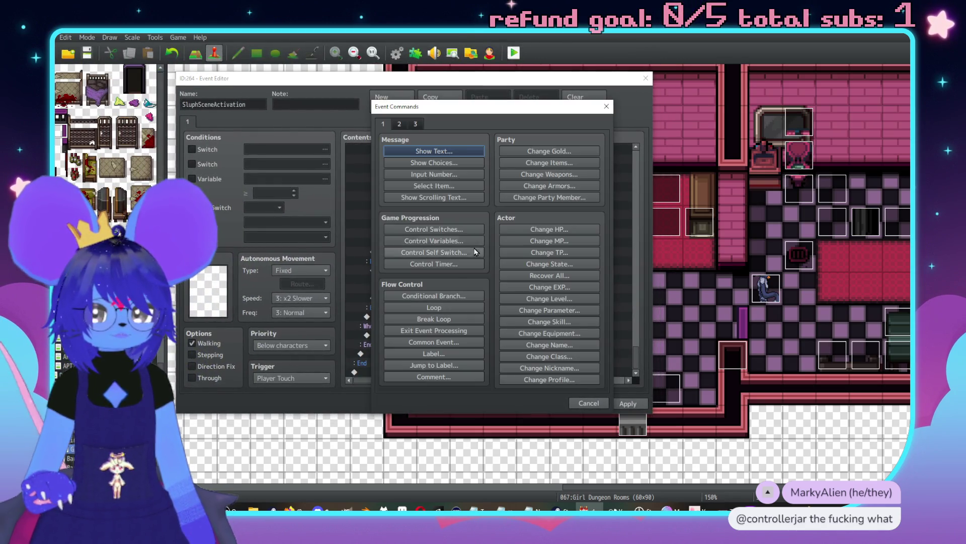
left_click(416, 124)
left_click(399, 124)
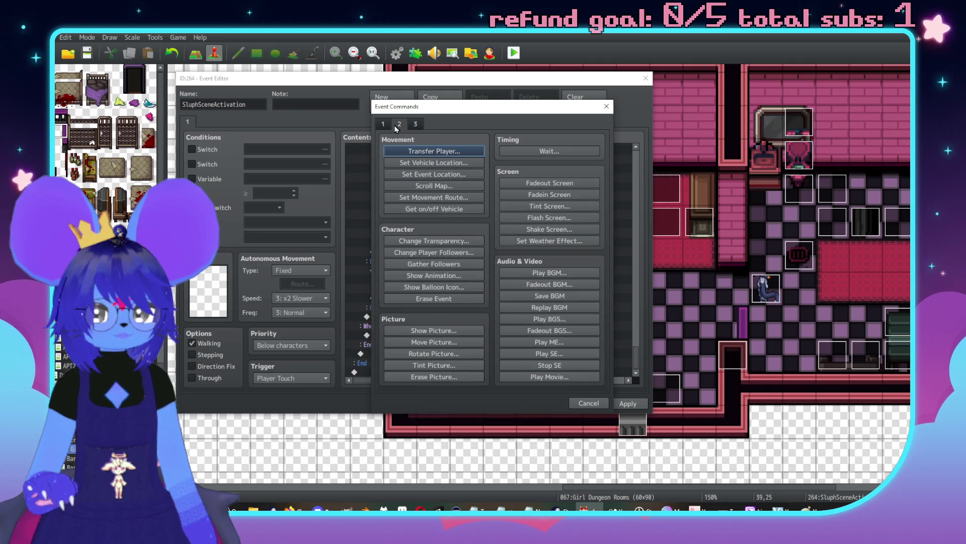
left_click(402, 197)
left_click(332, 167)
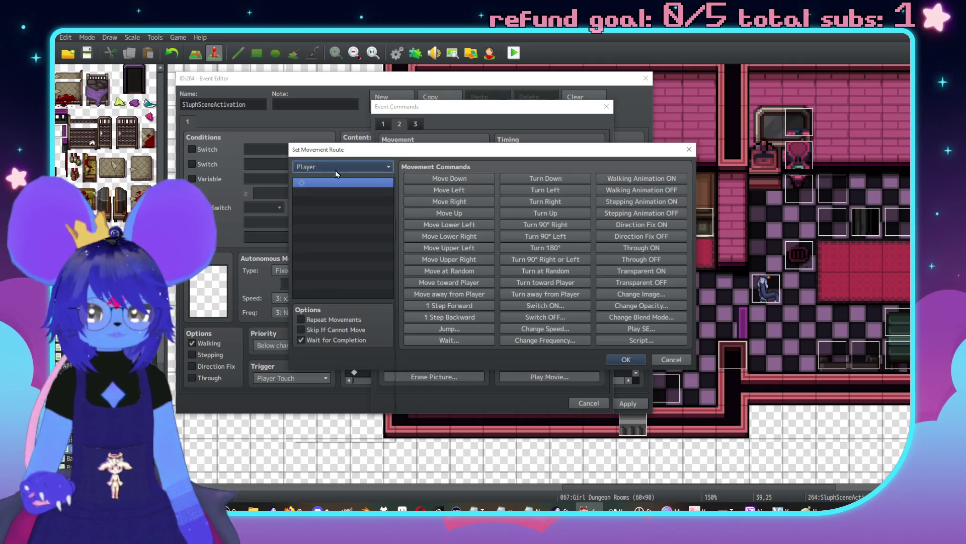
left_click_drag(391, 195, 390, 433)
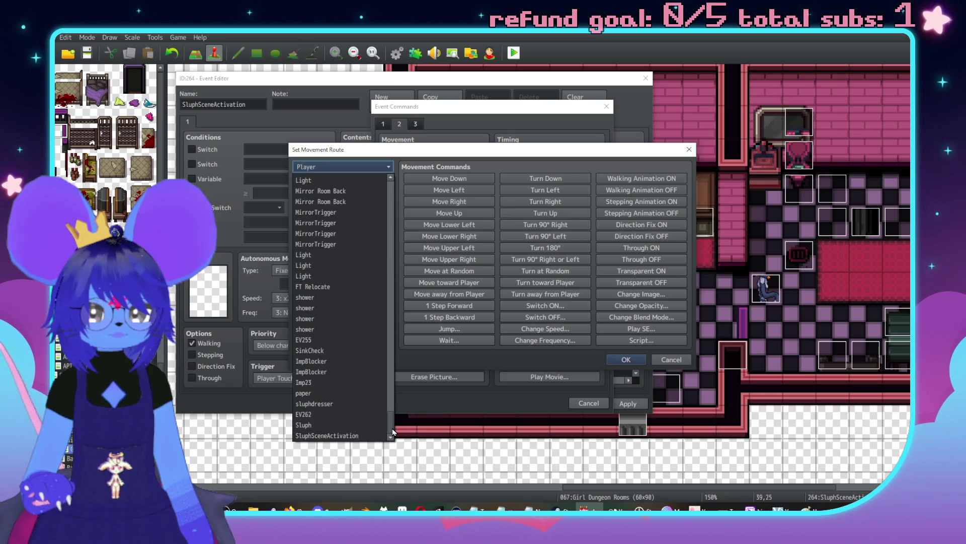
left_click(324, 427)
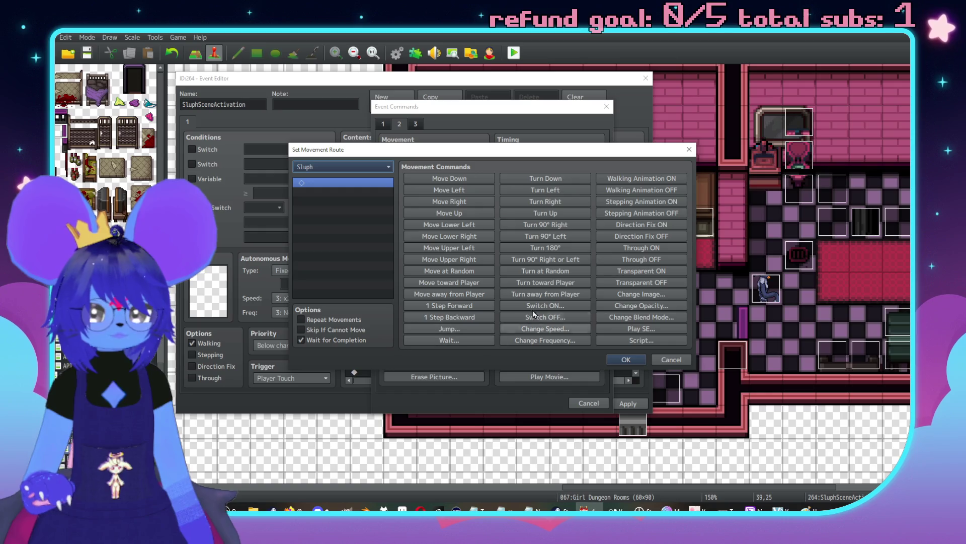
Step: Give Sluph's route Through ON and four Move Left steps, then confirm it
left_click(646, 249)
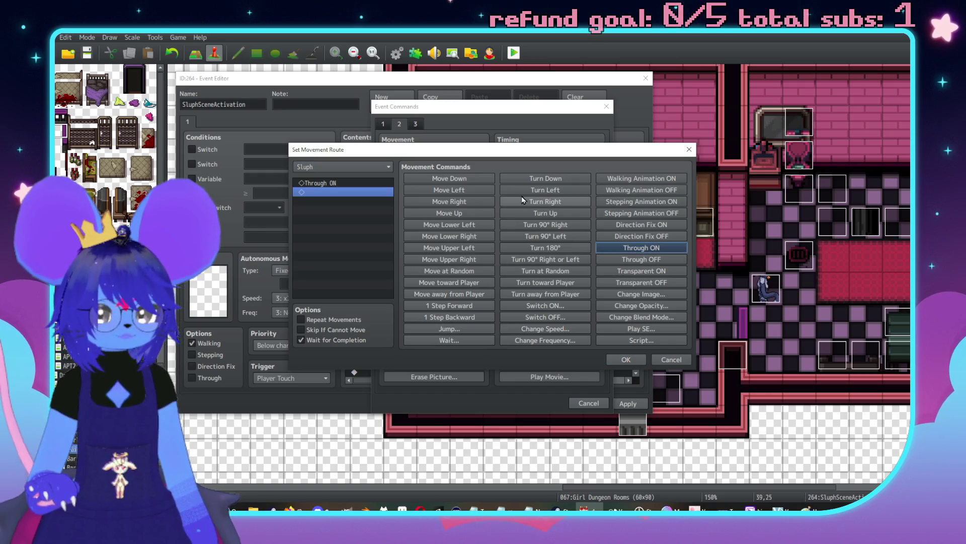
left_click(453, 190)
left_click(453, 191)
left_click(453, 191)
left_click(453, 190)
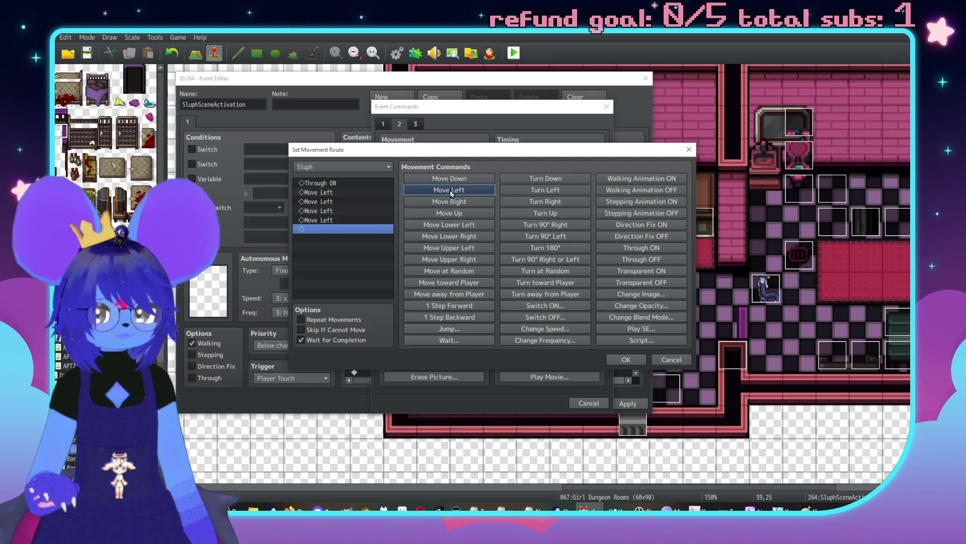
left_click(626, 361)
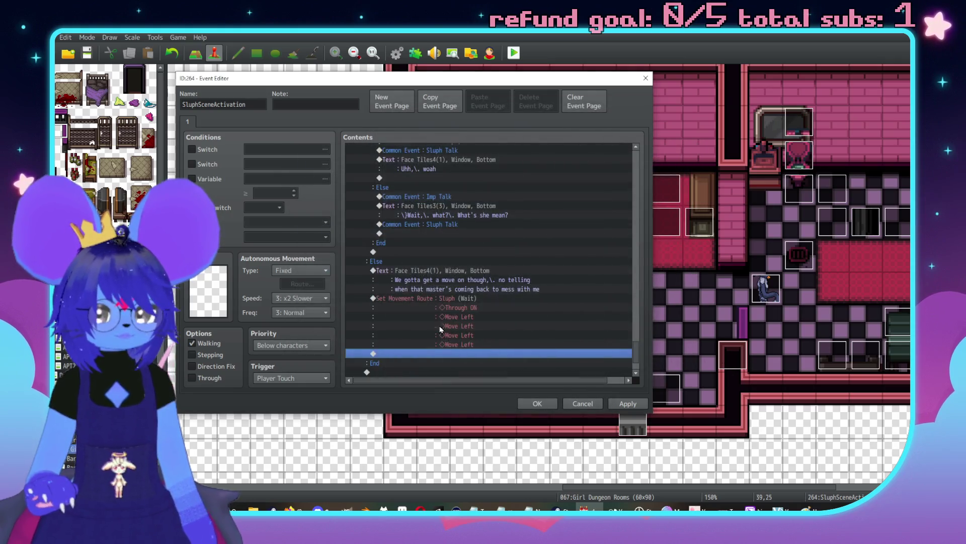
double_click(473, 354)
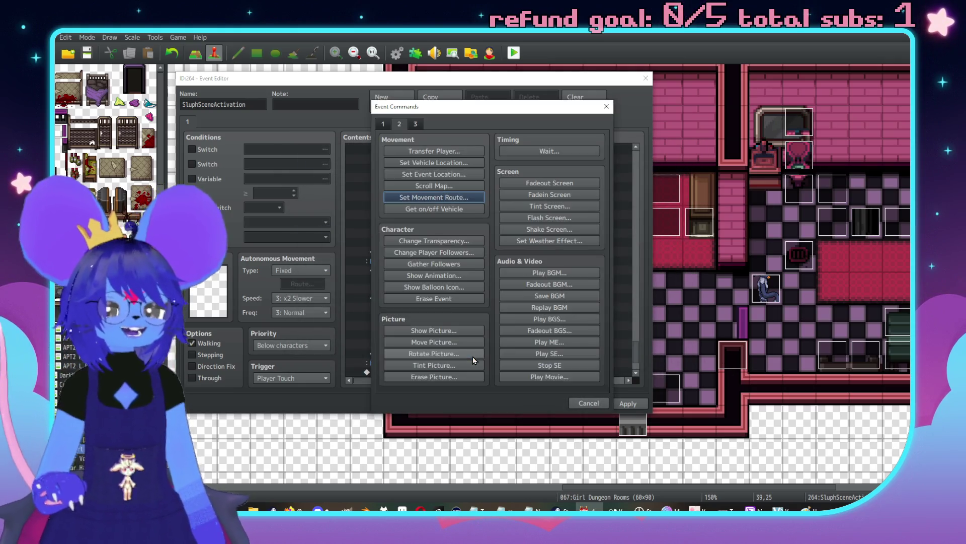
Step: Reword Sluph's message so 'when' ends line one and line two ends 'mess with me again'
left_click(589, 401)
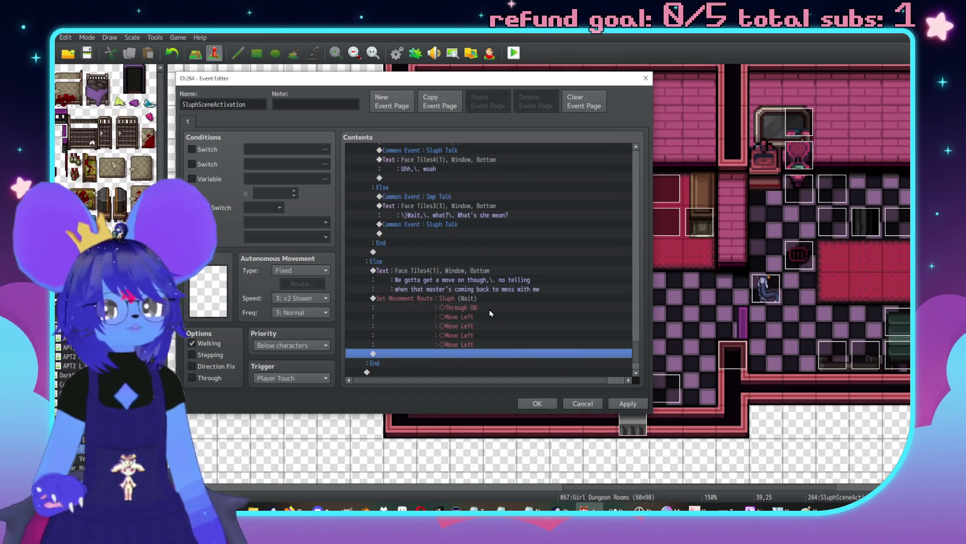
scroll(398, 290, "down", 2)
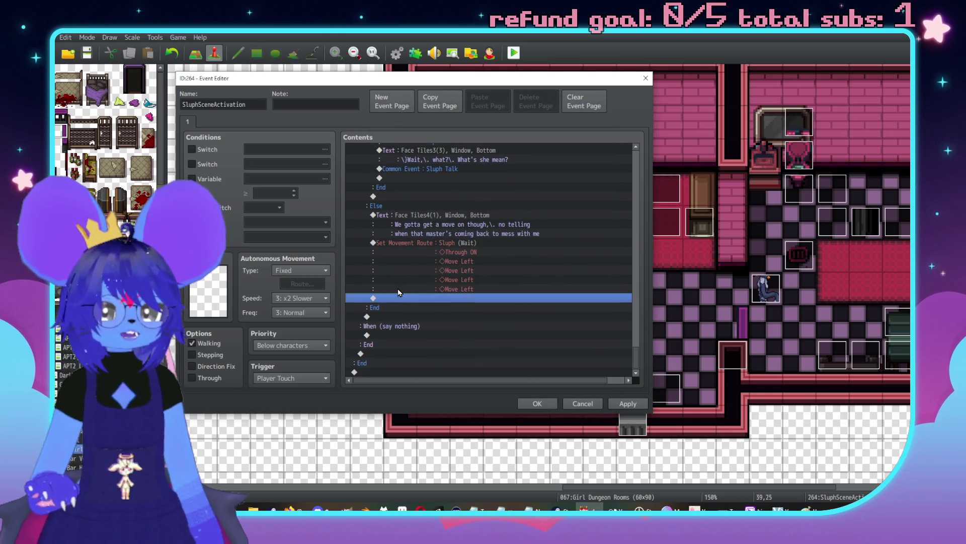
scroll(403, 297, "up", 1)
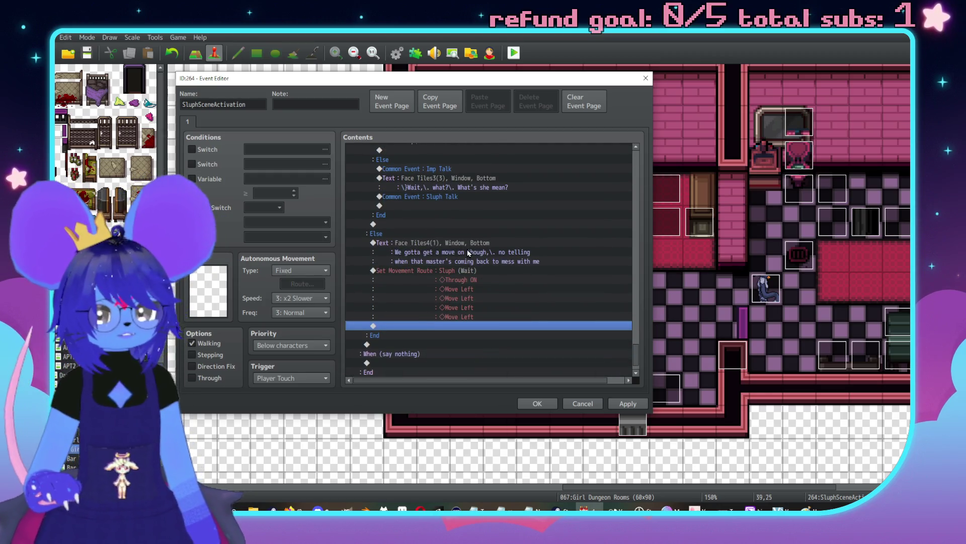
double_click(467, 249)
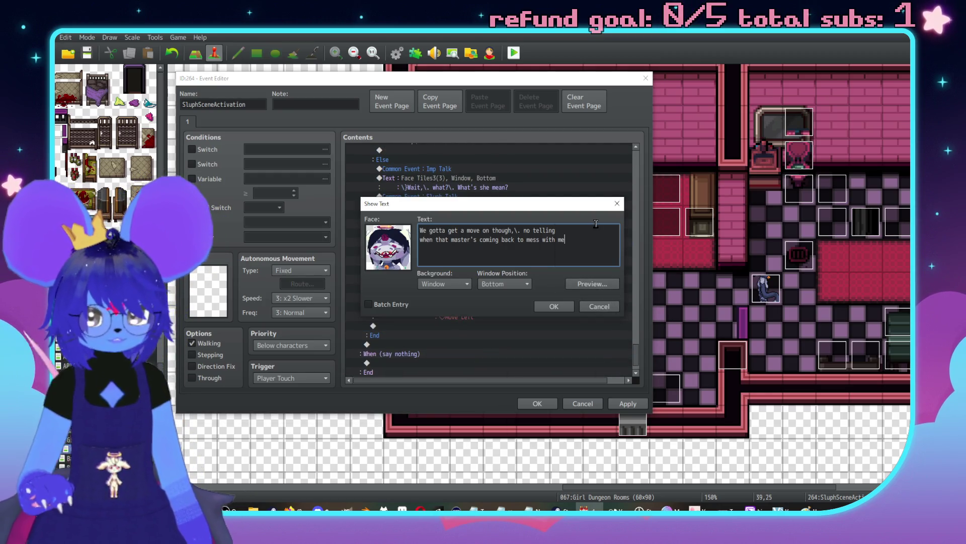
type(" when")
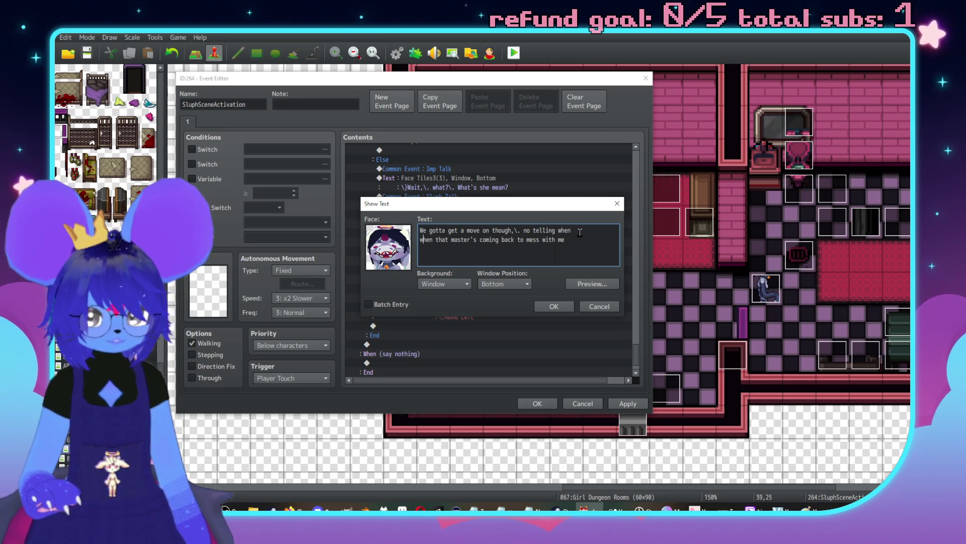
key("BackSpace")
key("BackSpace")
key("BackSpace")
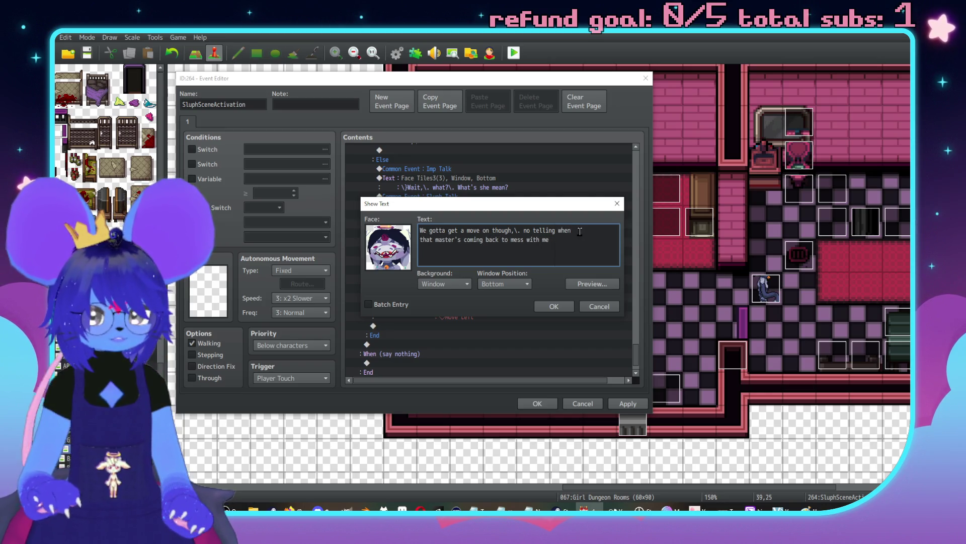
type(" again")
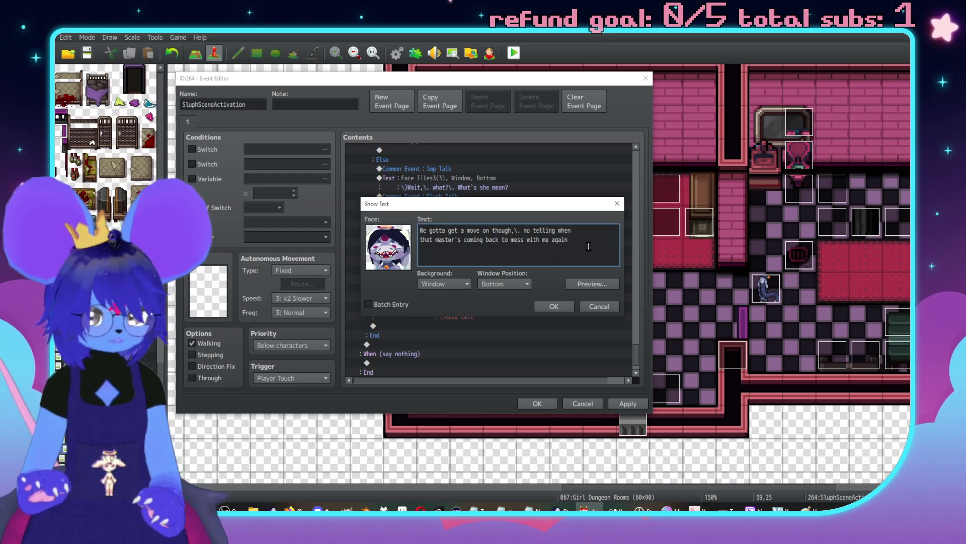
left_click(553, 306)
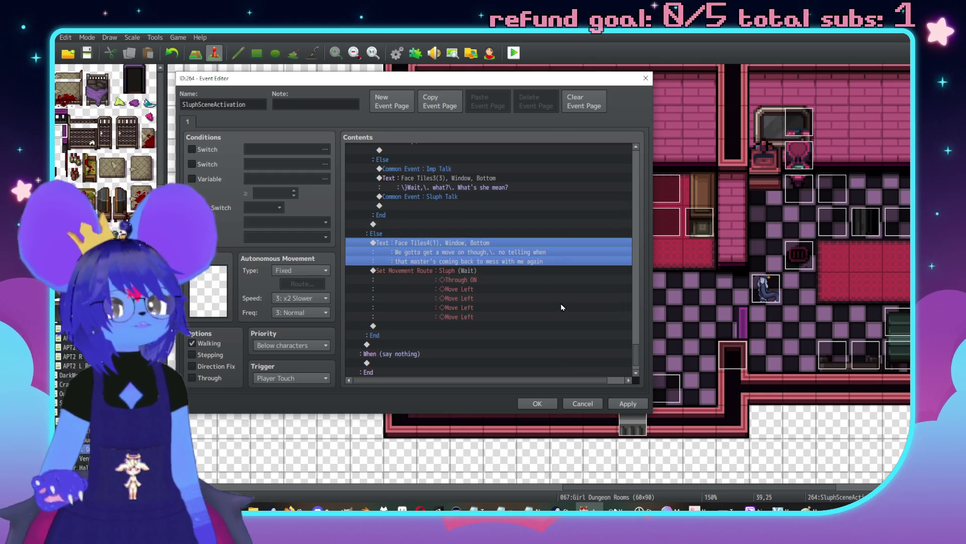
scroll(544, 337, "up", 7)
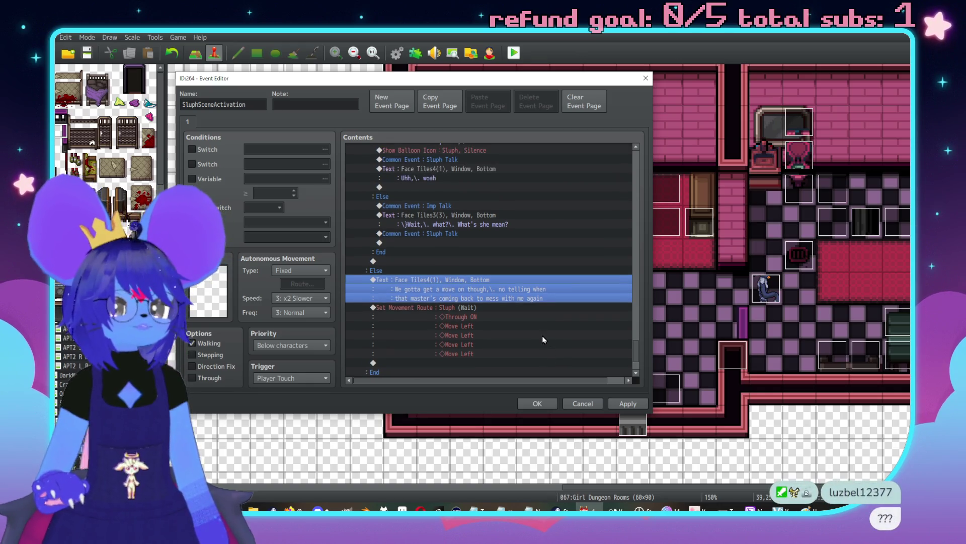
Step: Edit the imp's Face Tiles3 insult to read 'You smegma-chuggin' flunky?'
scroll(548, 362, "up", 5)
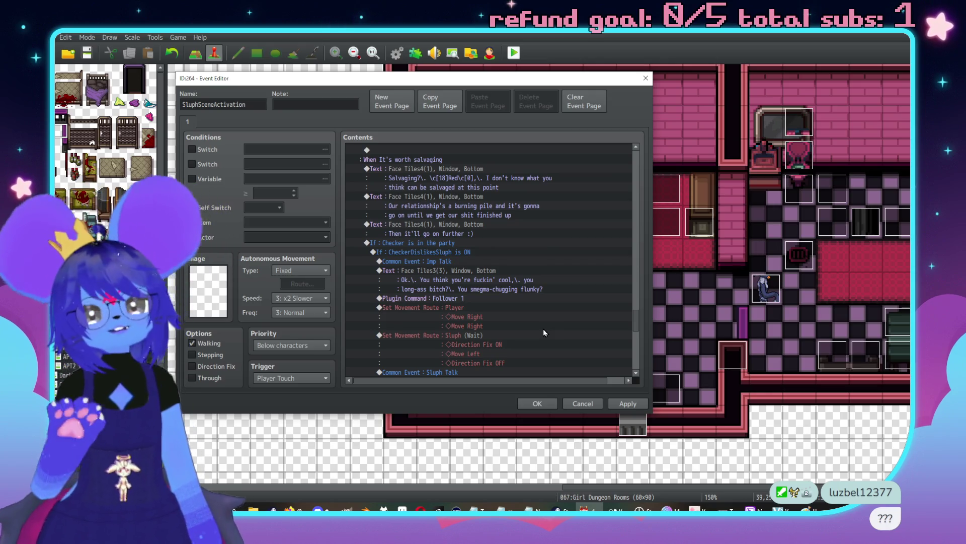
scroll(543, 332, "up", 1)
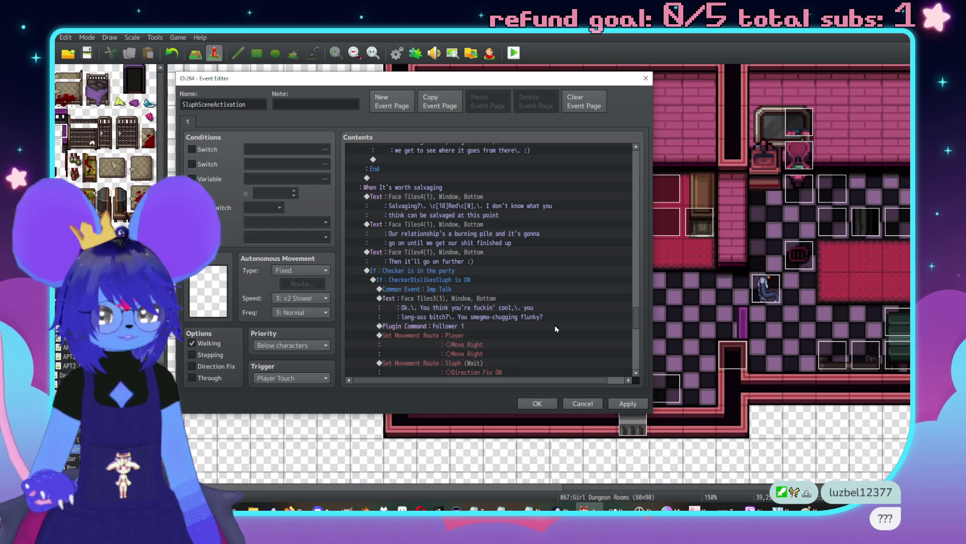
scroll(531, 325, "down", 2)
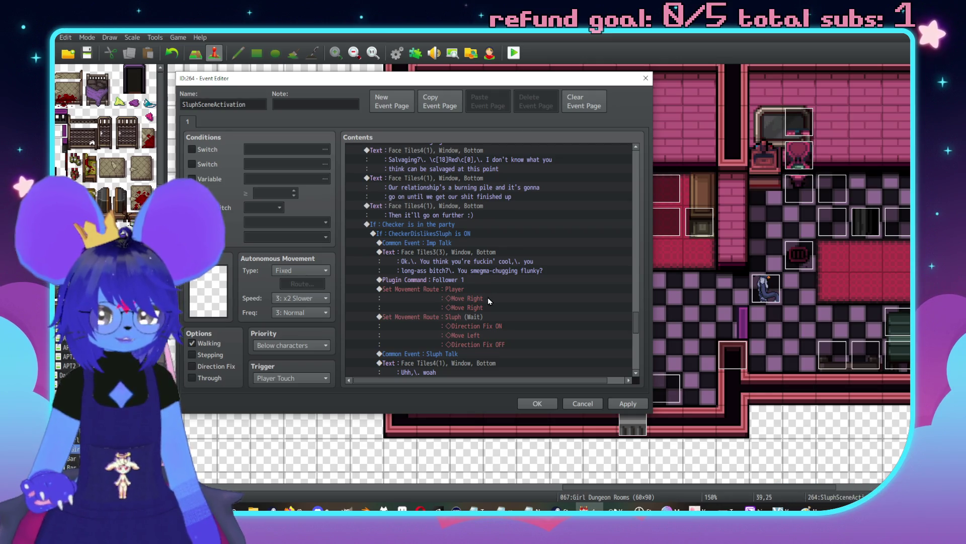
scroll(512, 260, "down", 1)
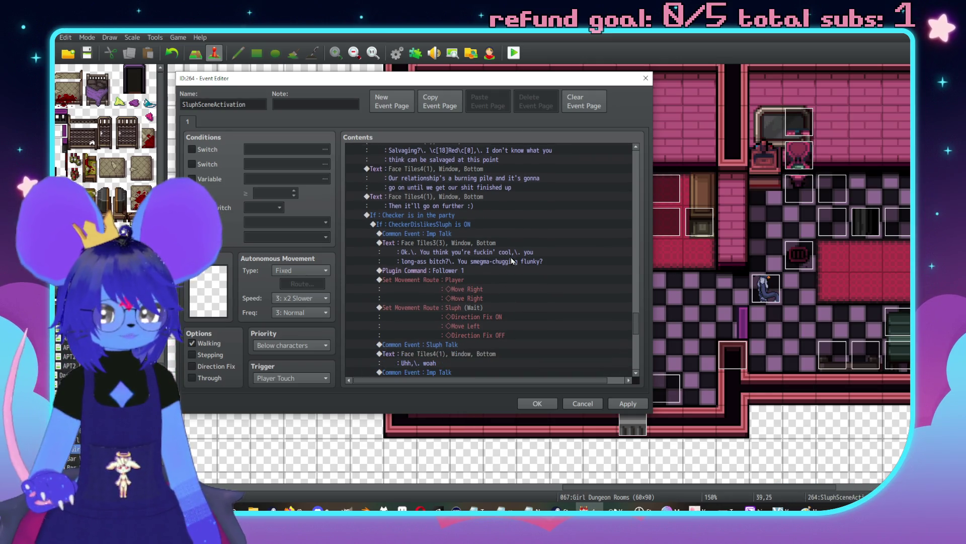
double_click(499, 245)
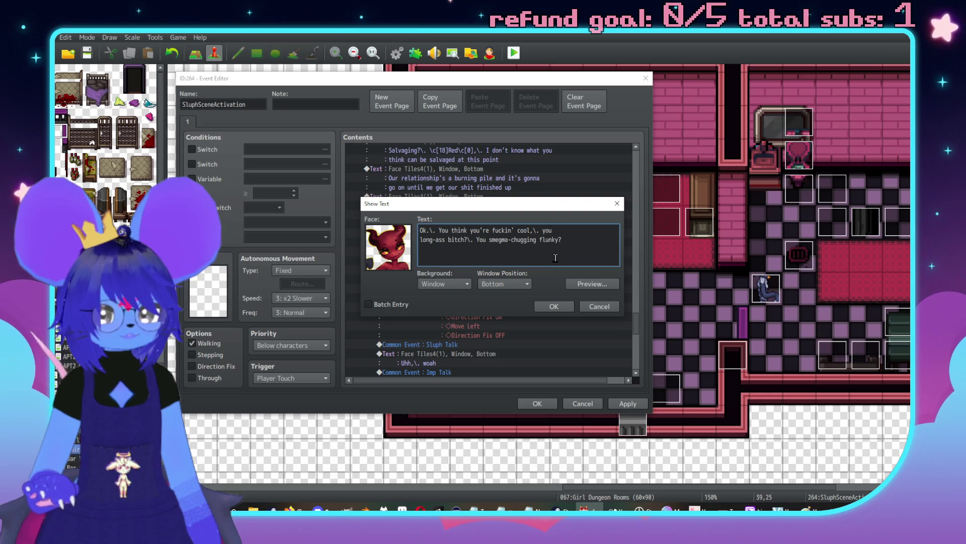
key("BackSpace")
type("'")
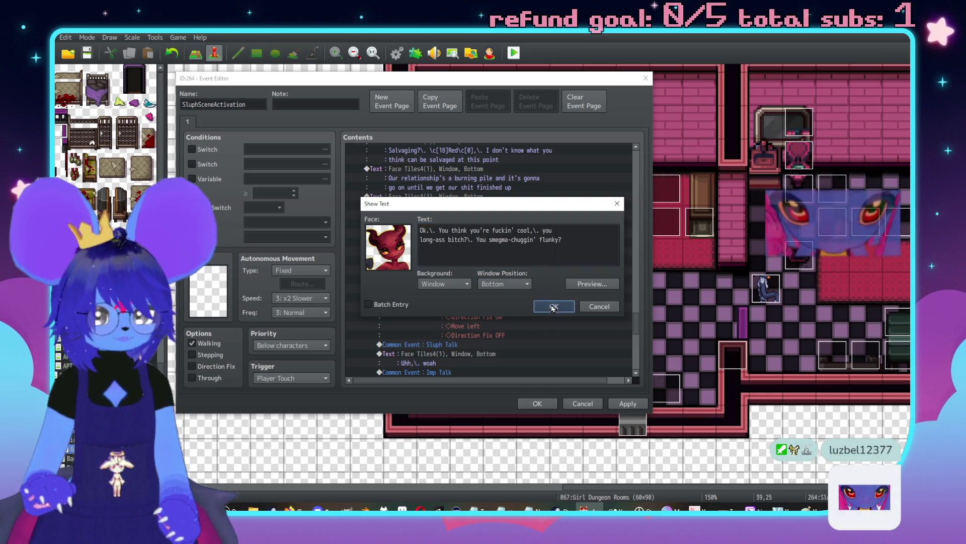
left_click(550, 303)
scroll(546, 296, "down", 3)
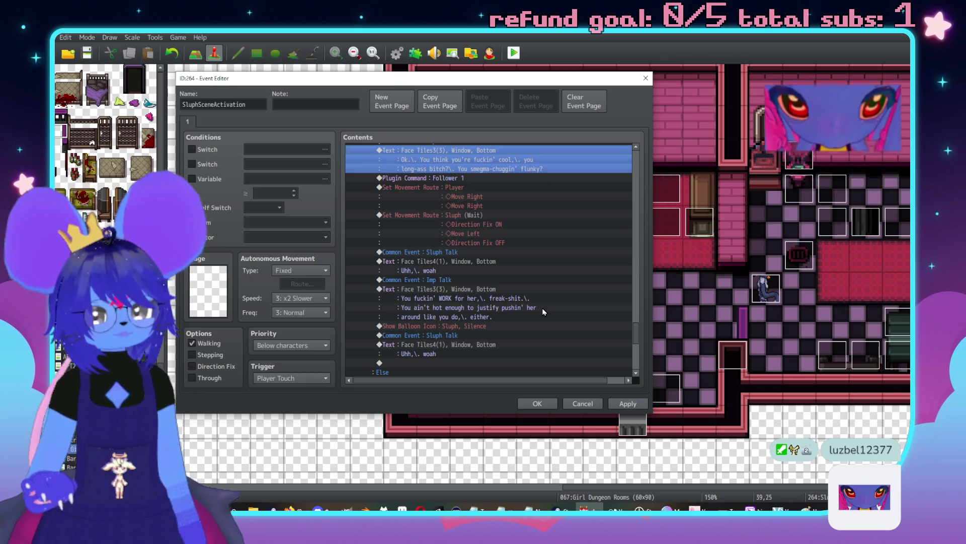
Step: Replace Move Left with Move Right in Sluph's Direction Fix movement route
double_click(428, 216)
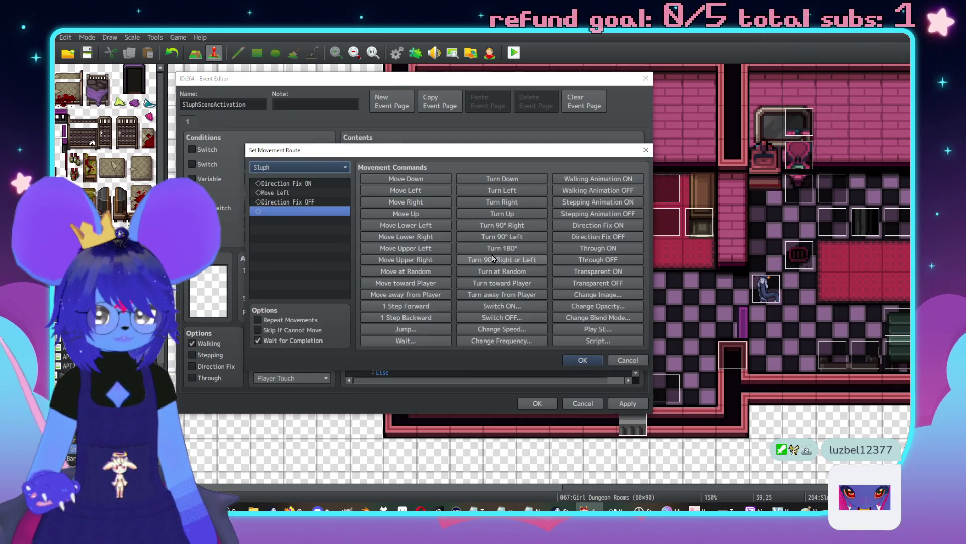
left_click(308, 193)
key("Delete")
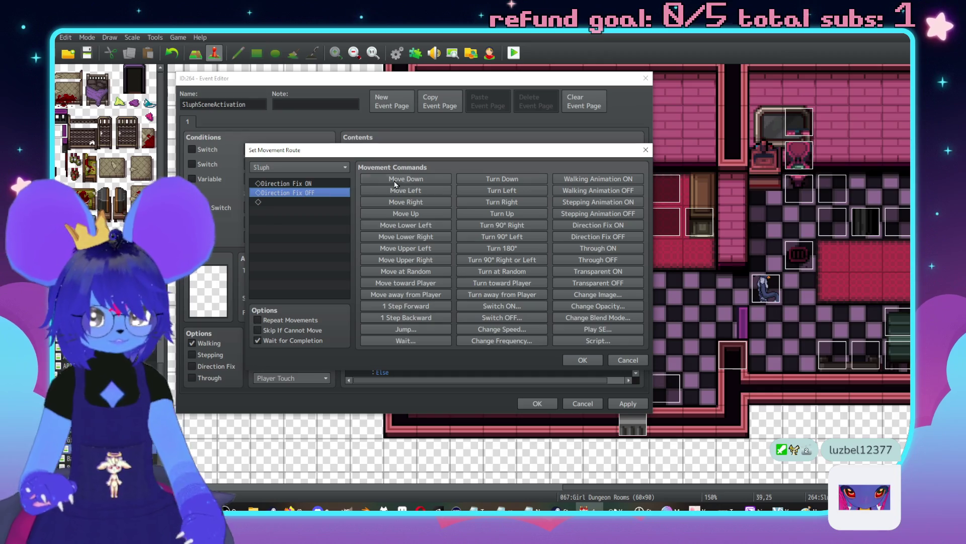
left_click(406, 201)
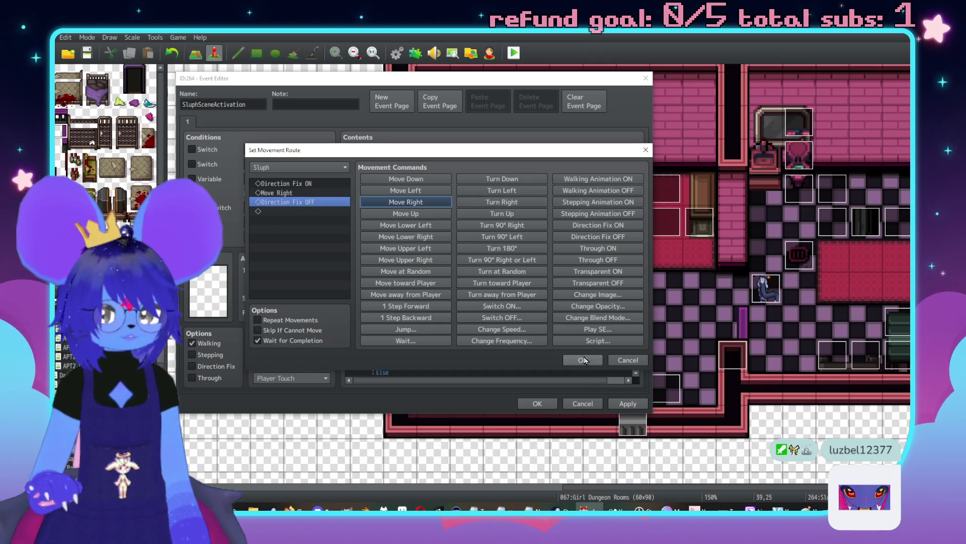
left_click(582, 359)
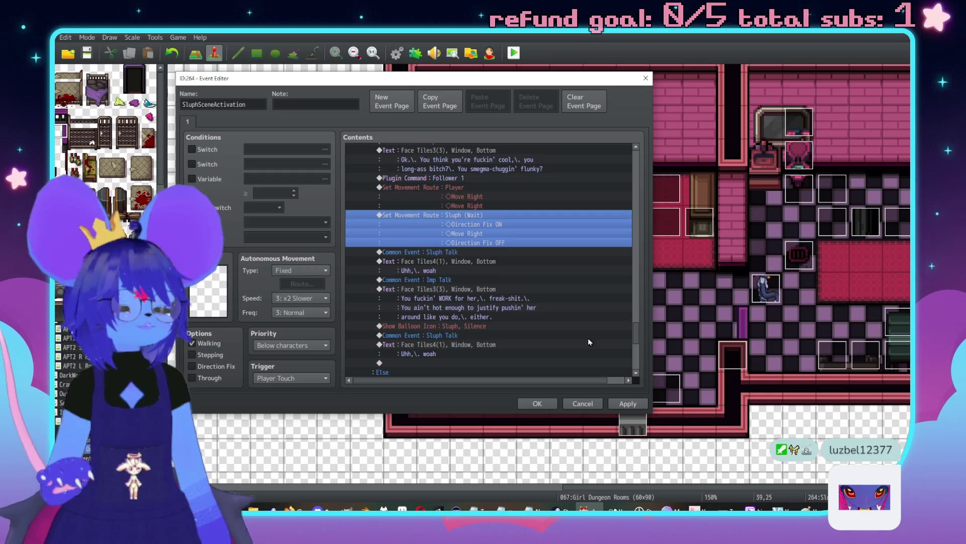
scroll(588, 337, "down", 1)
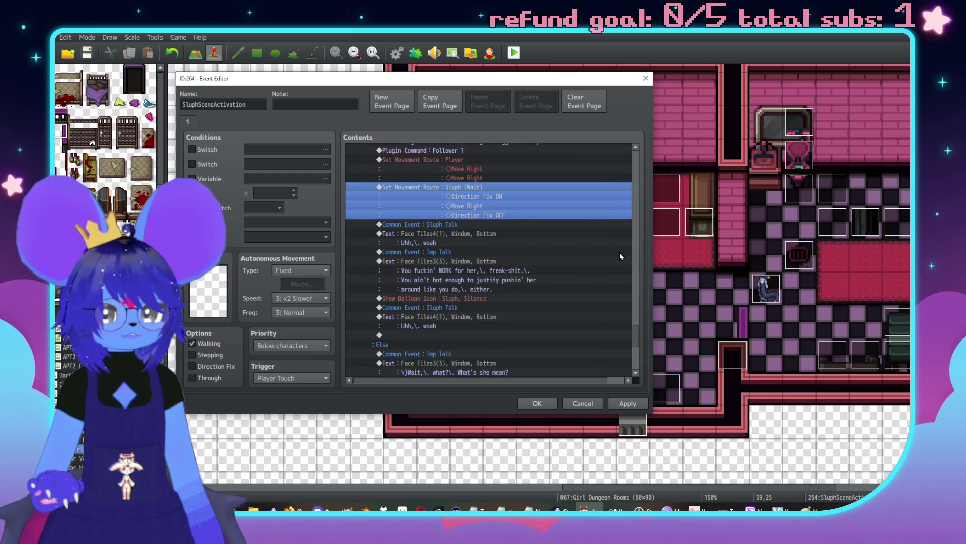
scroll(554, 248, "down", 1)
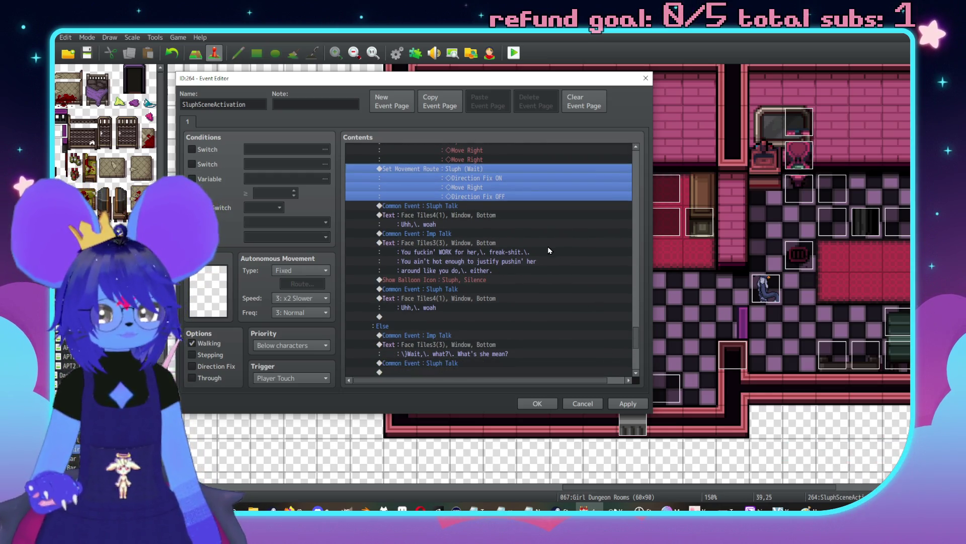
left_click(533, 246)
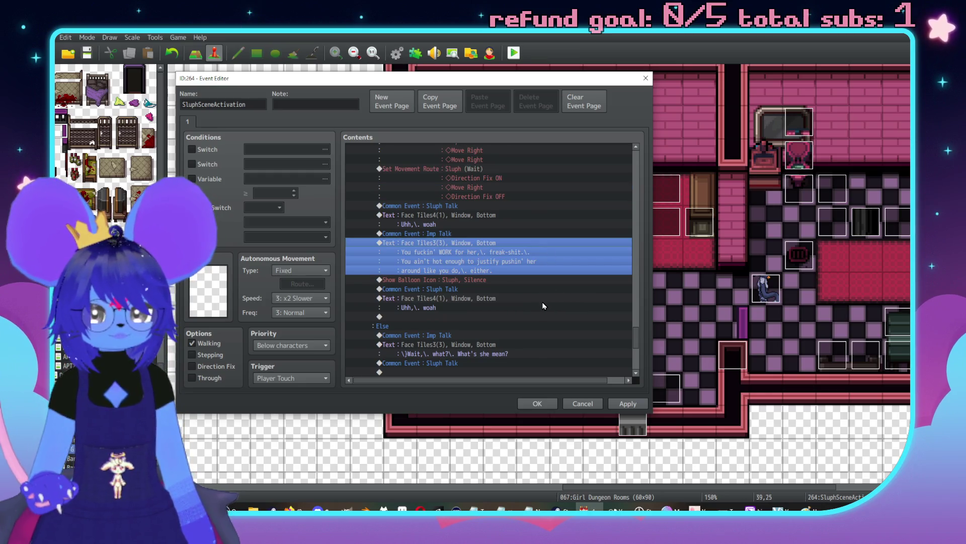
scroll(533, 295, "down", 1)
scroll(526, 290, "up", 1)
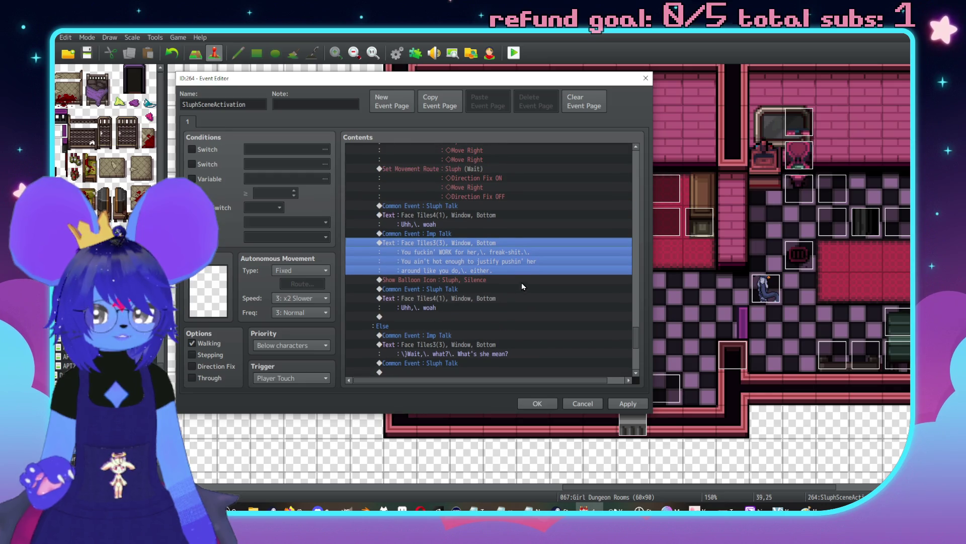
Step: Change Sluph's second 'Uhh, woah' to 'I, uh, you realize I'm huge and strong, yeah?' on two lines
double_click(487, 300)
left_click_drag(453, 194, 632, 191)
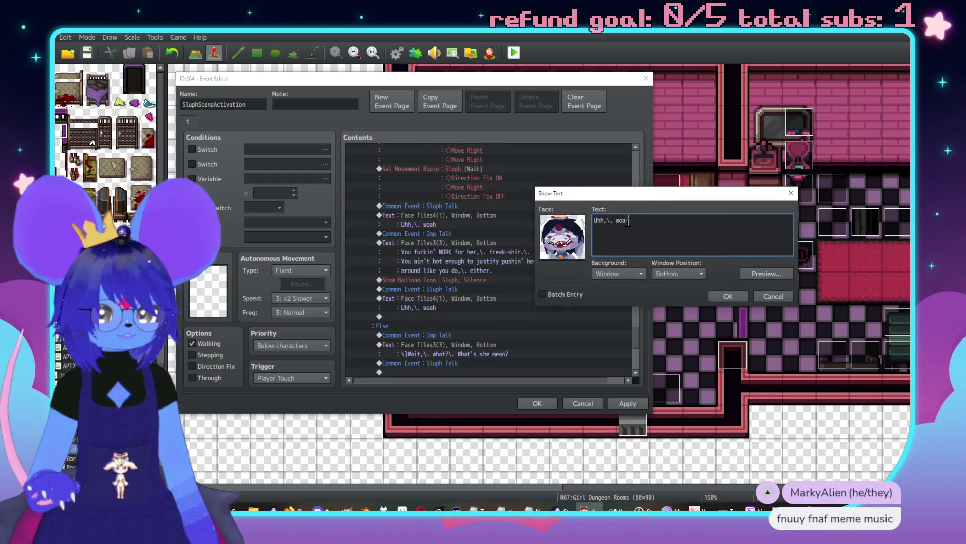
left_click_drag(605, 251, 581, 214)
type("I")
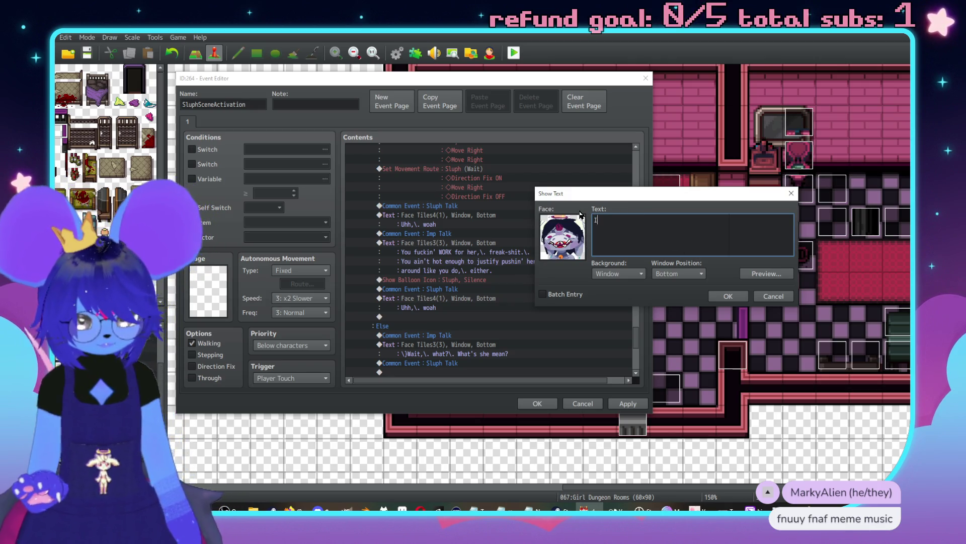
key("BackSpace")
key("BackSpace")
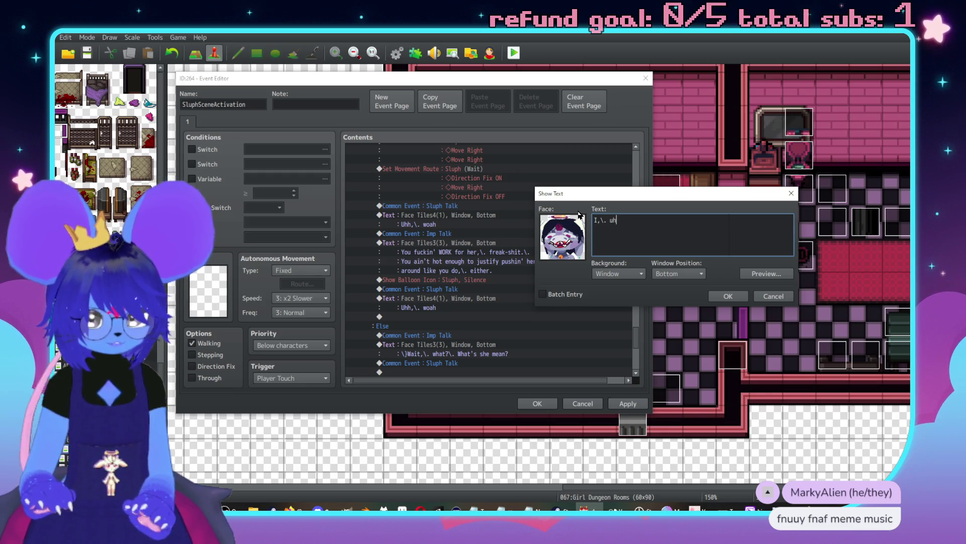
type("\\. you realize I")
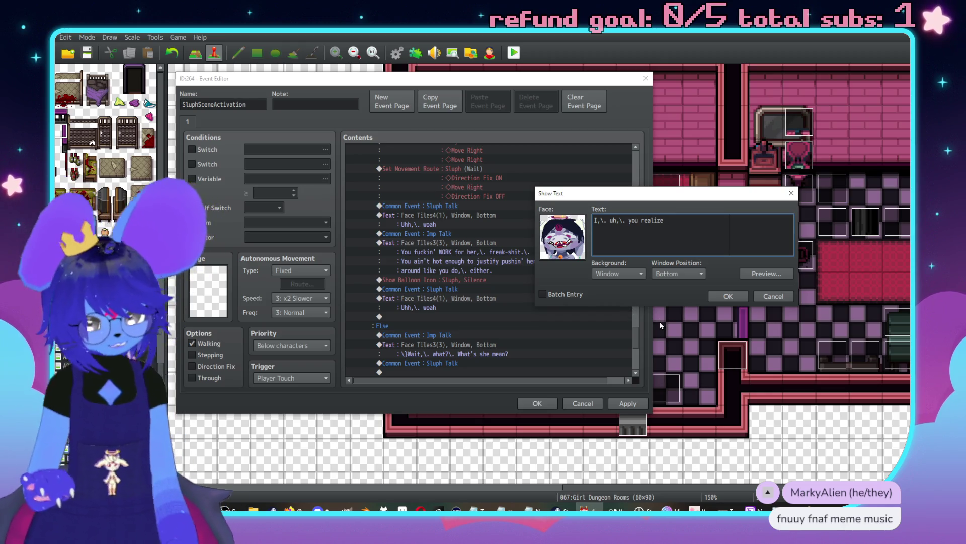
type("'m huge a")
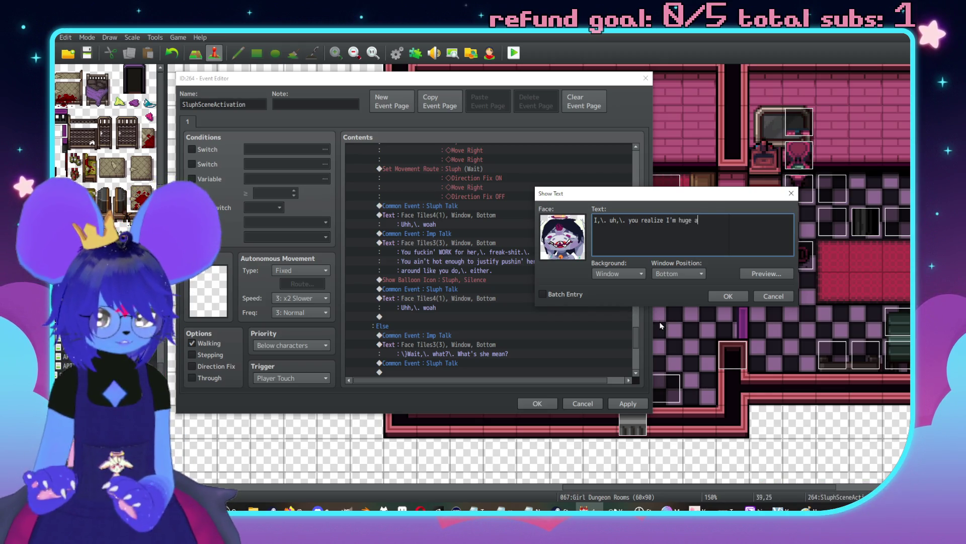
key("BackSpace")
key("BackSpace")
type("strong")
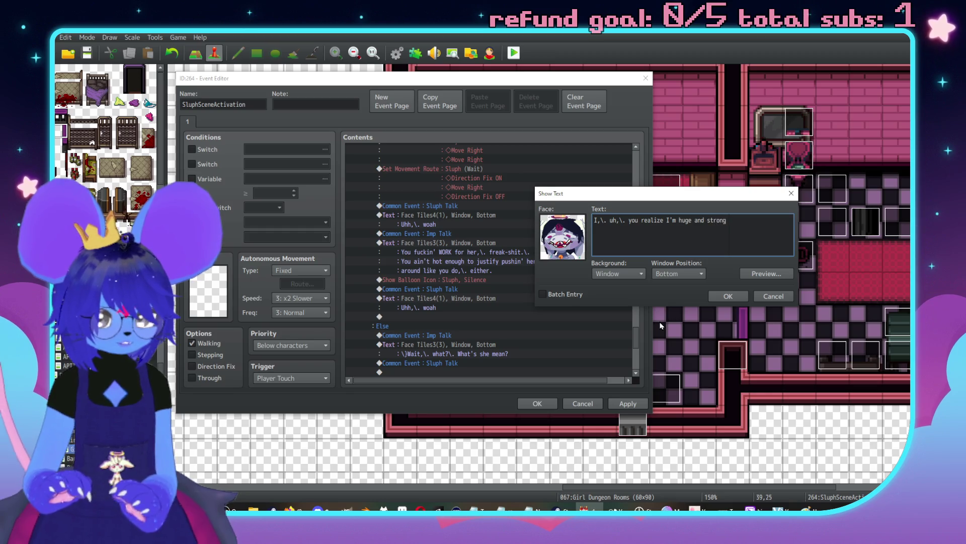
type(",\\. yeah?")
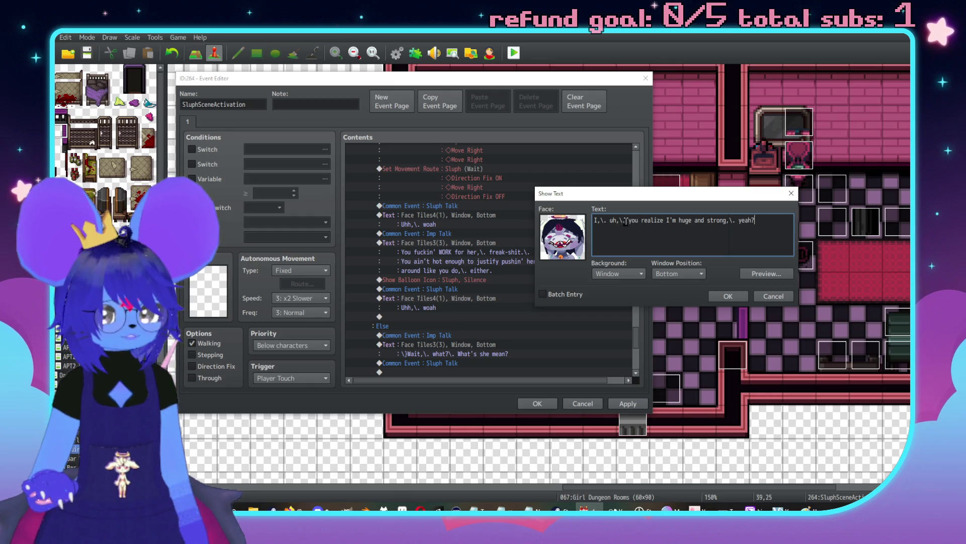
left_click(620, 220)
type("\\.")
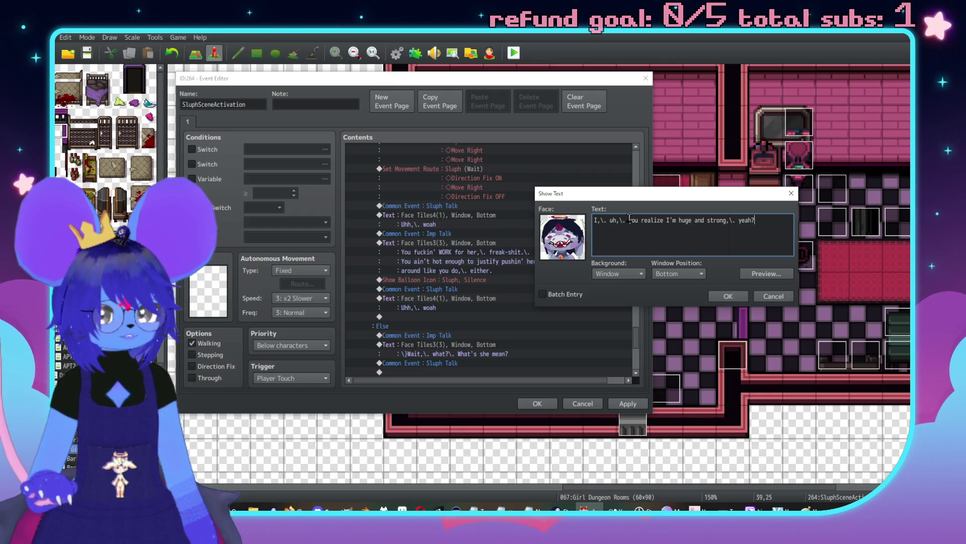
key("Return")
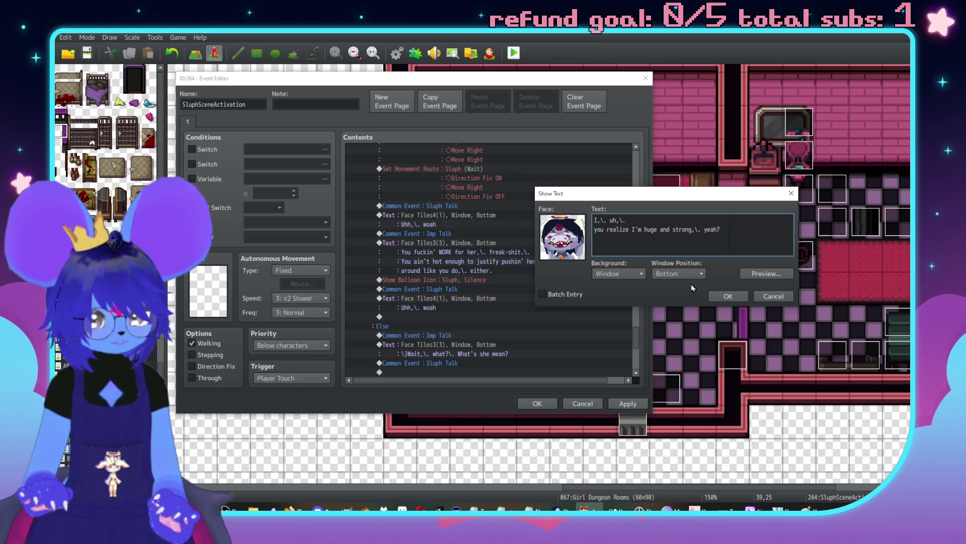
left_click(728, 296)
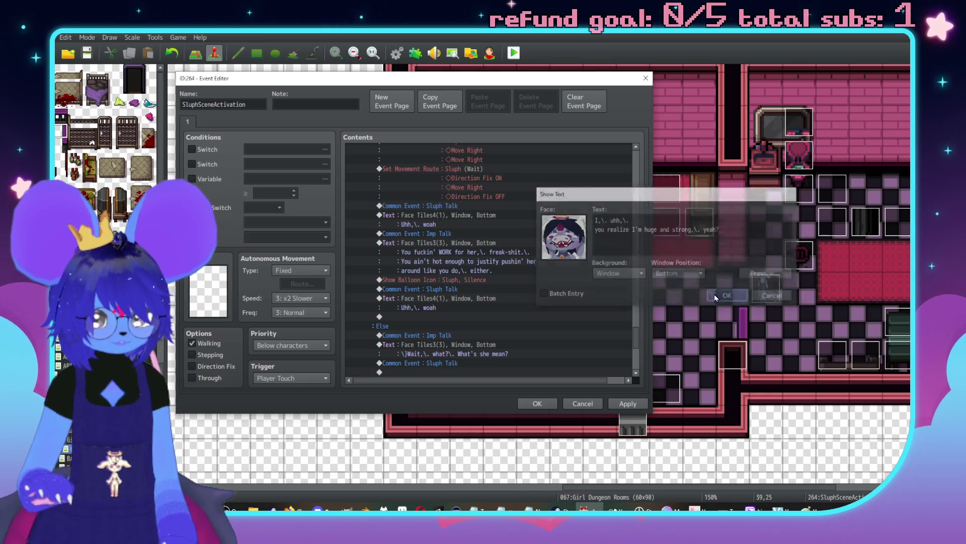
Step: Add a red-demon Face Tiles3 message 'I don't give a shit!!' below Sluph's reply
scroll(444, 217, "up", 4)
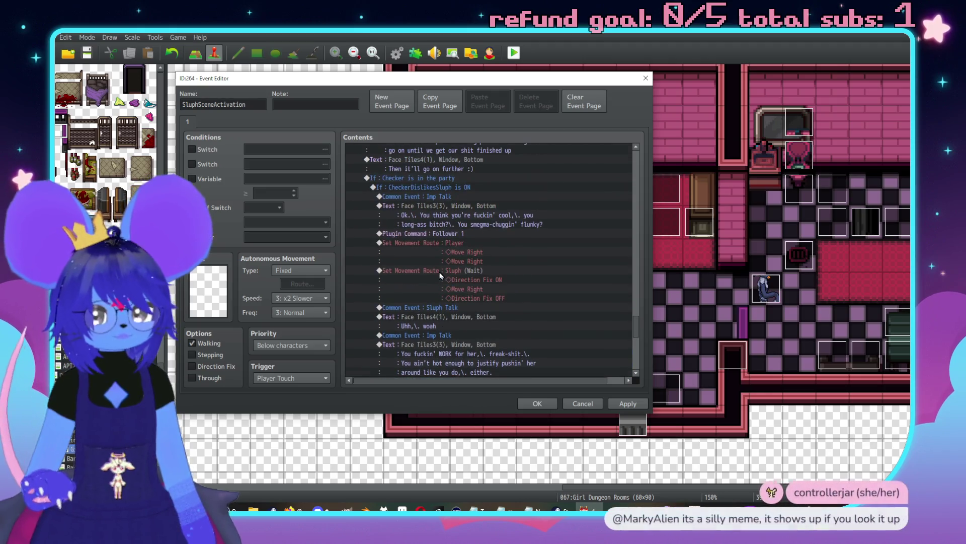
scroll(503, 278, "down", 3)
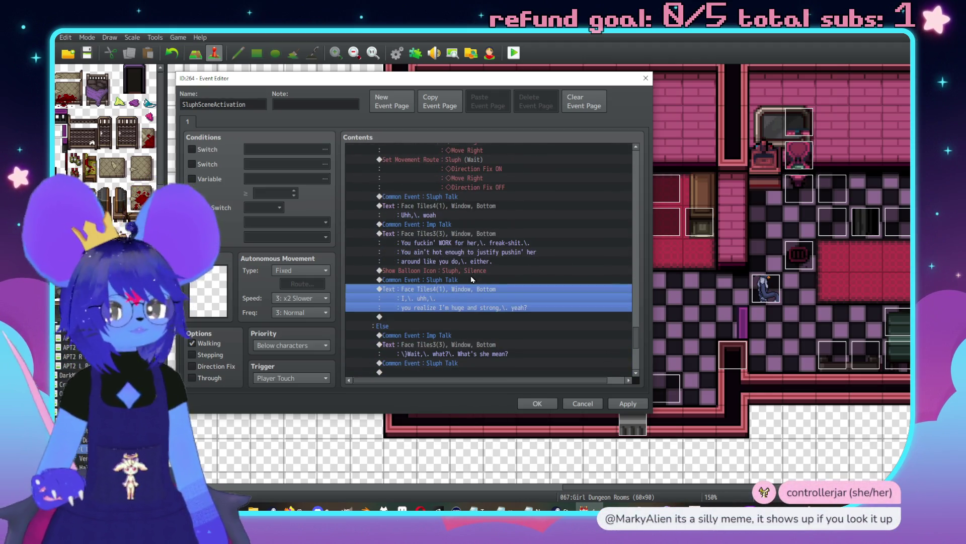
double_click(467, 317)
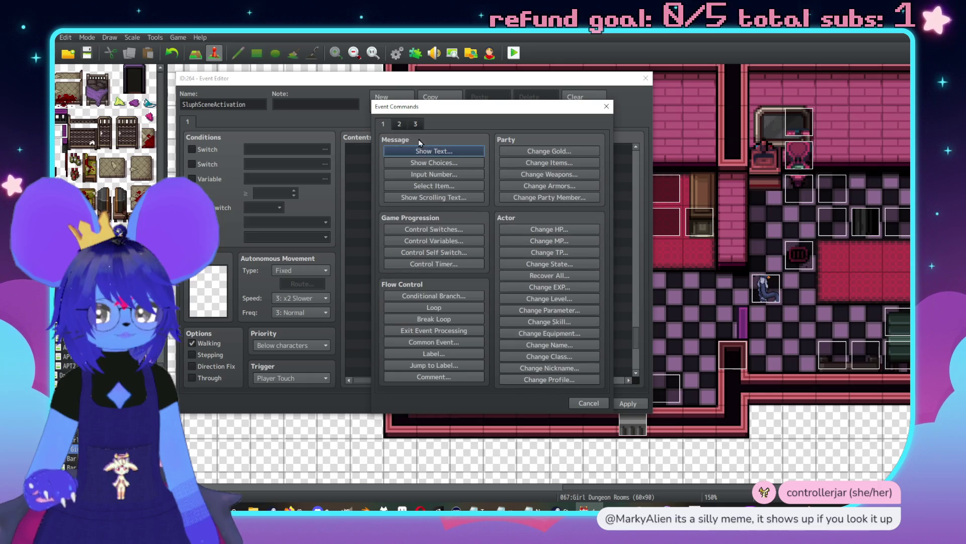
left_click(425, 150)
double_click(395, 245)
left_click(379, 197)
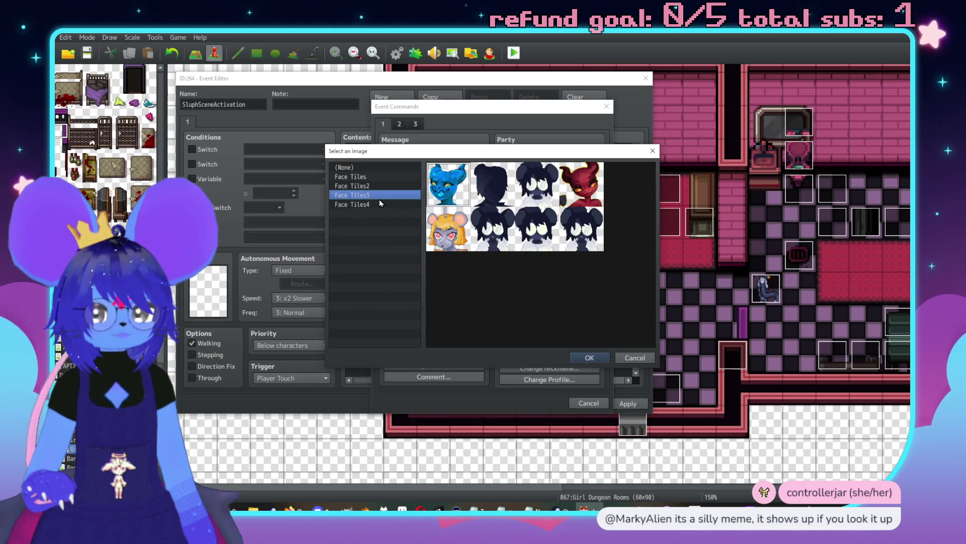
double_click(574, 200)
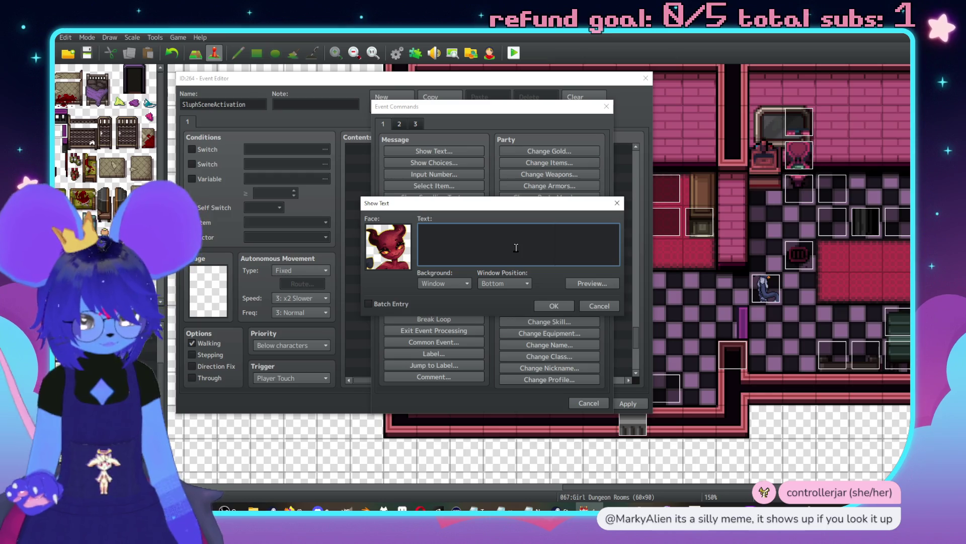
type("\\{I don't give ")
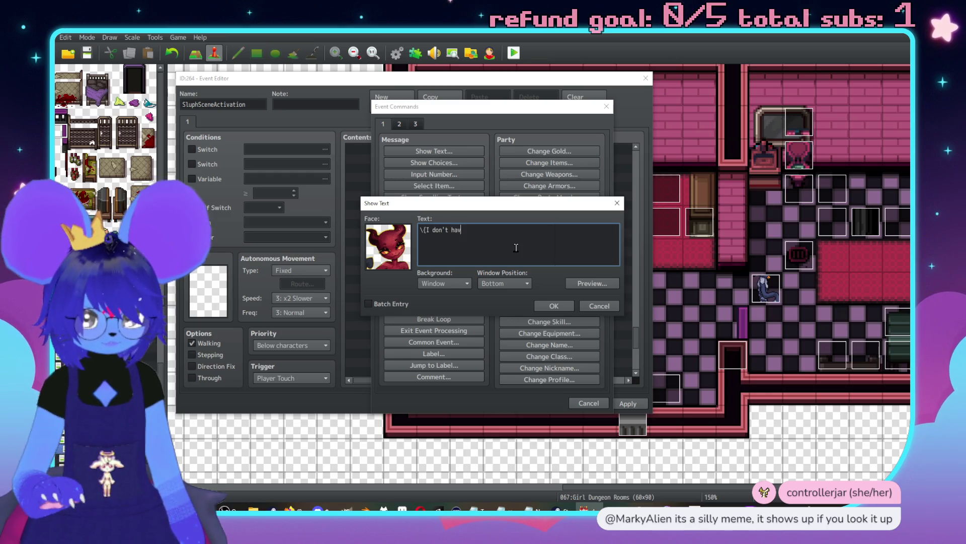
type("a shot")
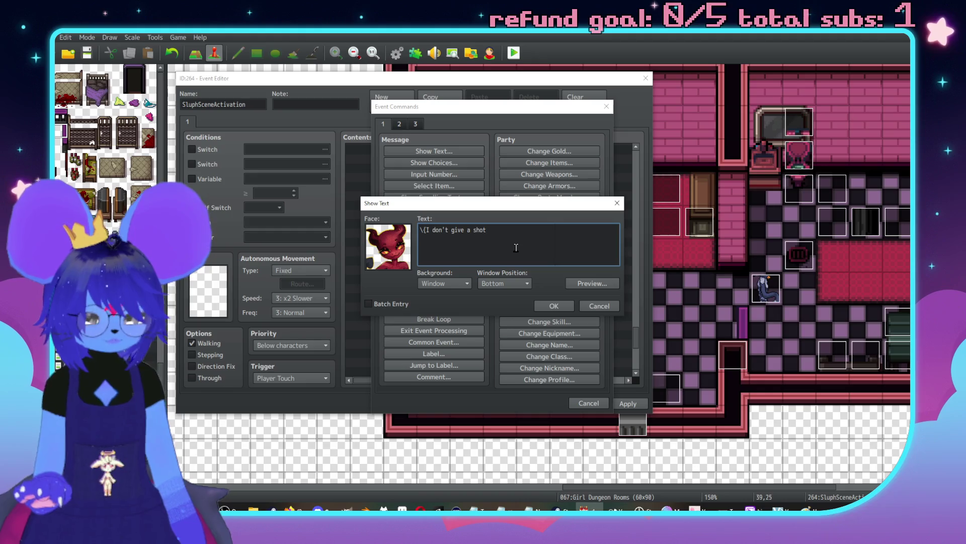
left_click(557, 310)
double_click(455, 335)
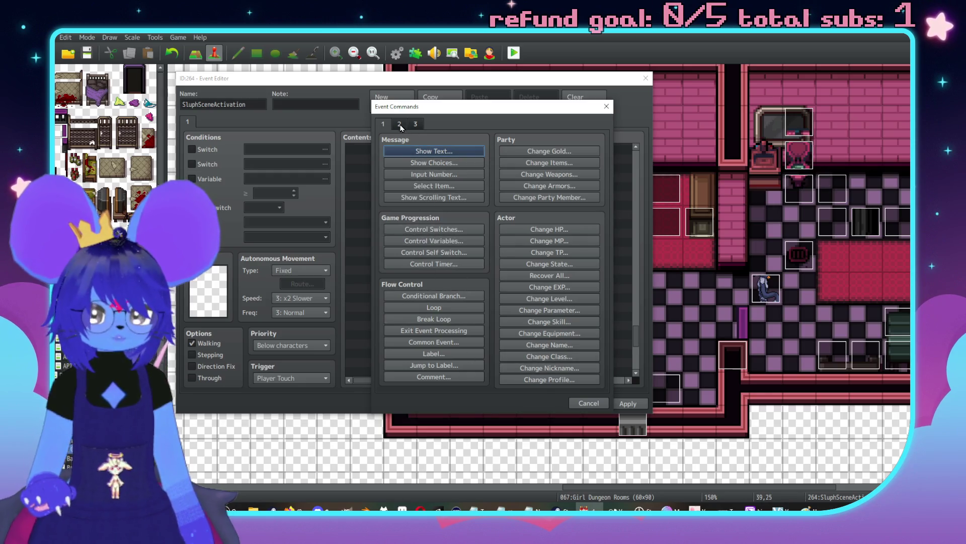
Step: Add a waiting Player movement route that jumps in place (+0, +0)
left_click(415, 124)
left_click(415, 125)
left_click(405, 125)
left_click(427, 197)
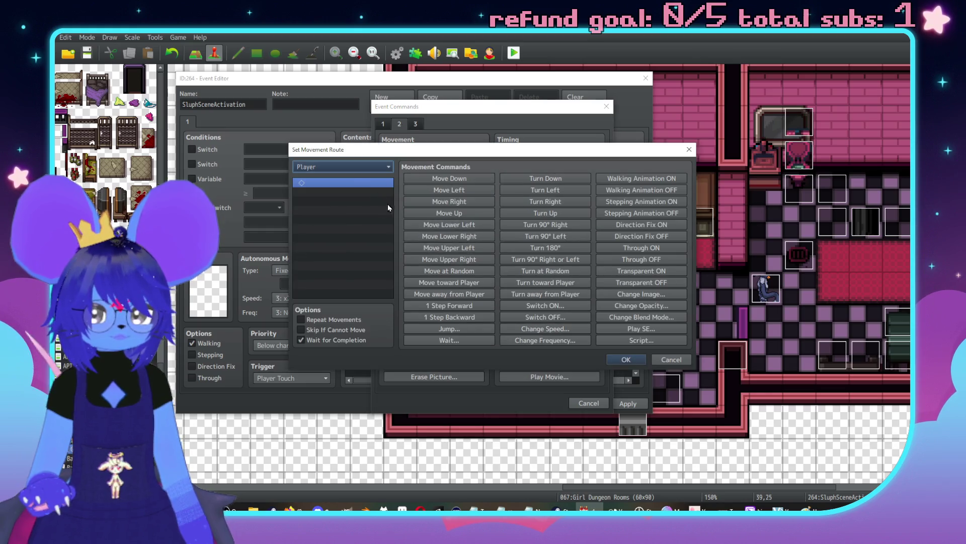
left_click(331, 166)
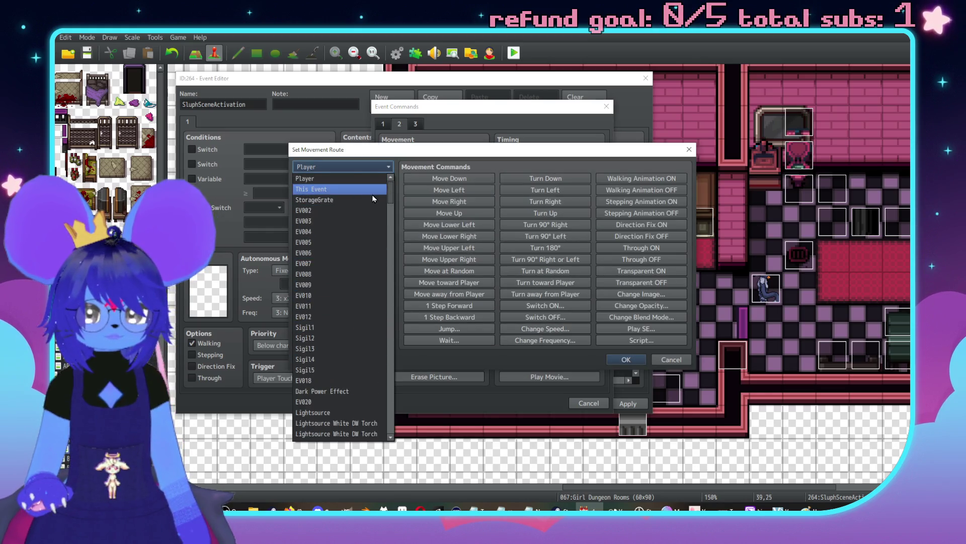
key("Escape")
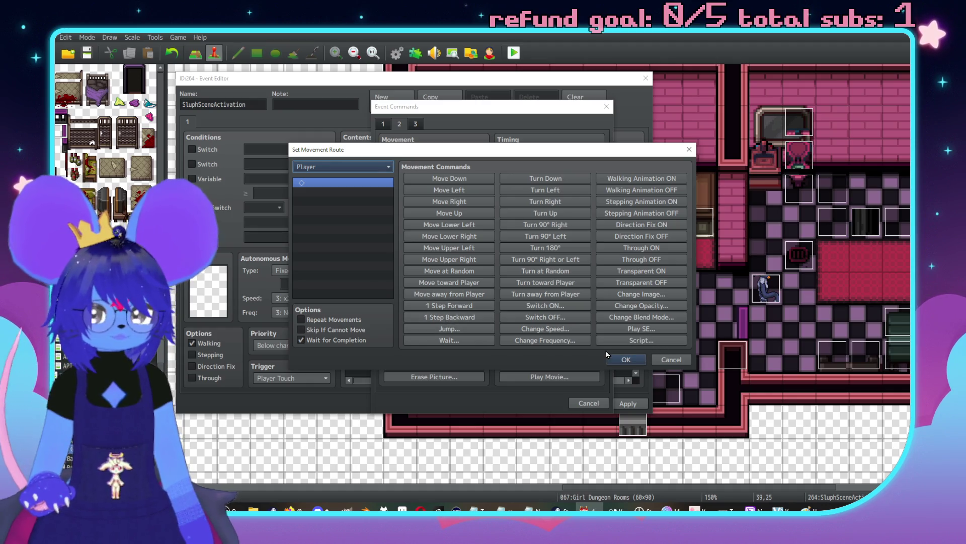
left_click(450, 328)
left_click(484, 285)
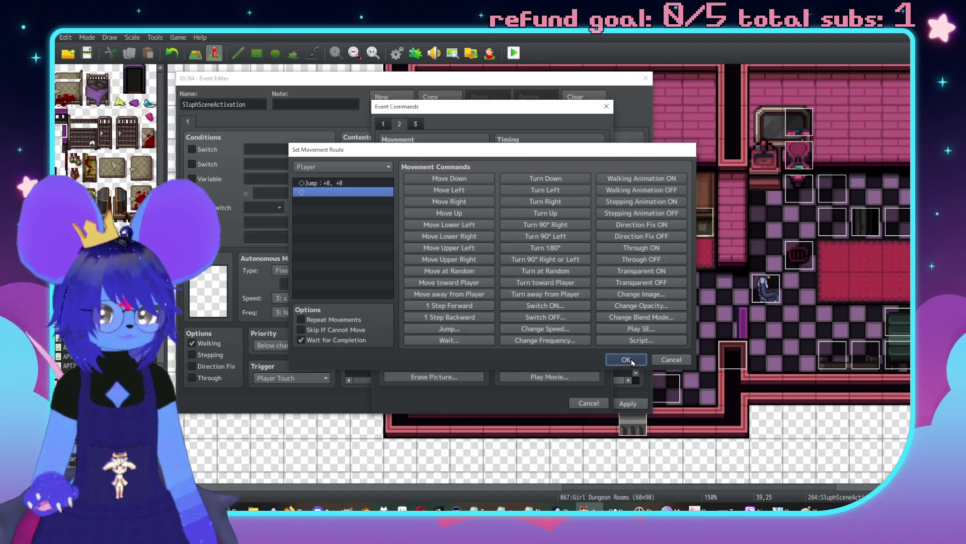
left_click(626, 359)
Step: Reopen the event command list at the empty line in Contents
scroll(470, 316, "down", 2)
scroll(470, 316, "up", 3)
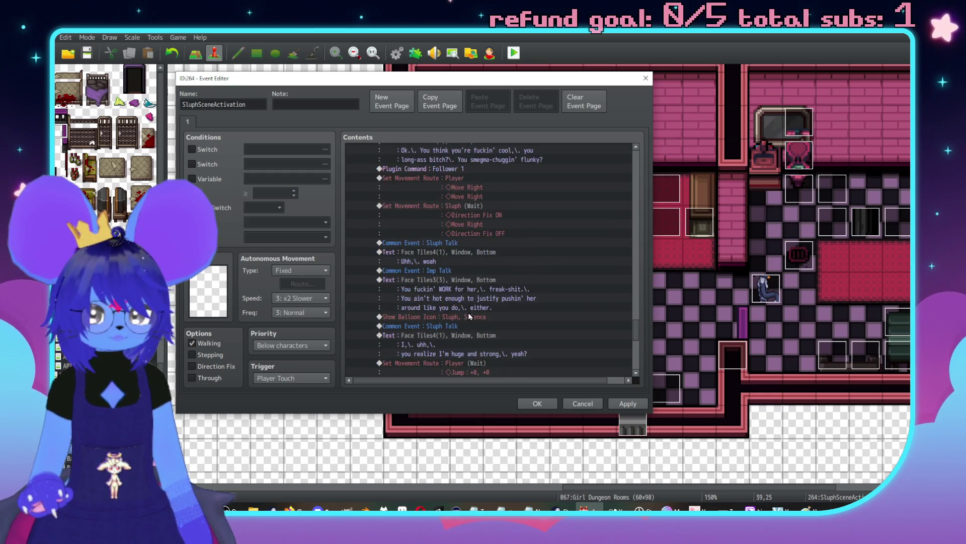
scroll(468, 312, "up", 2)
scroll(464, 307, "down", 5)
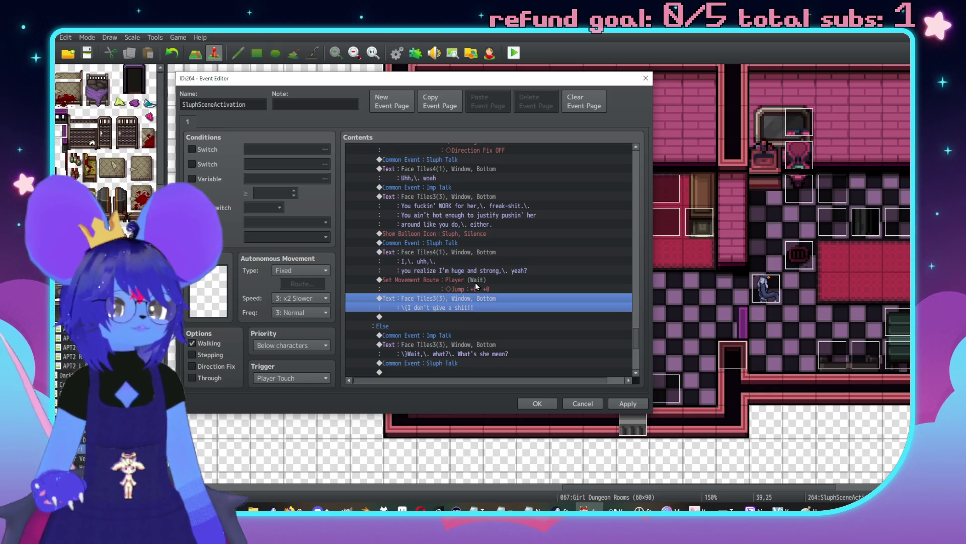
left_click(552, 257)
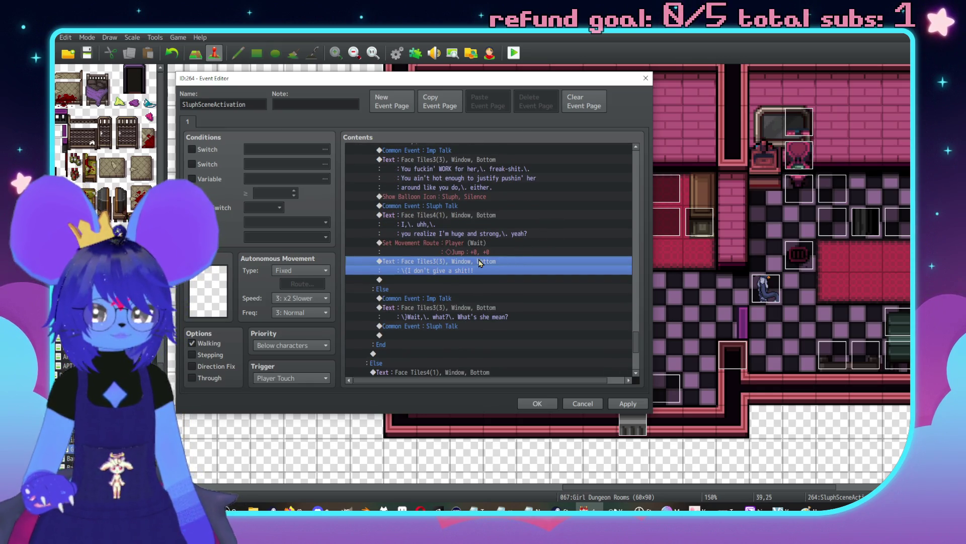
key("Insert")
key("Escape")
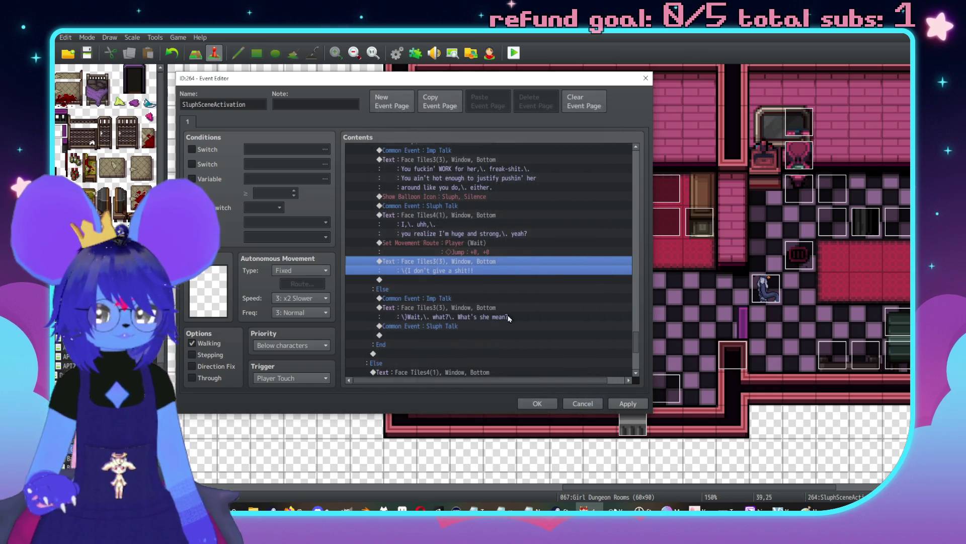
double_click(470, 280)
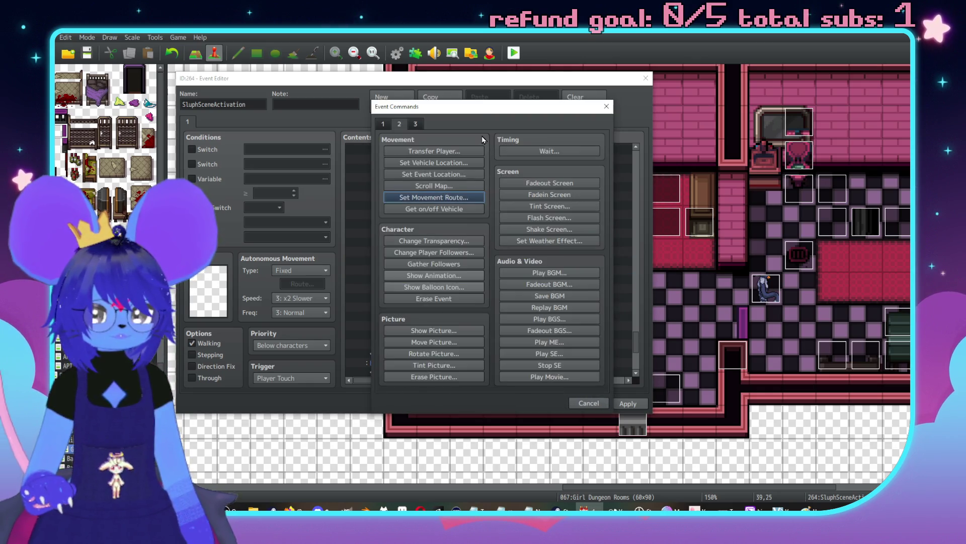
Step: Start a new Show Text message using the red imp face from Face Tiles3
left_click(558, 147)
left_click(580, 174)
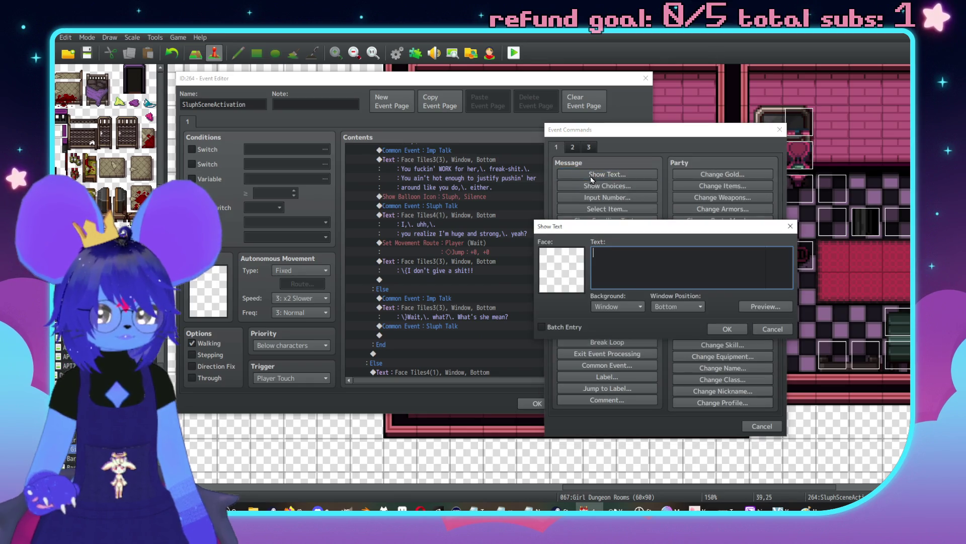
double_click(553, 263)
left_click(533, 218)
left_click(533, 228)
left_click(533, 217)
left_click(751, 216)
double_click(750, 216)
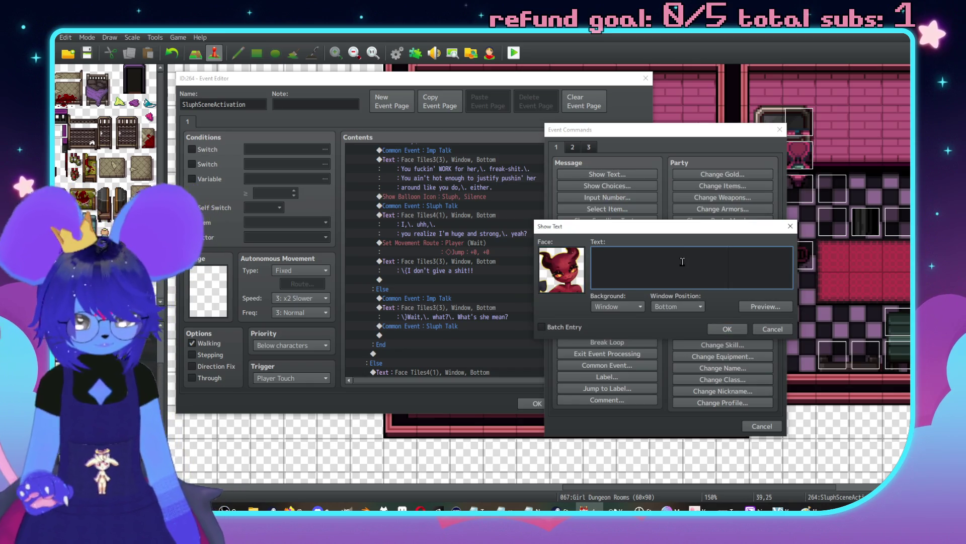
Step: Type the imp's opening line: "We're workin' together to get shit done"
type("We'reworki'")
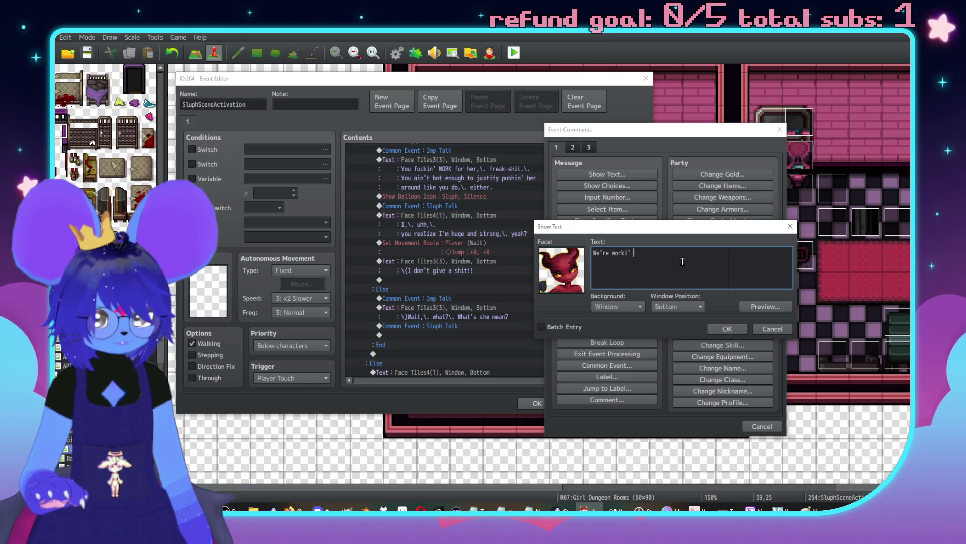
key("BackSpace")
key("BackSpace")
key("BackSpace")
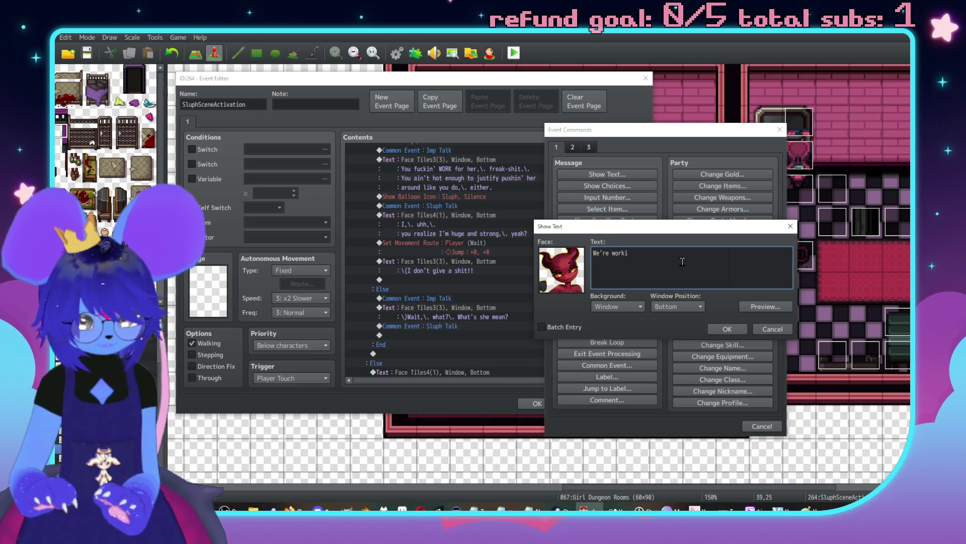
type("n' g")
key("BackSpace")
type("togethe")
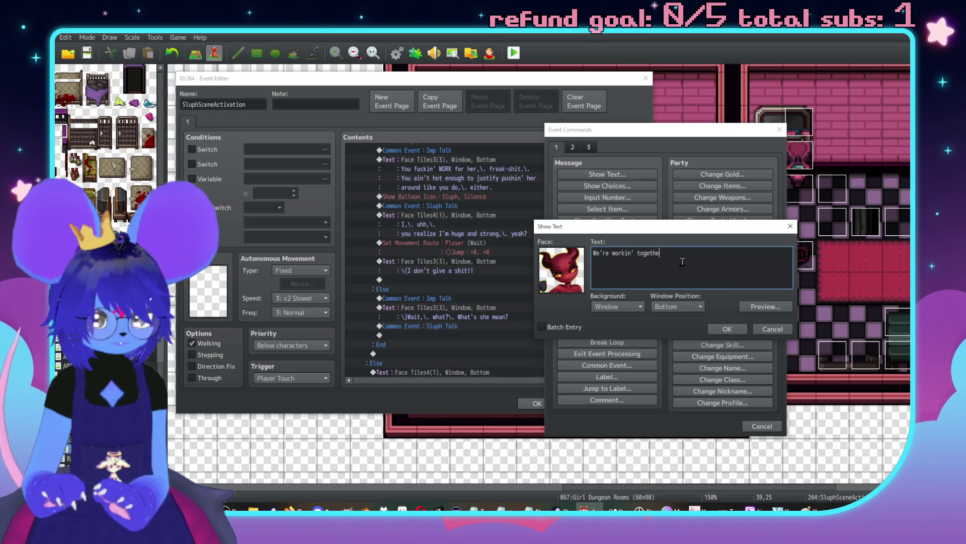
key("BackSpace")
key("BackSpace")
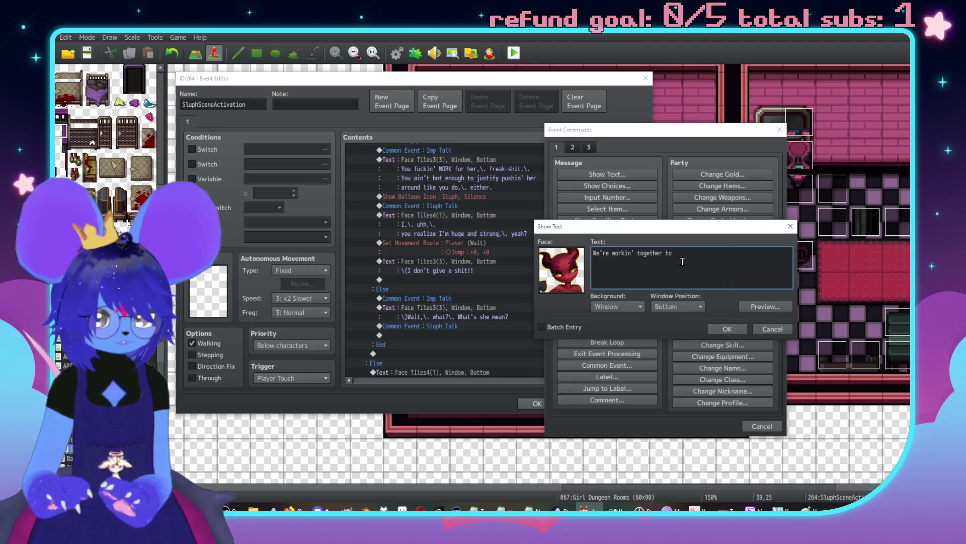
type("one")
Step: Add the remaining rebuttal lines, ending with the least you can do is act grateful
key("Return")
type("and")
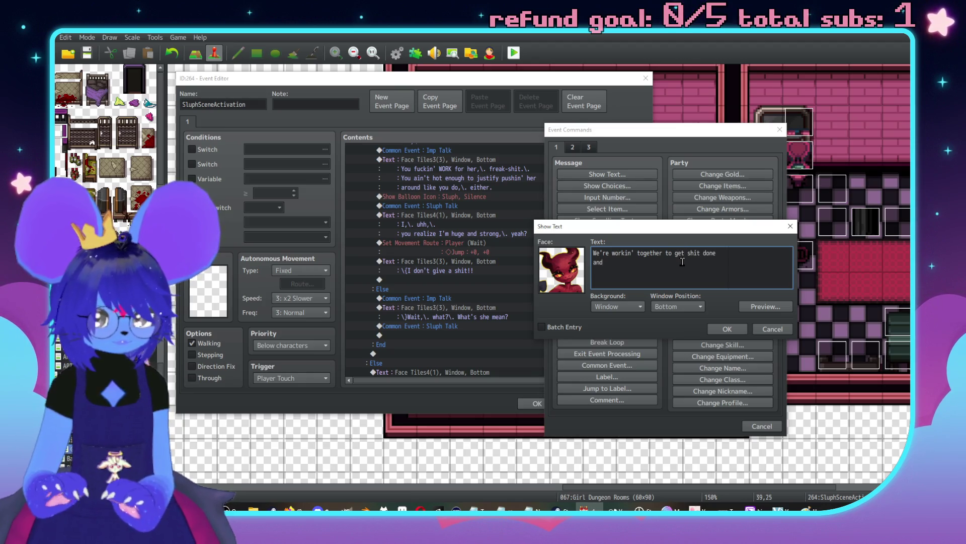
type("the mothe")
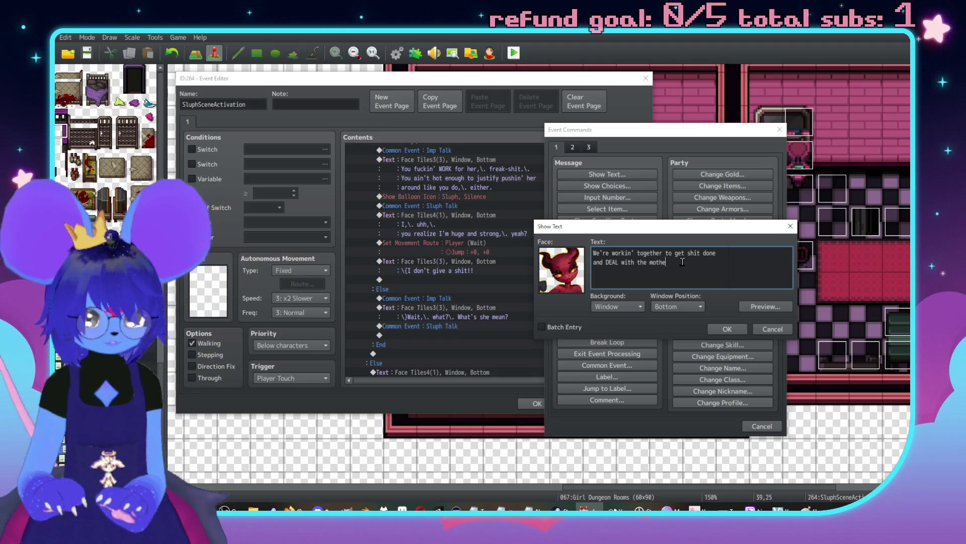
type("ker")
key("BackSpace")
key("BackSpace")
key("BackSpace")
type("o got you\\")
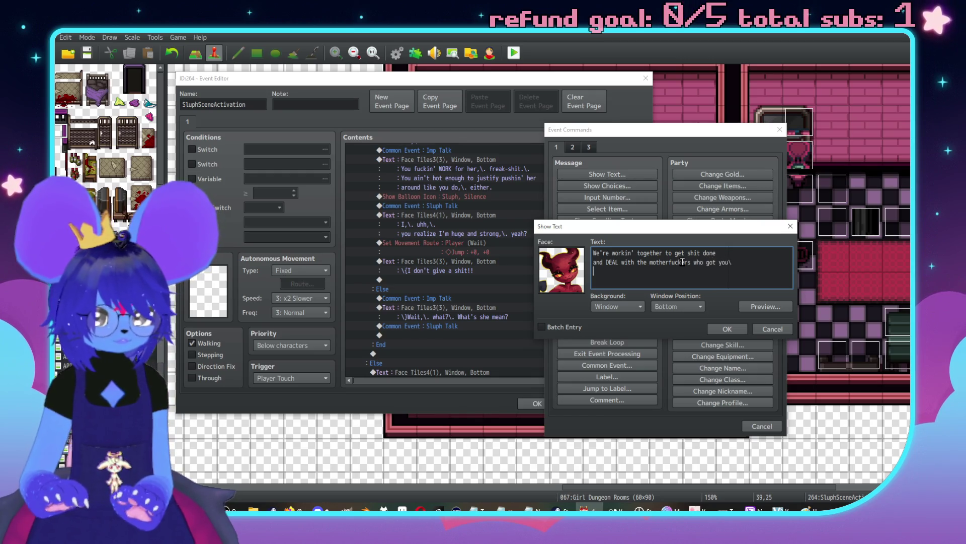
key("BackSpace")
key("BackSpace")
type("in here,\\. the")
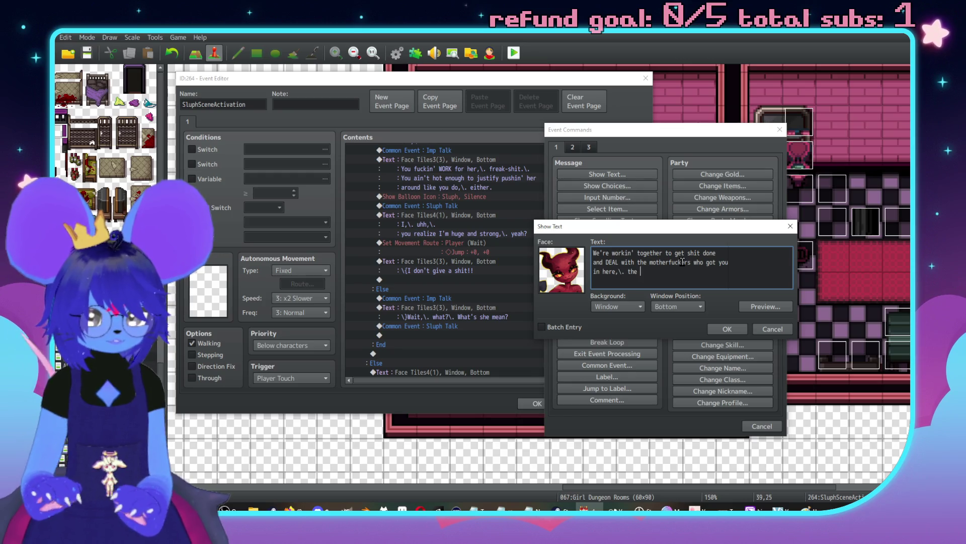
type(":")
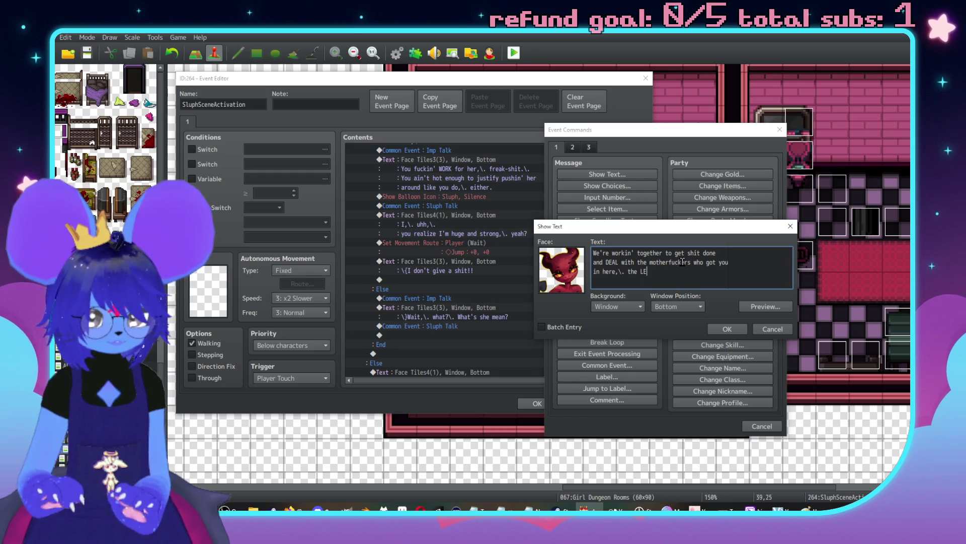
type(" you can do is act")
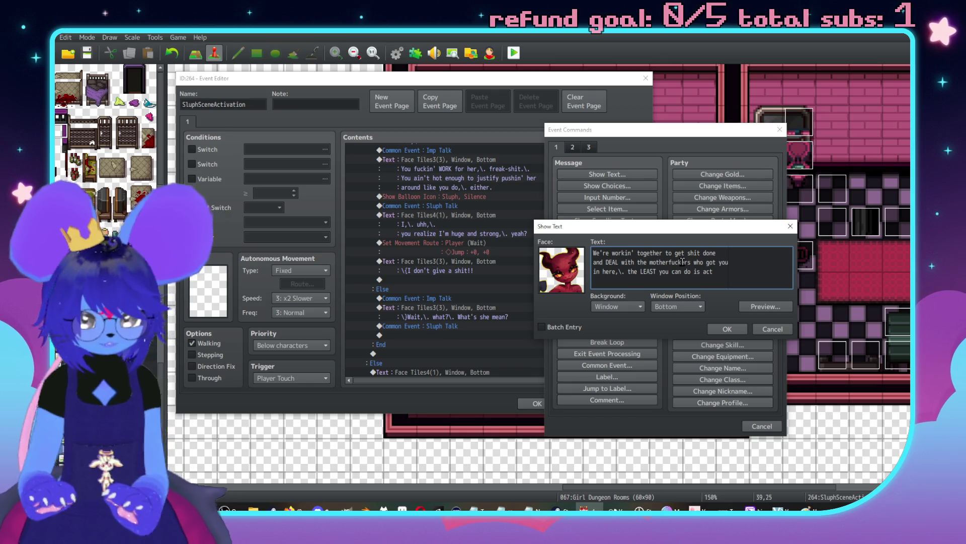
key("Return")
type("gratef")
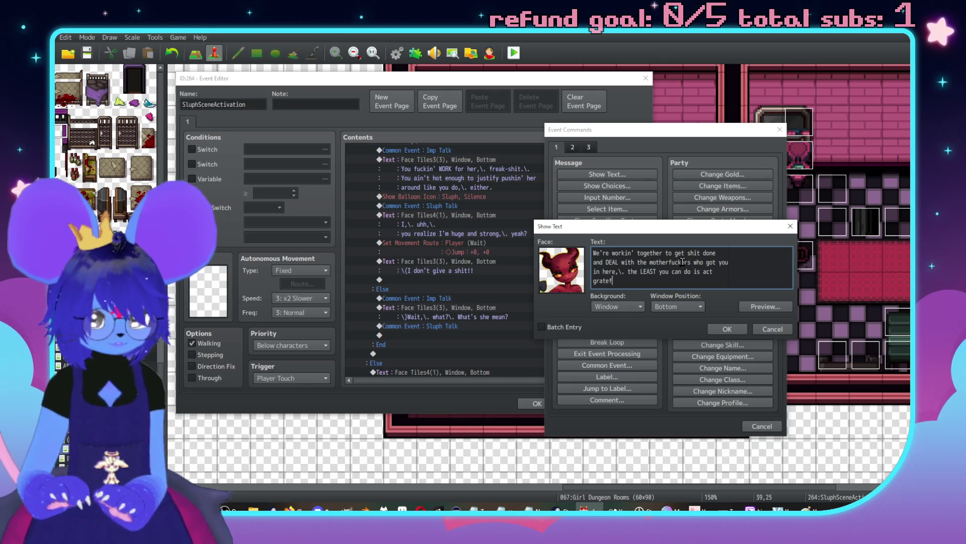
type("ul,\\. ")
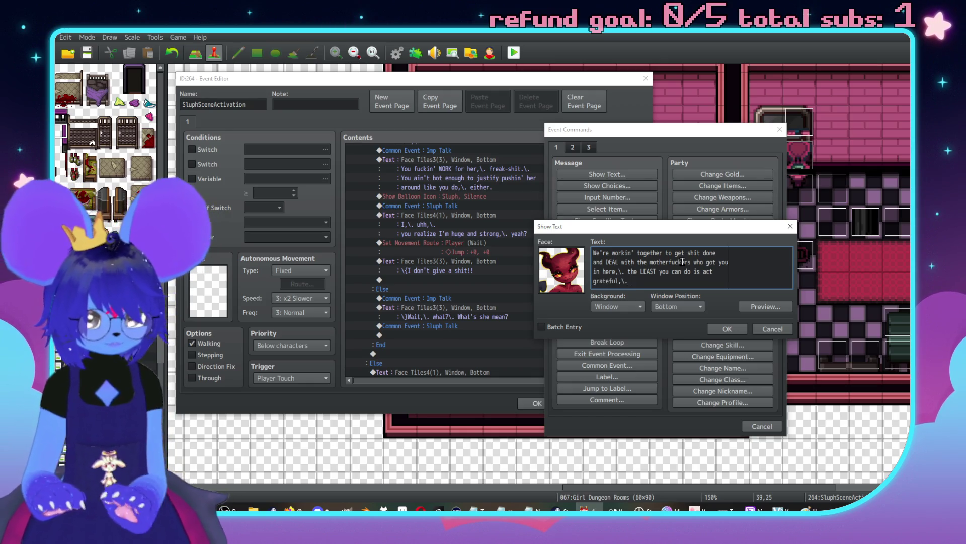
type("you moldy-ass cunn")
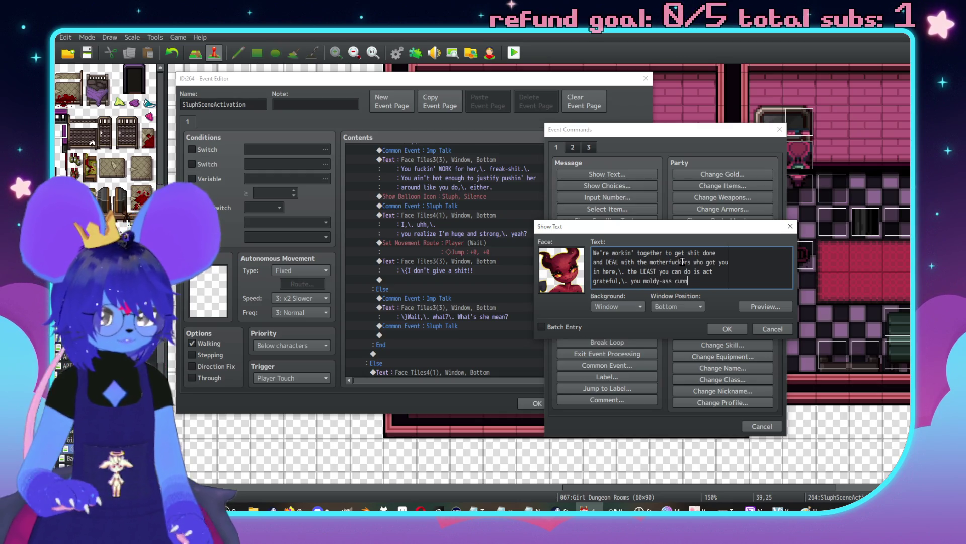
key("BackSpace")
type("t!")
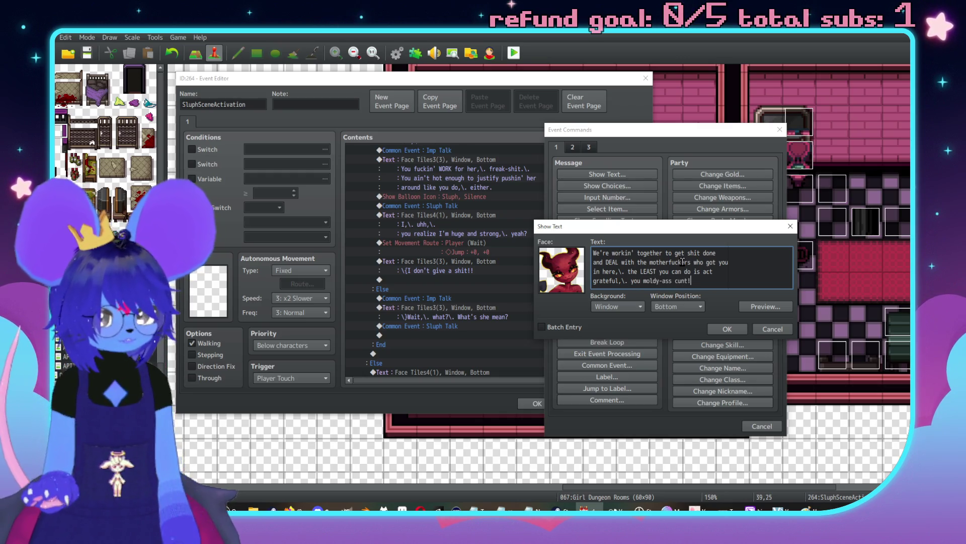
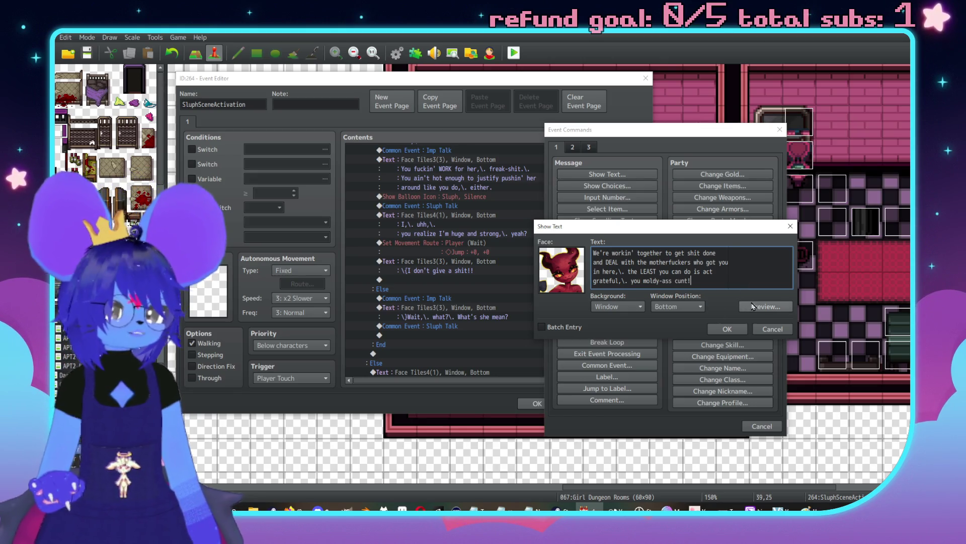
Step: Confirm the Imp's new line and place a copy of the player jump above it
left_click(726, 328)
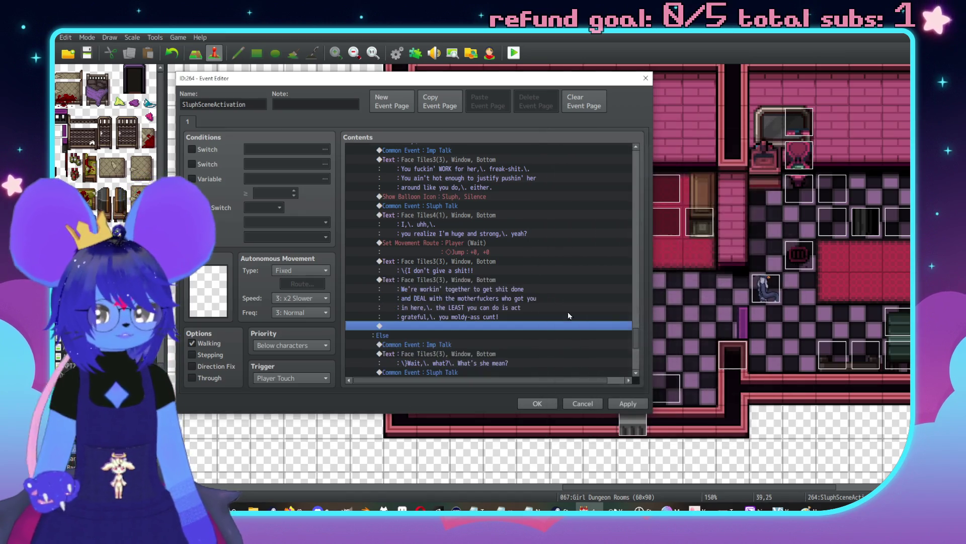
left_click(466, 242)
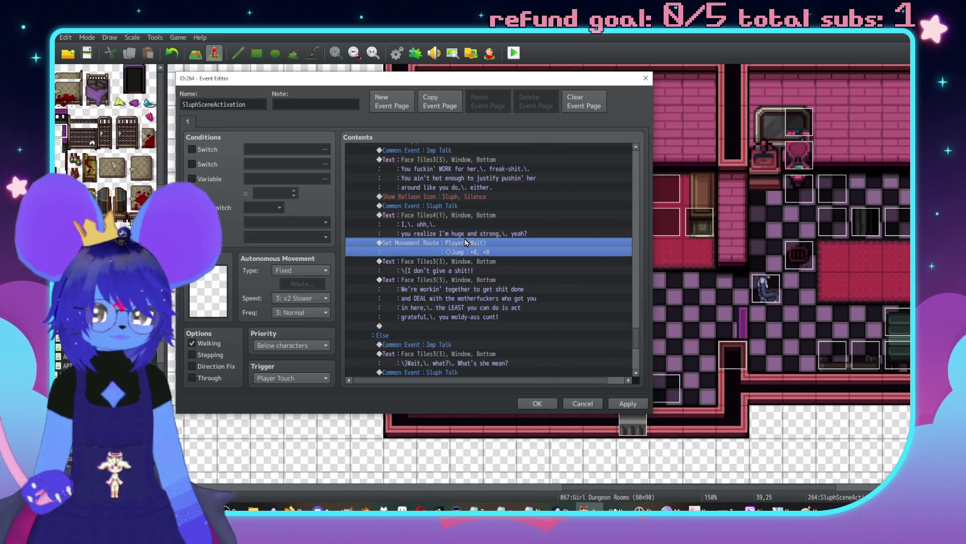
key("ctrl+c")
left_click(448, 279)
key("ctrl+v")
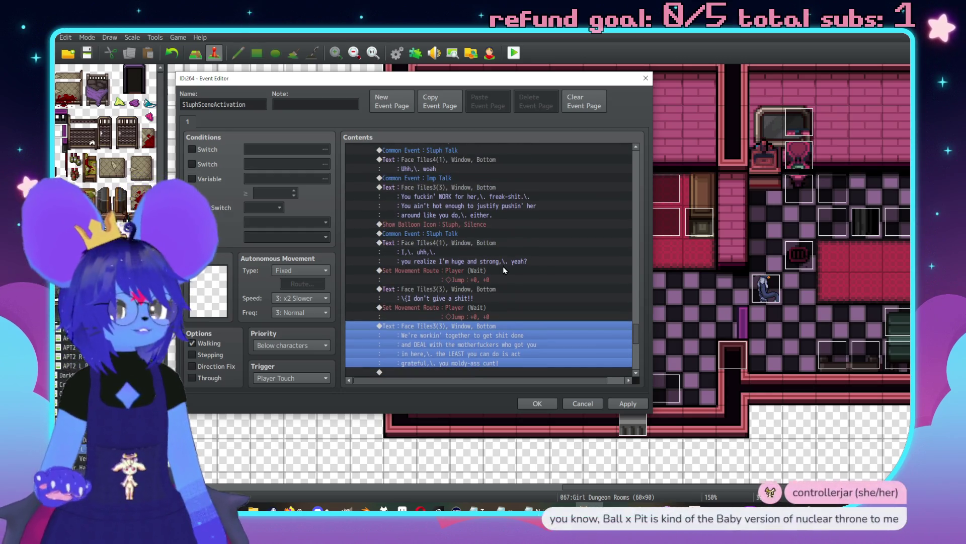
Step: Paste the Imp Talk common event above the earlier 'I don't give a shit' line
scroll(514, 272, "up", 2)
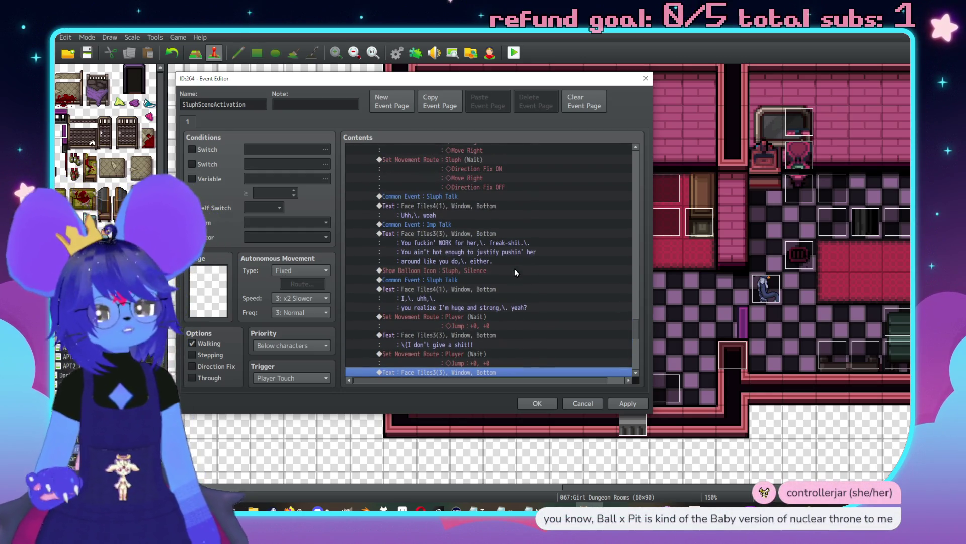
scroll(449, 260, "down", 1)
left_click(440, 197)
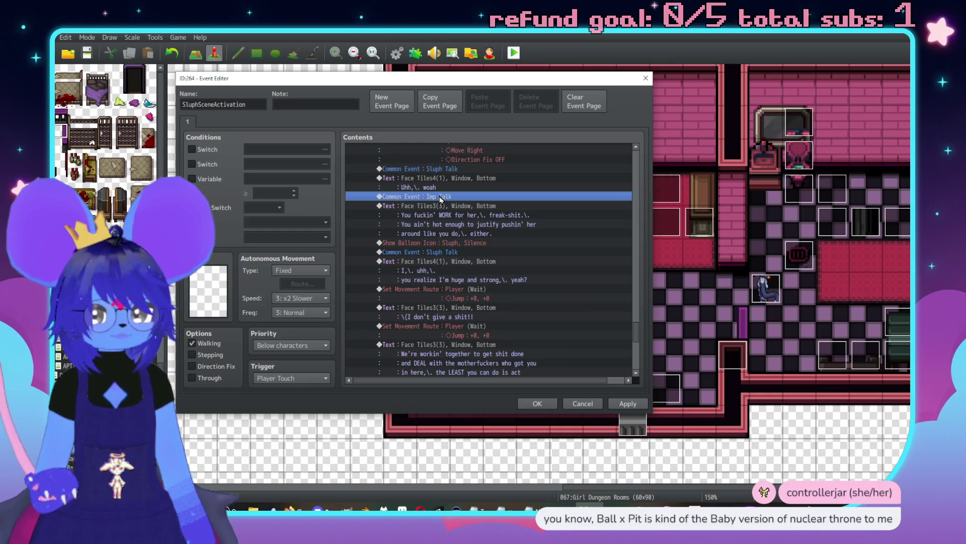
left_click(444, 313)
key("ctrl+v")
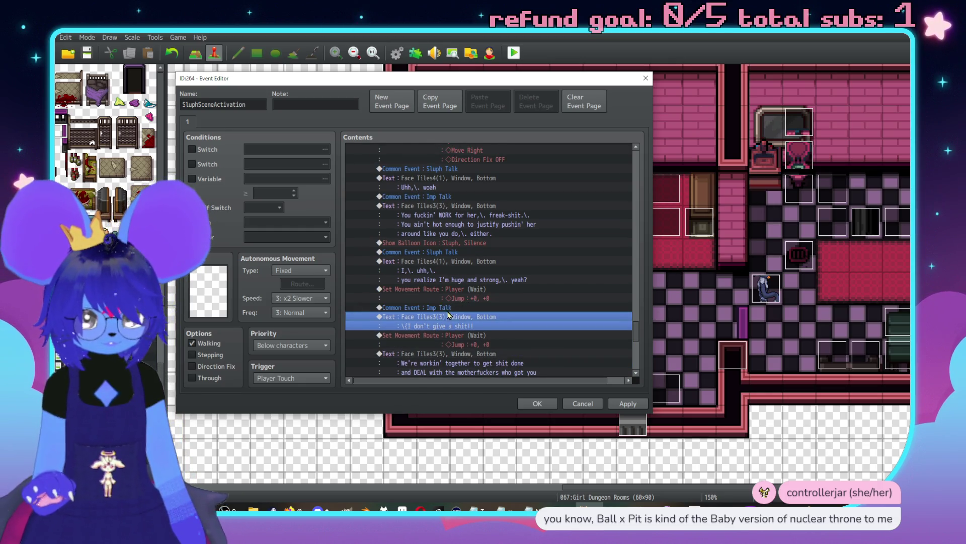
left_click(451, 170)
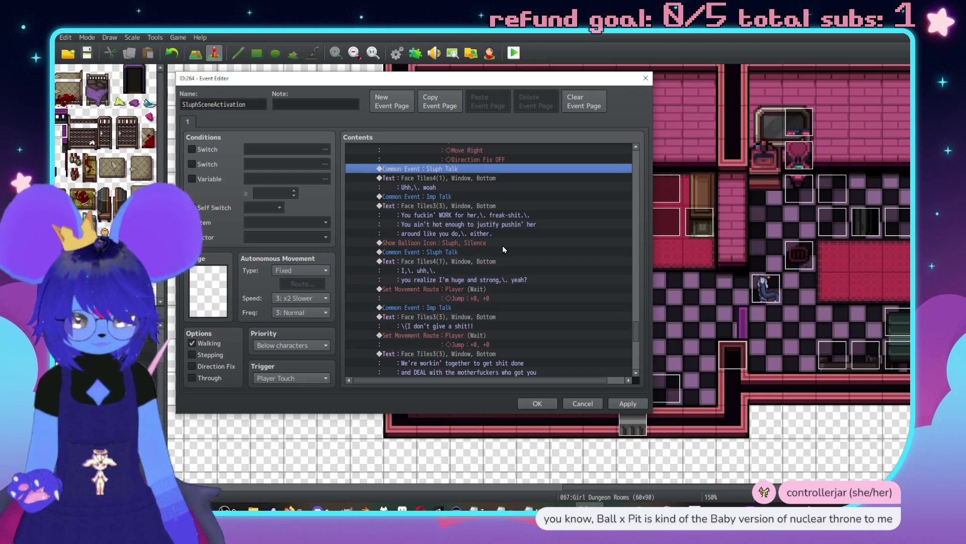
scroll(502, 246, "down", 3)
left_click(464, 327)
Step: Add a 'Huh' message with Sluph's Face Tiles4 portrait after the Imp's speech
double_click(465, 328)
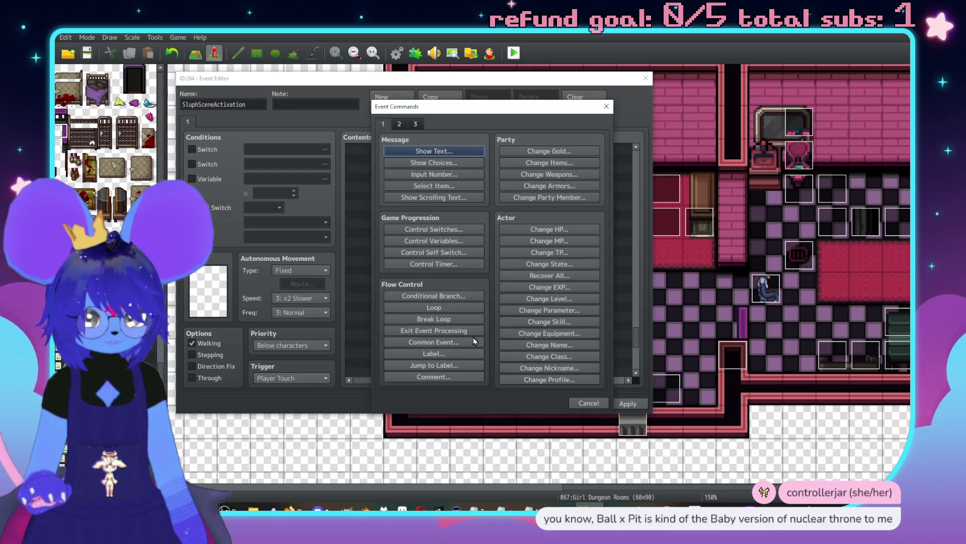
left_click(423, 151)
double_click(401, 238)
left_click(390, 196)
left_click(391, 205)
double_click(501, 193)
type("Huh")
left_click(554, 306)
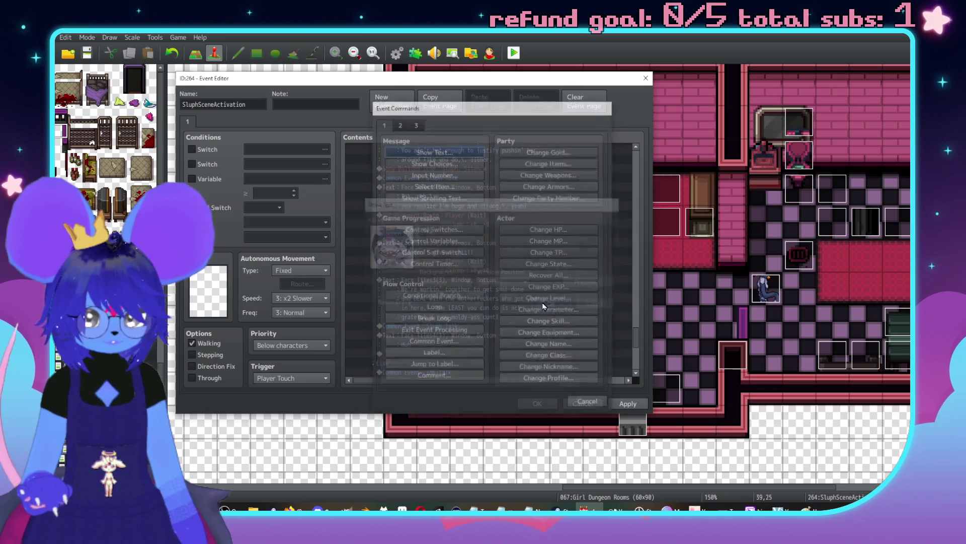
Step: Duplicate the 'Huh' message and change the copy to 'Yeah,\. fine'
key("ctrl+c")
key("ctrl+v")
double_click(468, 300)
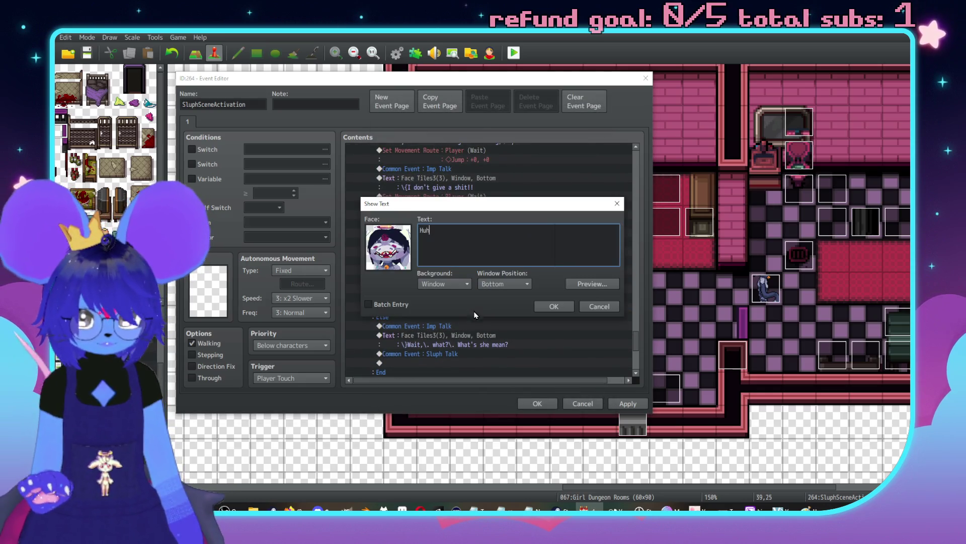
type("Yeah")
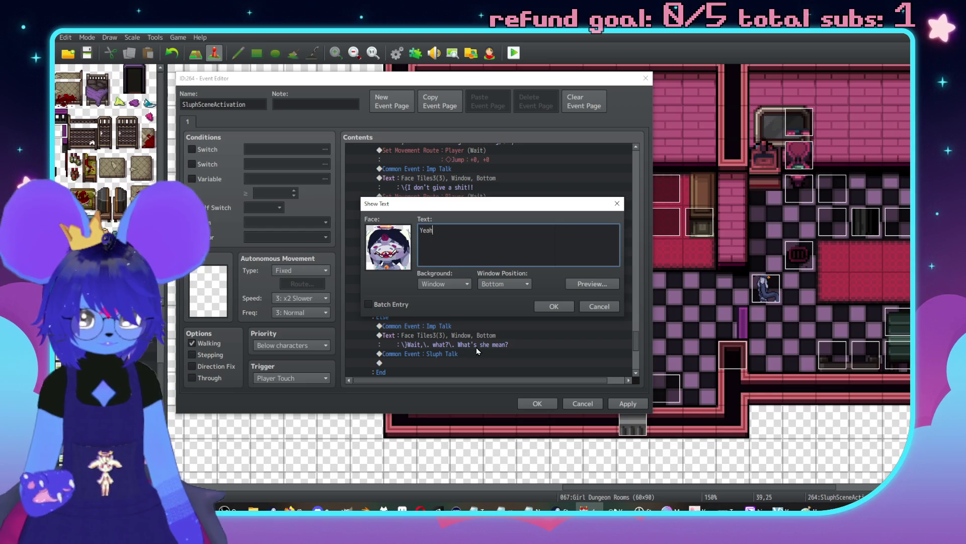
type(",\\. fine")
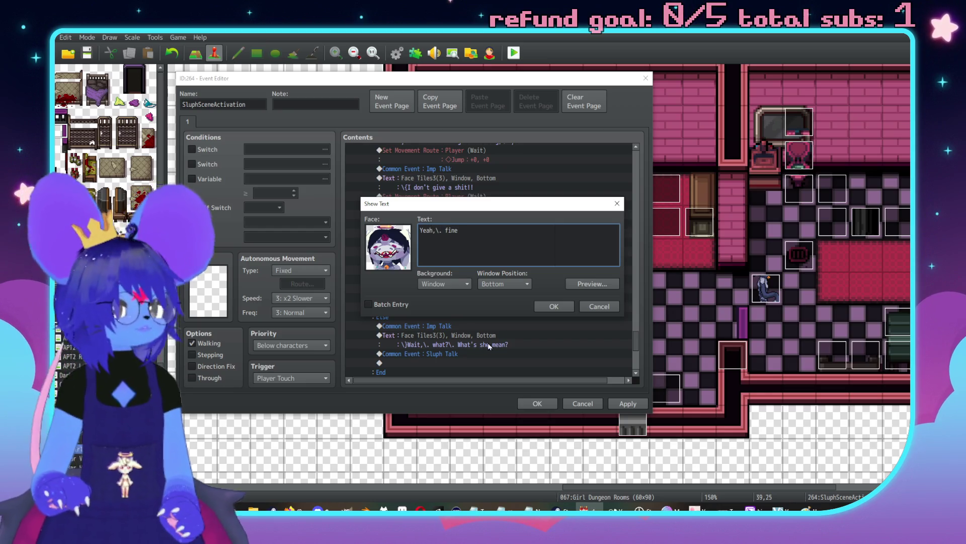
left_click(572, 306)
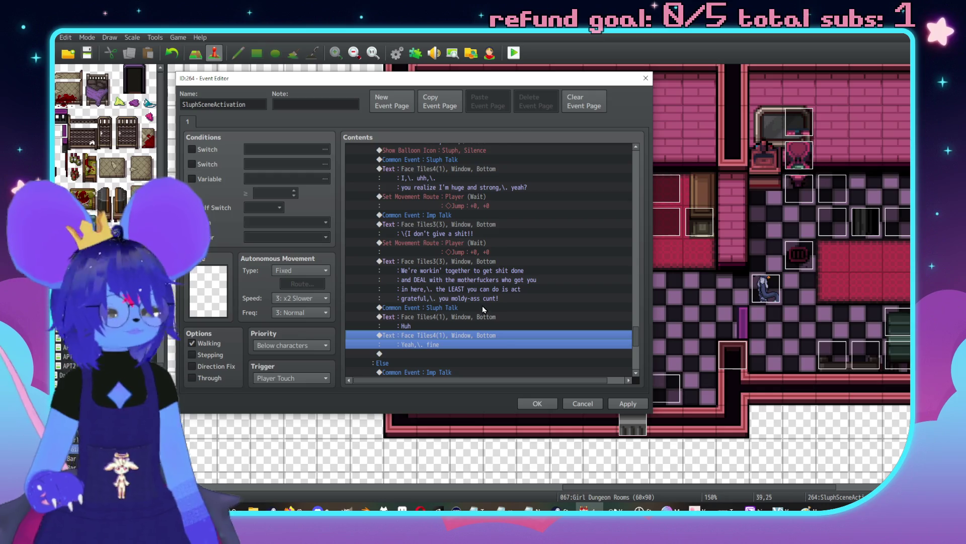
key("Insert")
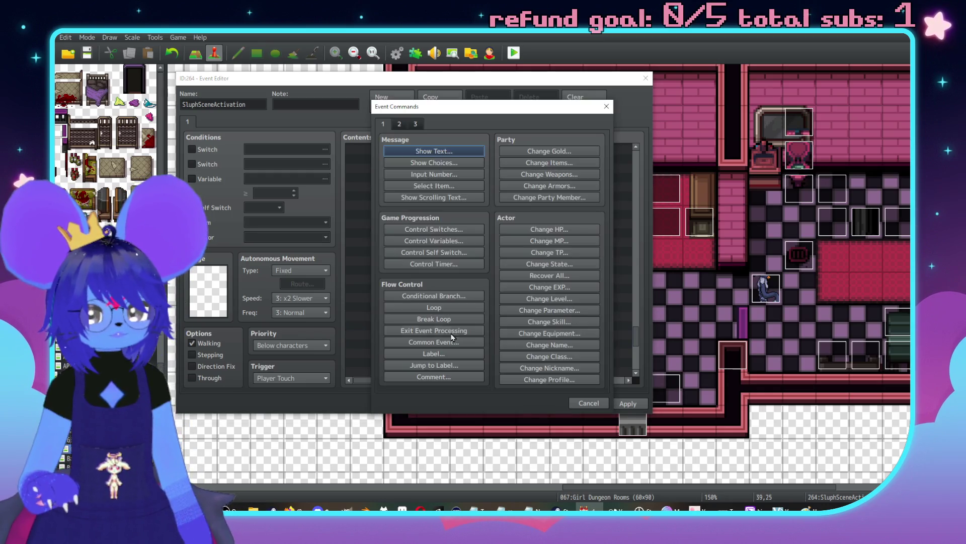
Step: Show a Silence balloon icon over Sluph, with Wait for Completion ticked
left_click(415, 125)
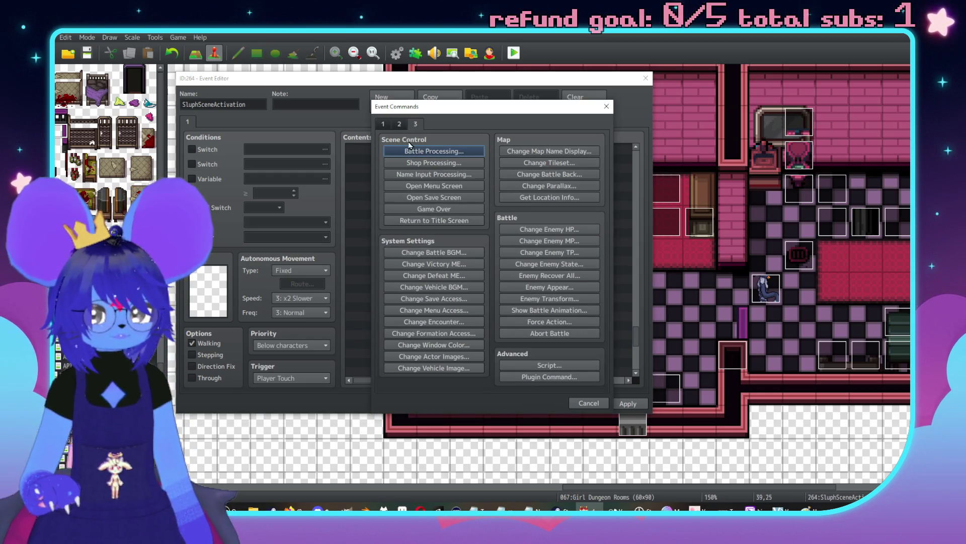
left_click(401, 124)
left_click(430, 286)
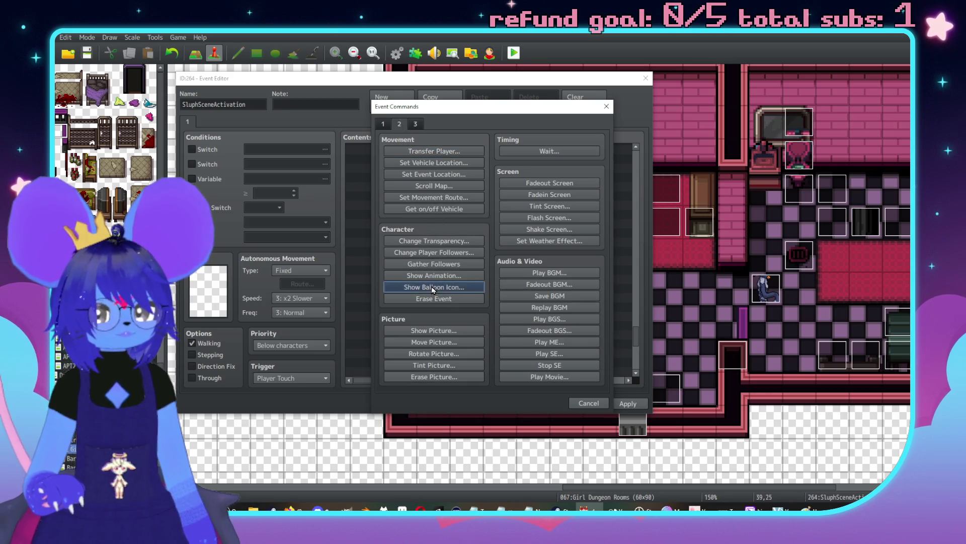
left_click(477, 243)
left_click_drag(544, 262, 538, 504)
left_click(482, 497)
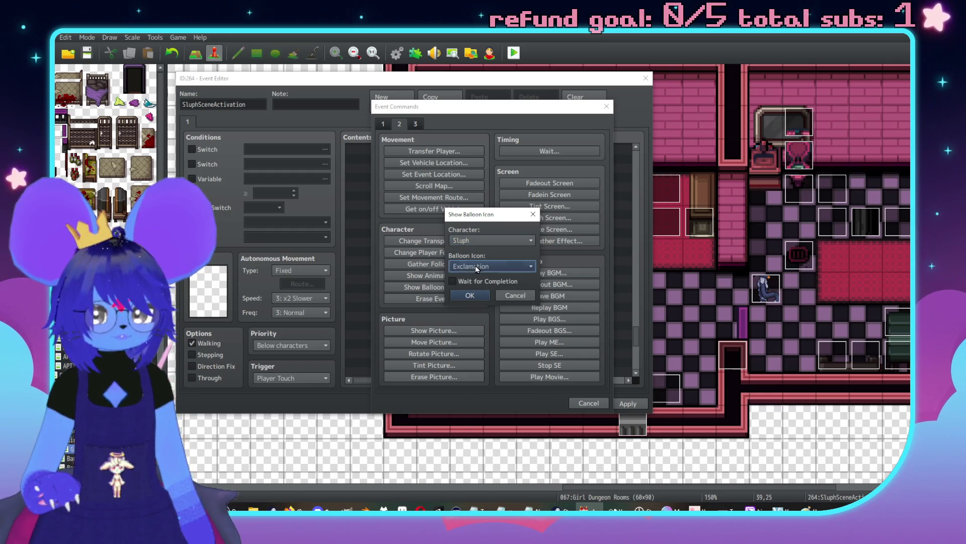
left_click(478, 266)
left_click(467, 352)
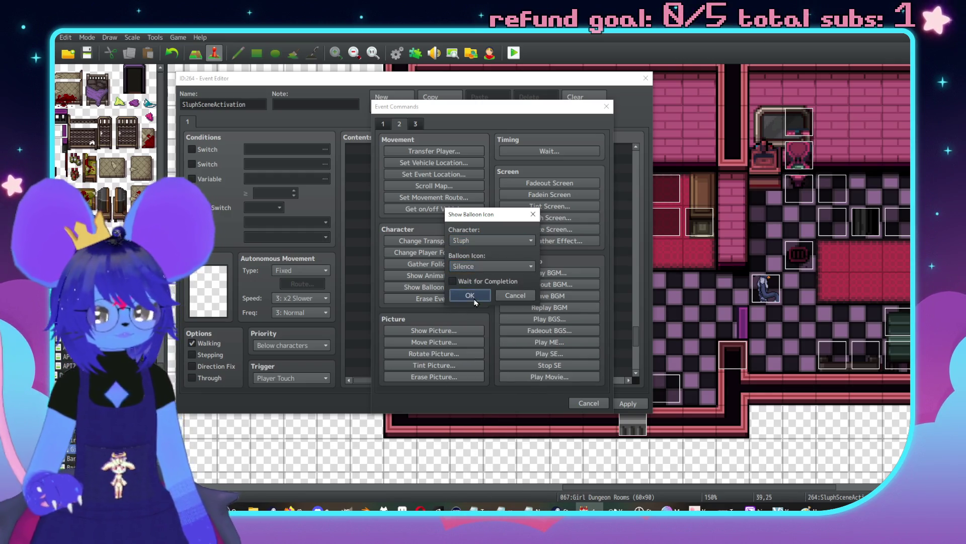
left_click(469, 295)
double_click(446, 335)
left_click(453, 283)
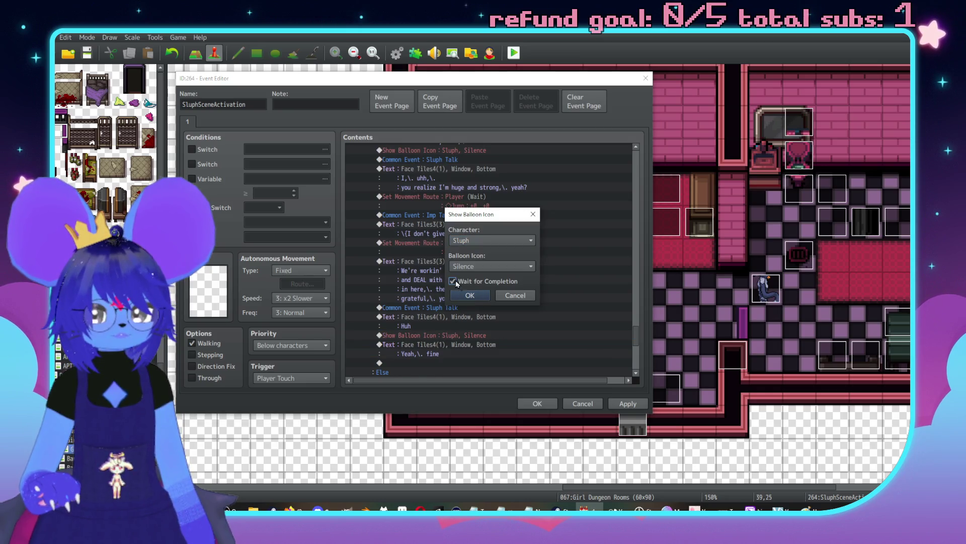
left_click(457, 301)
Step: Extend Sluph's reply to 'Yeah,\. fine,\. whatever \n[6]' and preview it
scroll(457, 301, "down", 2)
double_click(459, 306)
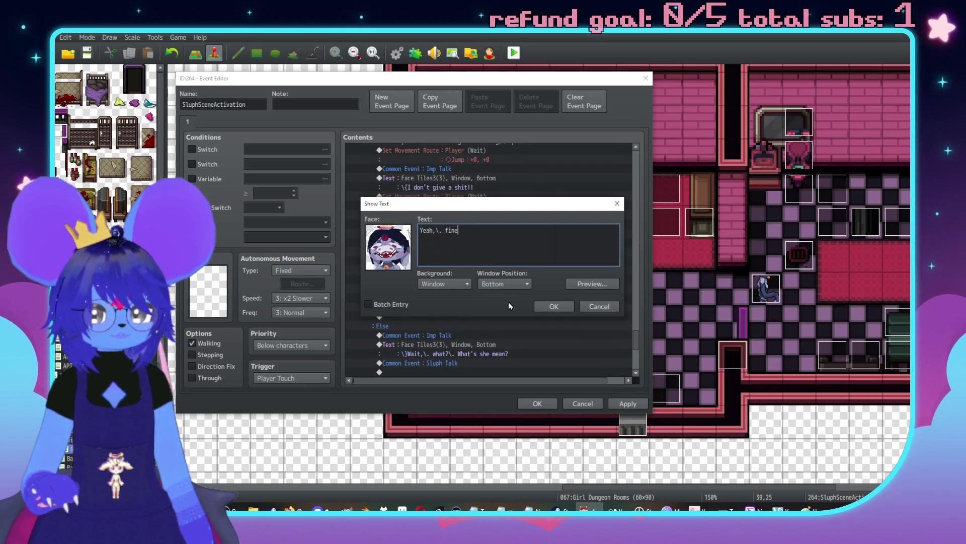
type(",\\. whate")
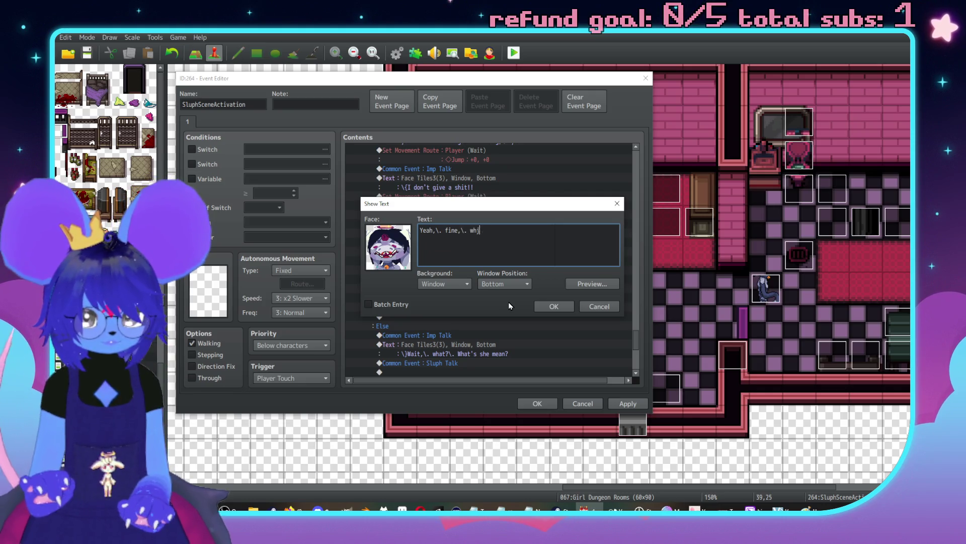
type("ver  [")
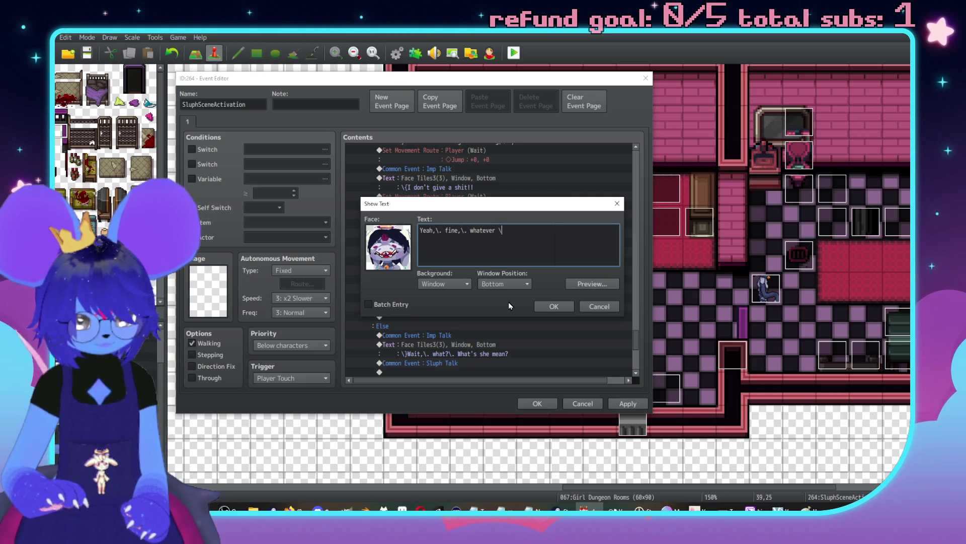
type("6]")
left_click(598, 285)
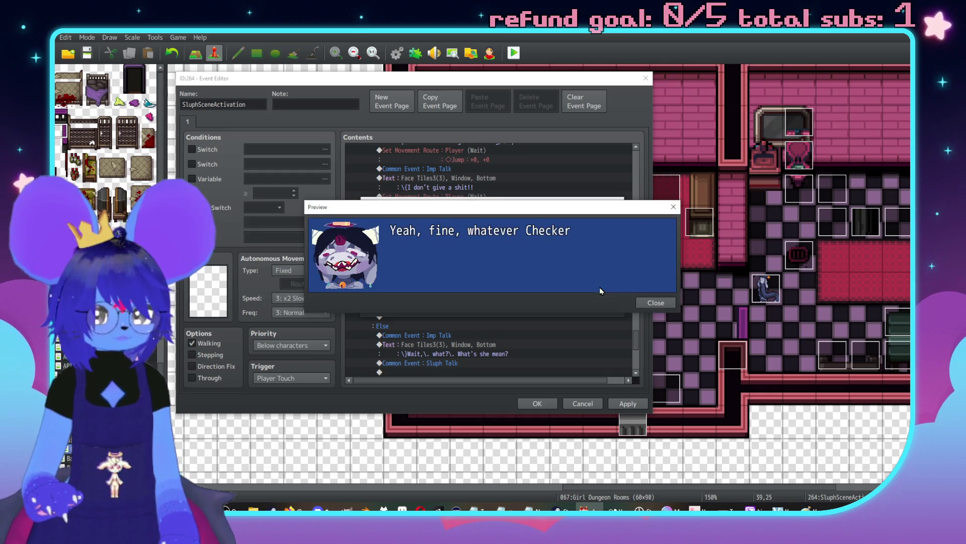
left_click(649, 302)
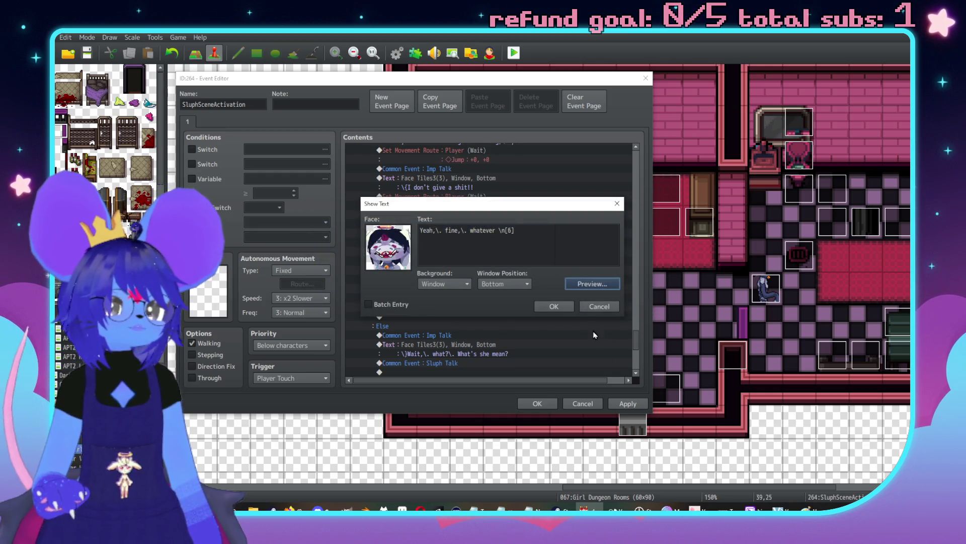
left_click(554, 306)
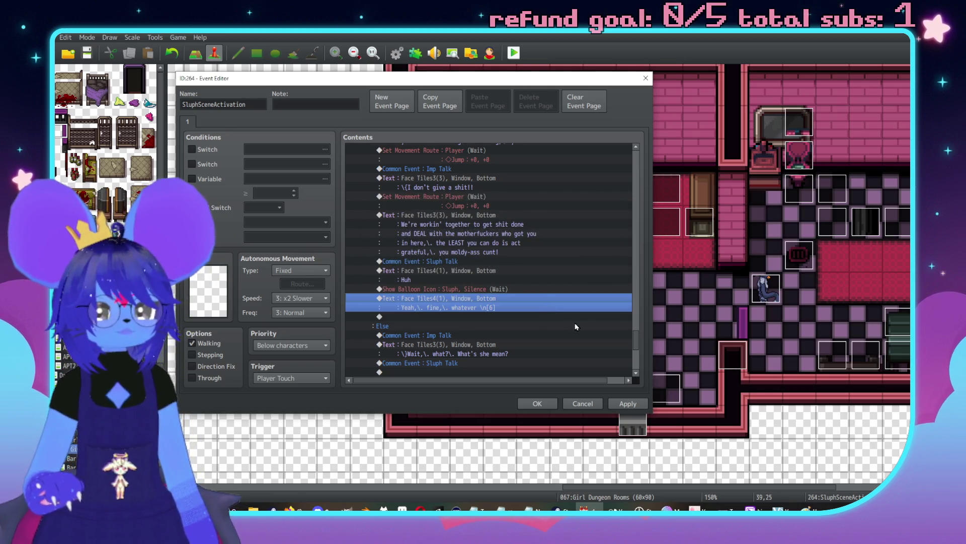
scroll(546, 313, "down", 2)
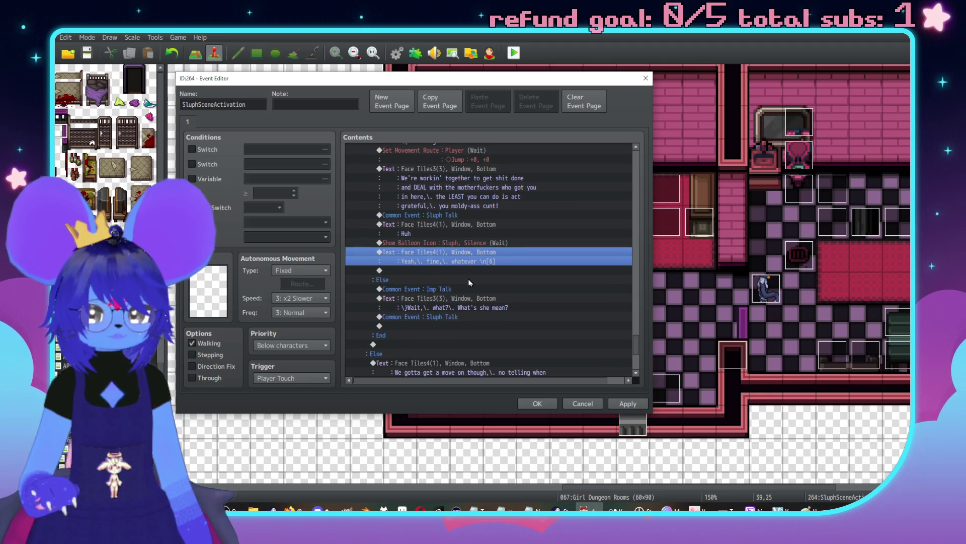
scroll(470, 284, "down", 2)
scroll(477, 291, "up", 5)
scroll(481, 286, "up", 6)
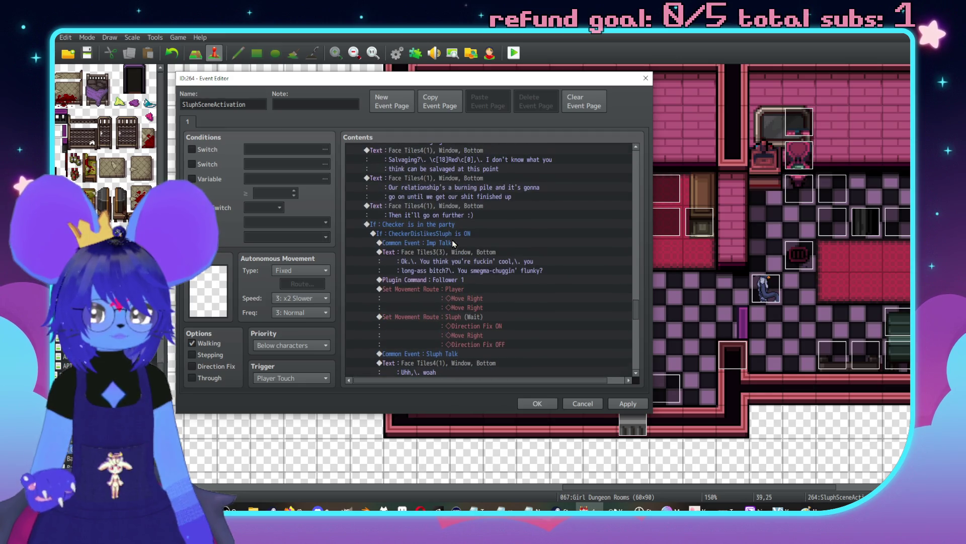
left_click(422, 235)
scroll(453, 257, "down", 8)
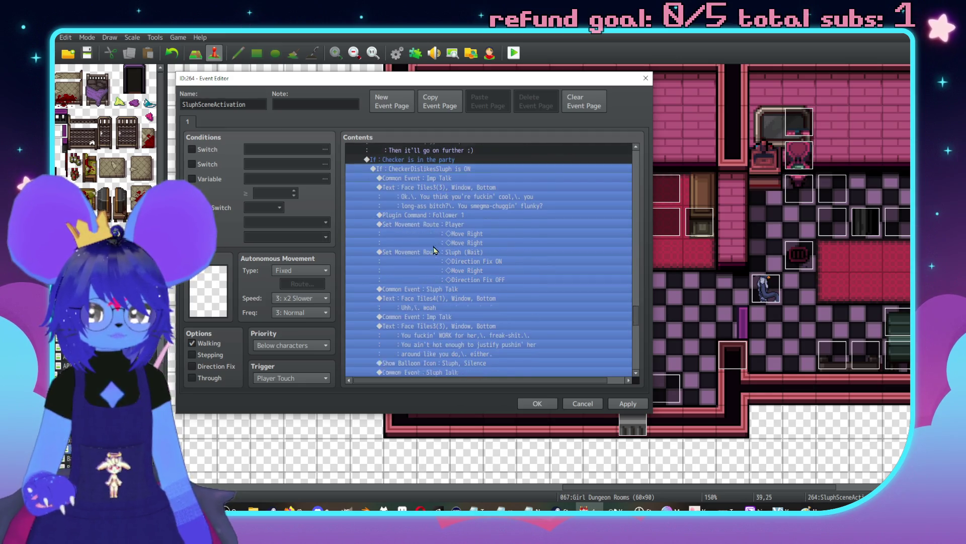
scroll(453, 259, "down", 4)
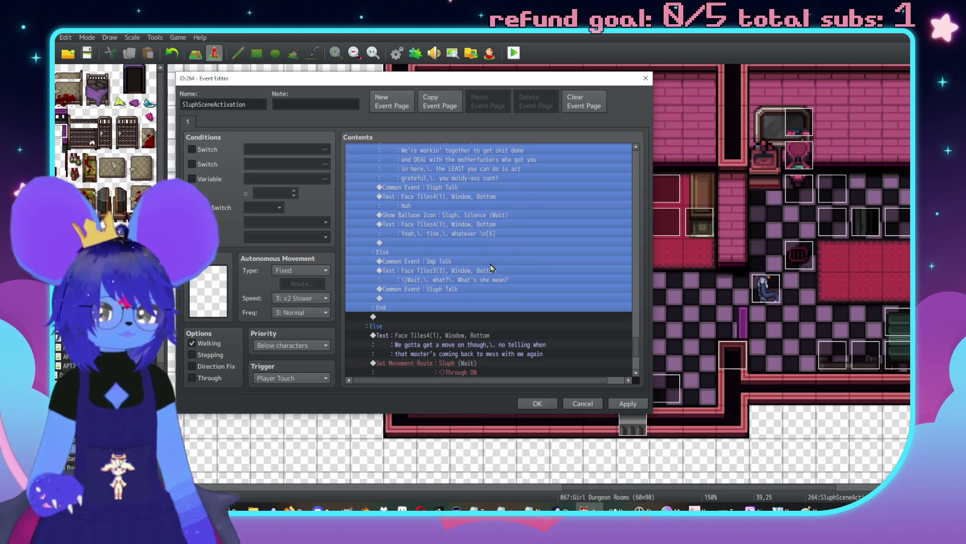
scroll(493, 322, "up", 2)
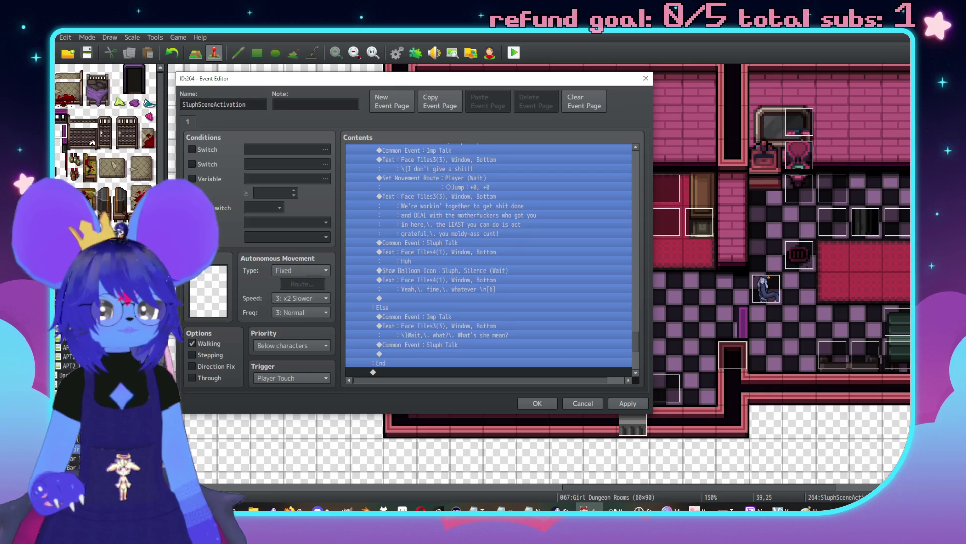
scroll(425, 263, "up", 10)
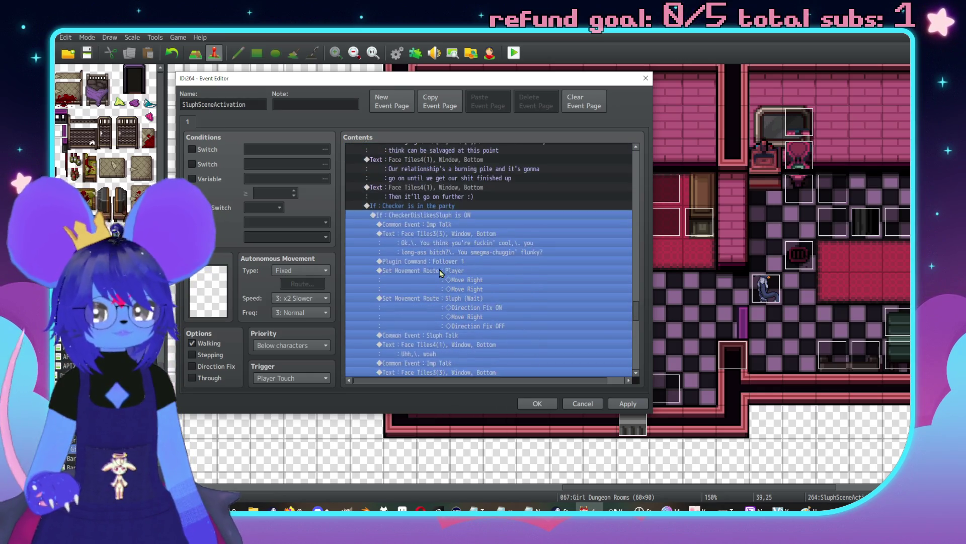
Step: Insert a Label named CheckerCrashout just above the Common Event: Imp Talk line
left_click(457, 235)
key("Insert")
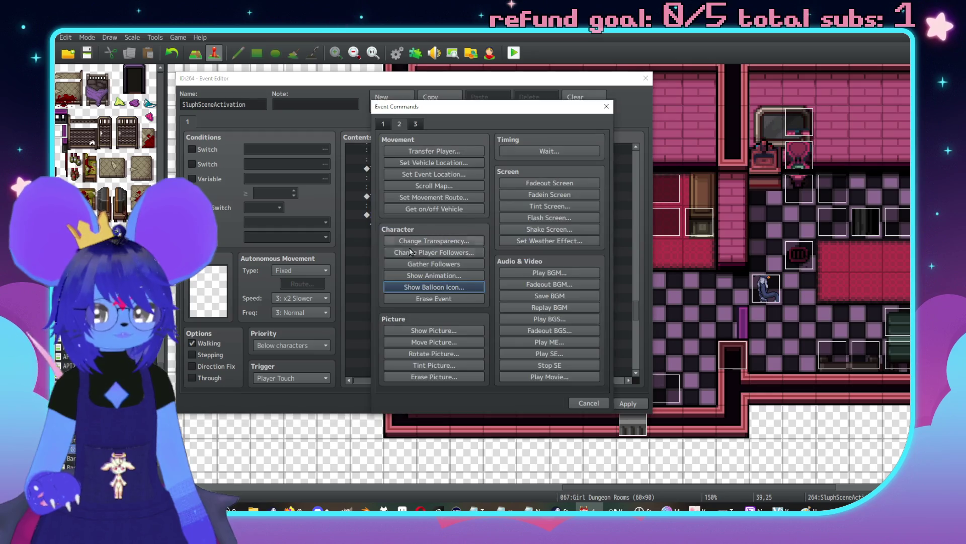
left_click(390, 124)
left_click(433, 353)
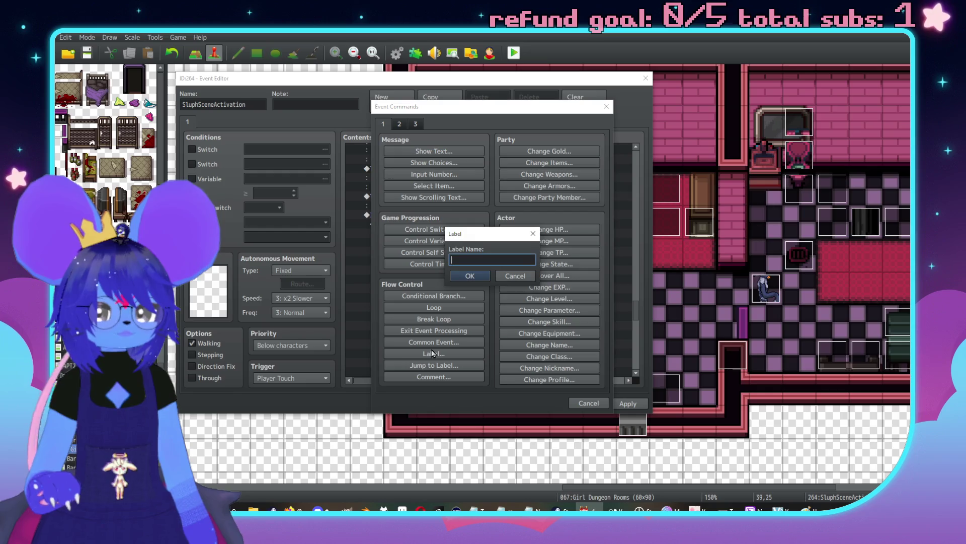
type("CheckerCr")
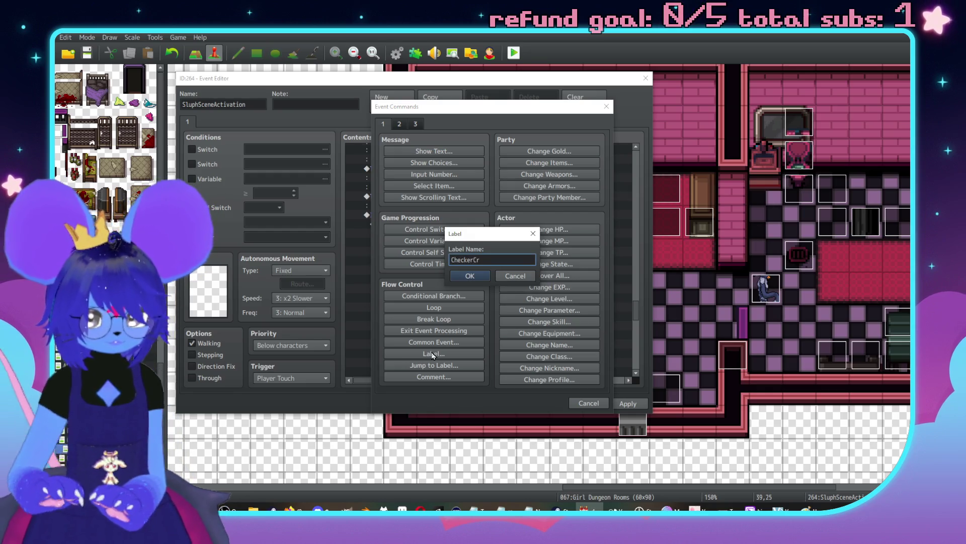
type("ashout")
key("ctrl+a")
key("ctrl+c")
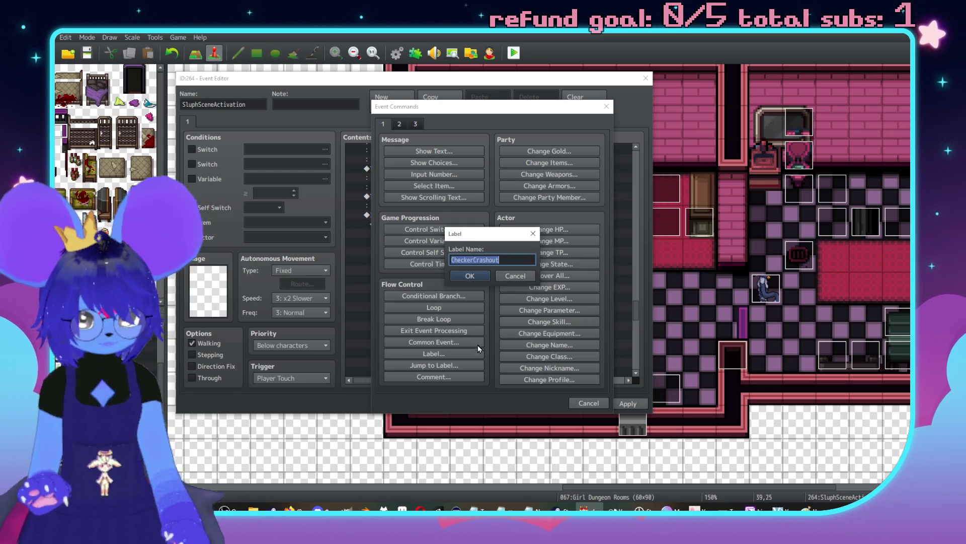
left_click(460, 278)
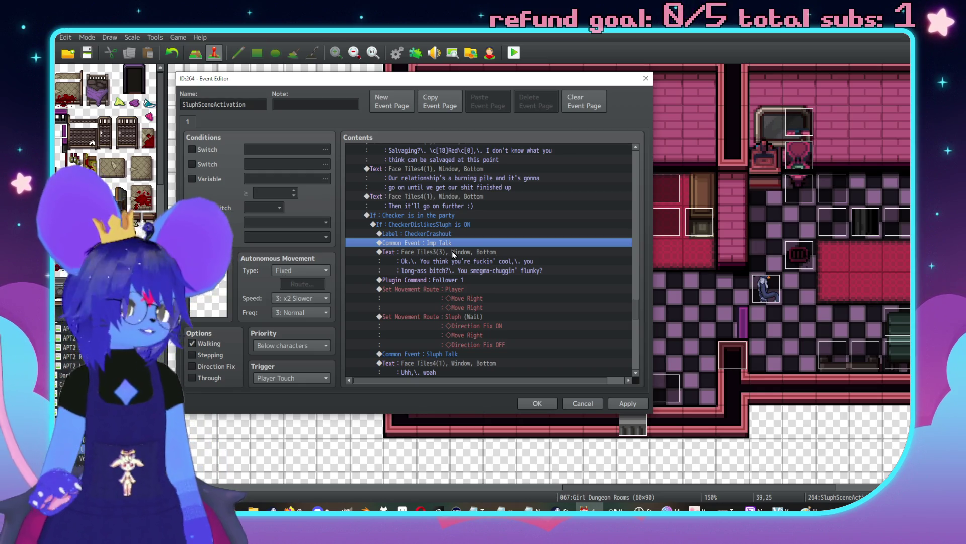
Step: Add a Jump to Label CheckerCrashout after the RedAdmitsIt block in the 'I need your help' choice
scroll(504, 272, "down", 10)
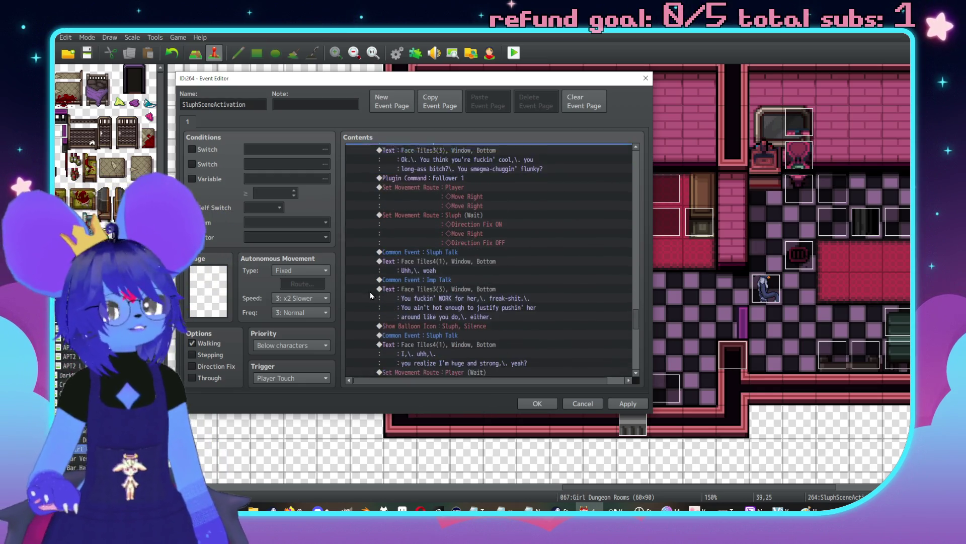
scroll(428, 284, "down", 10)
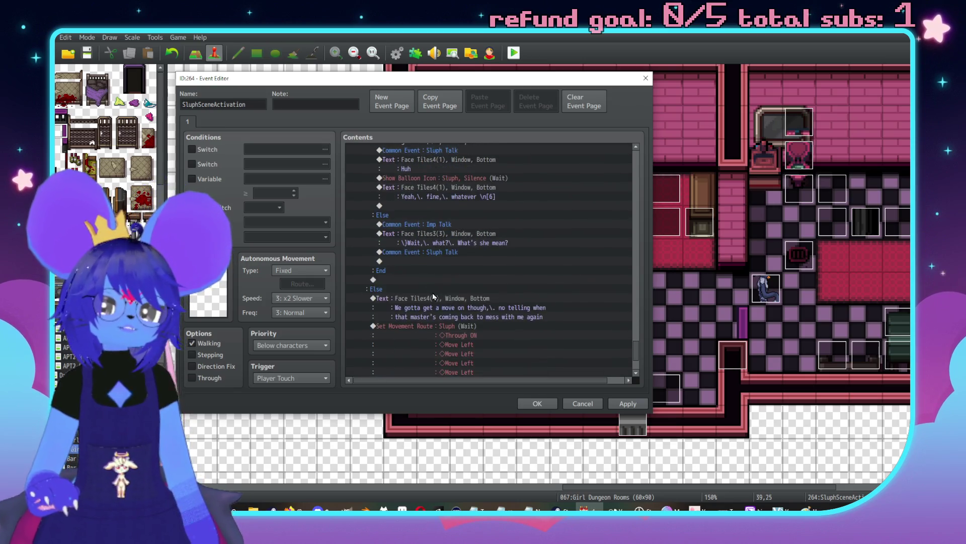
scroll(504, 282, "up", 6)
scroll(548, 252, "down", 6)
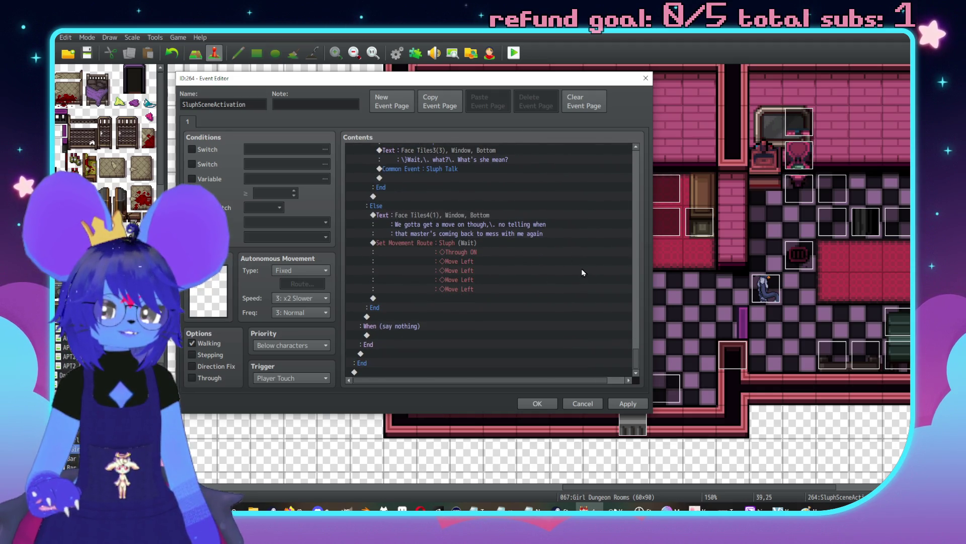
left_click_drag(636, 356, 635, 270)
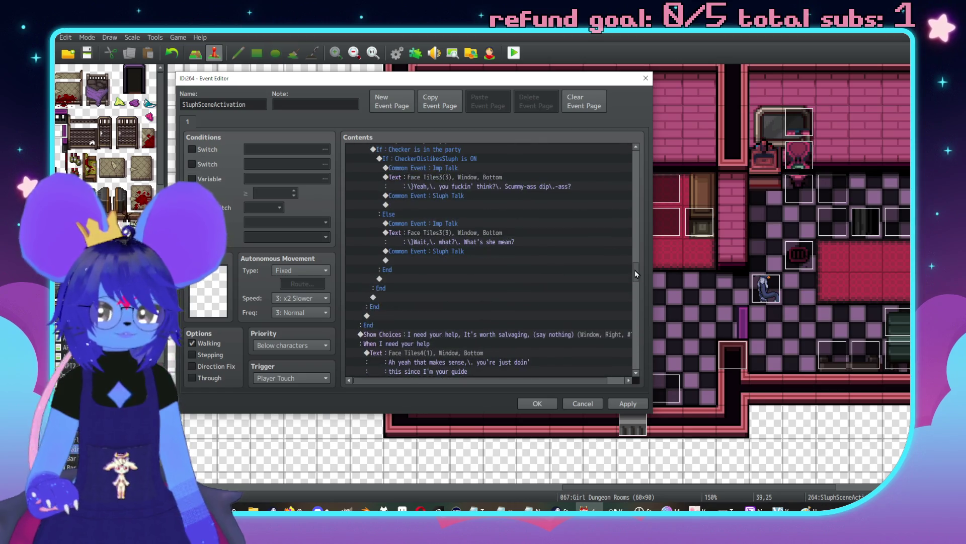
scroll(438, 274, "up", 1)
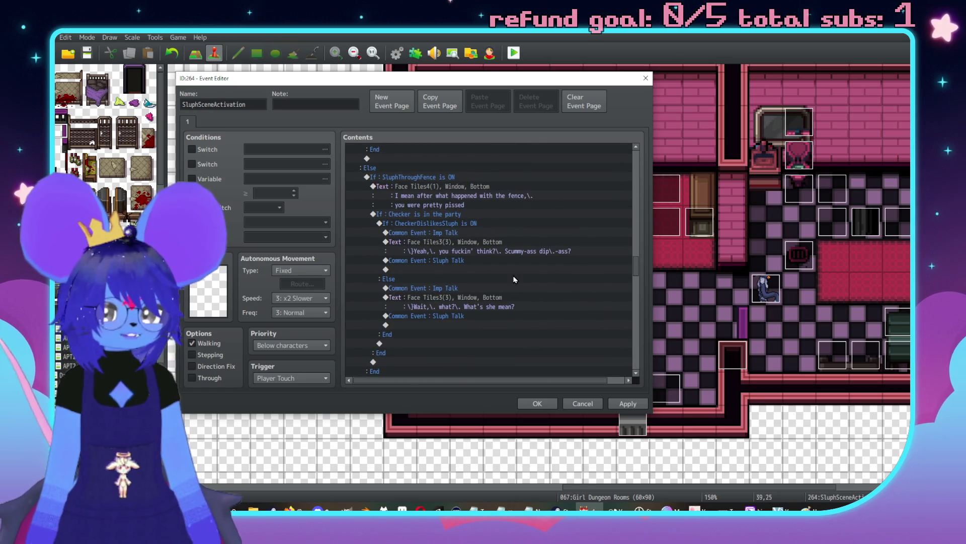
left_click(455, 225)
scroll(468, 246, "down", 4)
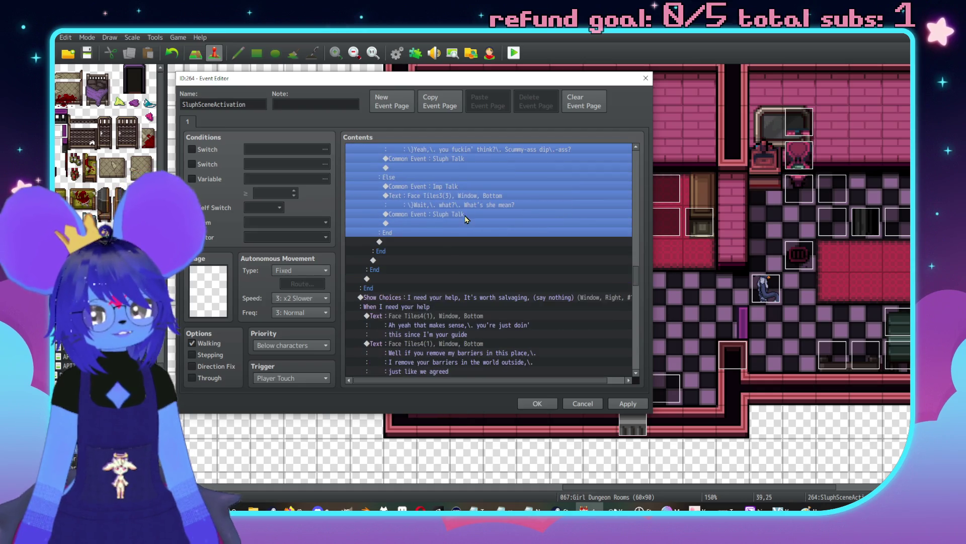
left_click(463, 308)
scroll(464, 302, "down", 4)
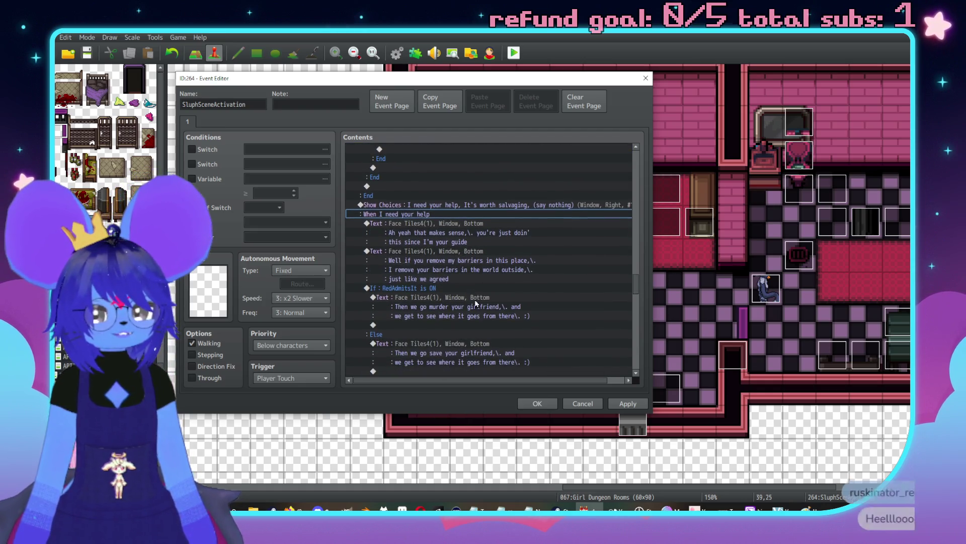
scroll(455, 272, "down", 3)
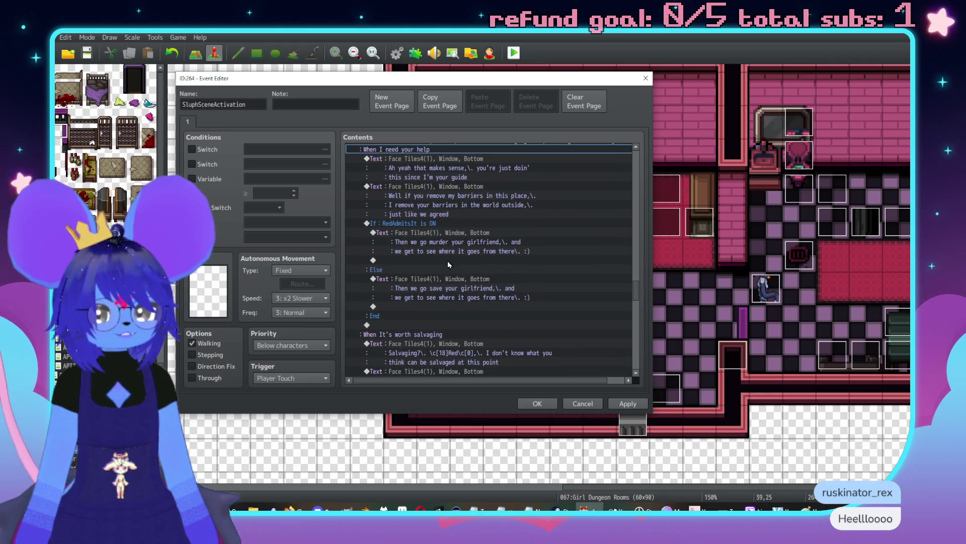
scroll(438, 261, "down", 2)
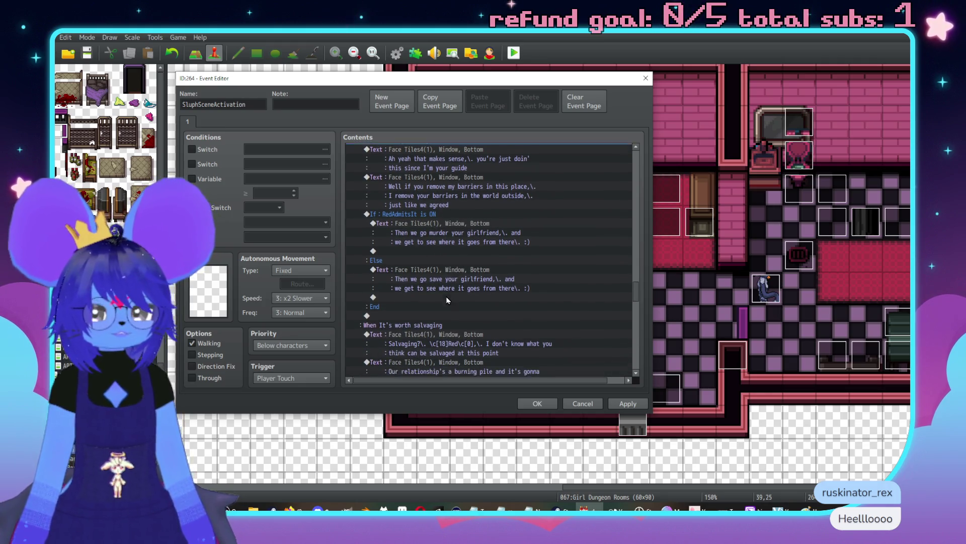
double_click(429, 289)
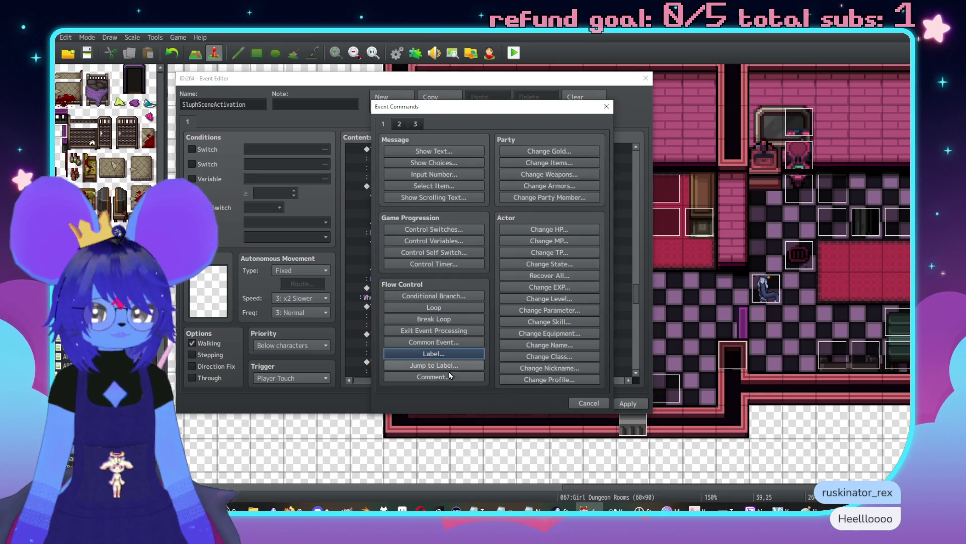
left_click(433, 366)
key("ctrl+v")
left_click(470, 276)
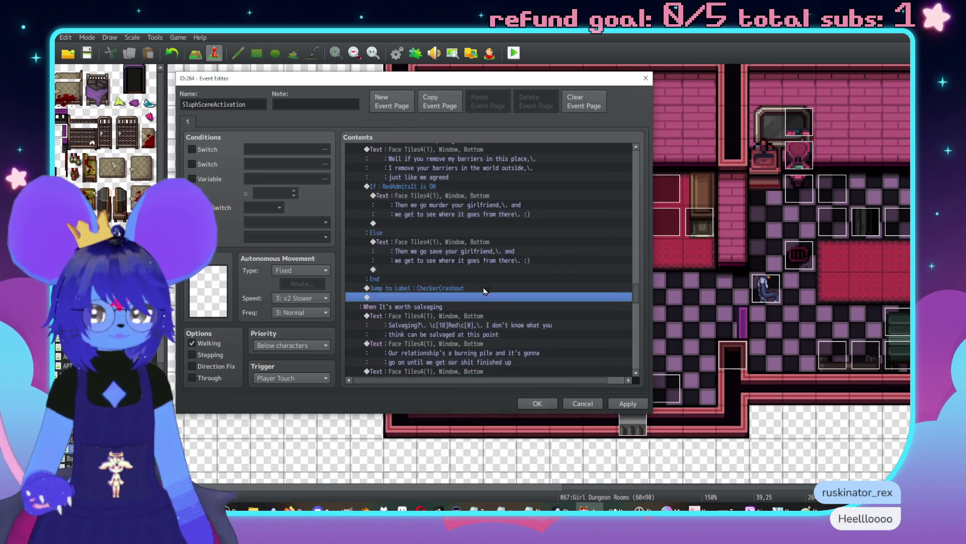
scroll(466, 285, "down", 4)
left_click(459, 289)
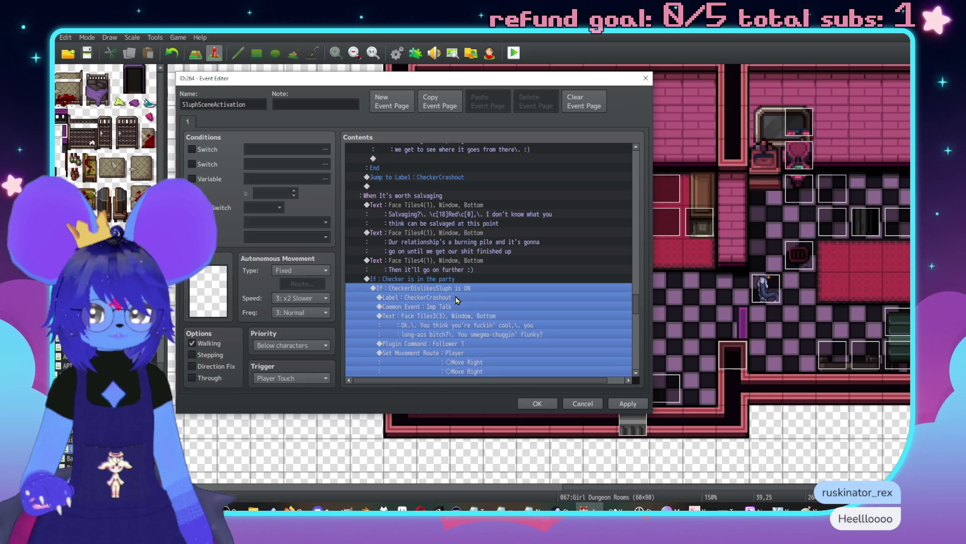
Step: Insert an 'If Actor 0006 Checker is in the party' branch above the CheckerCrashout jump
left_click(457, 298)
scroll(468, 282, "down", 7)
scroll(477, 268, "up", 8)
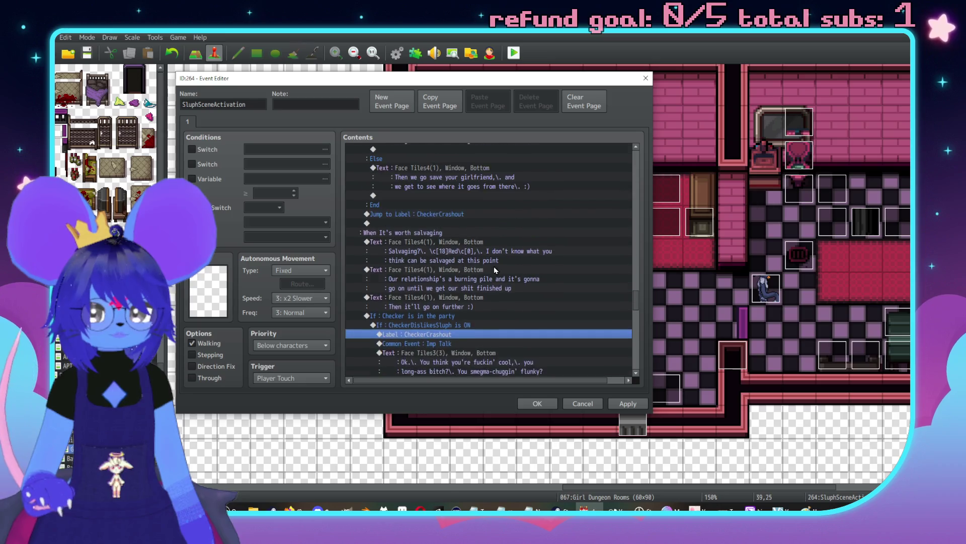
scroll(494, 267, "up", 1)
double_click(419, 244)
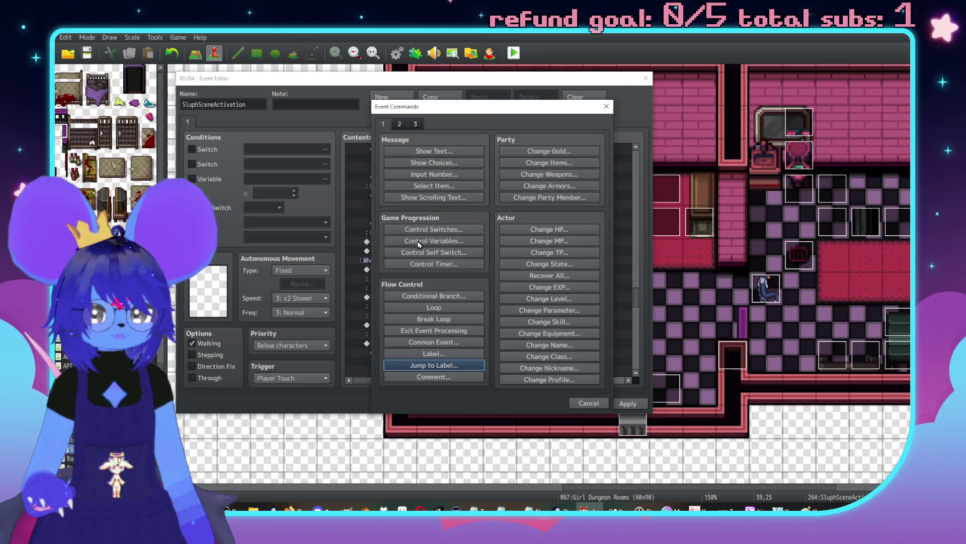
left_click_drag(473, 112, 680, 117)
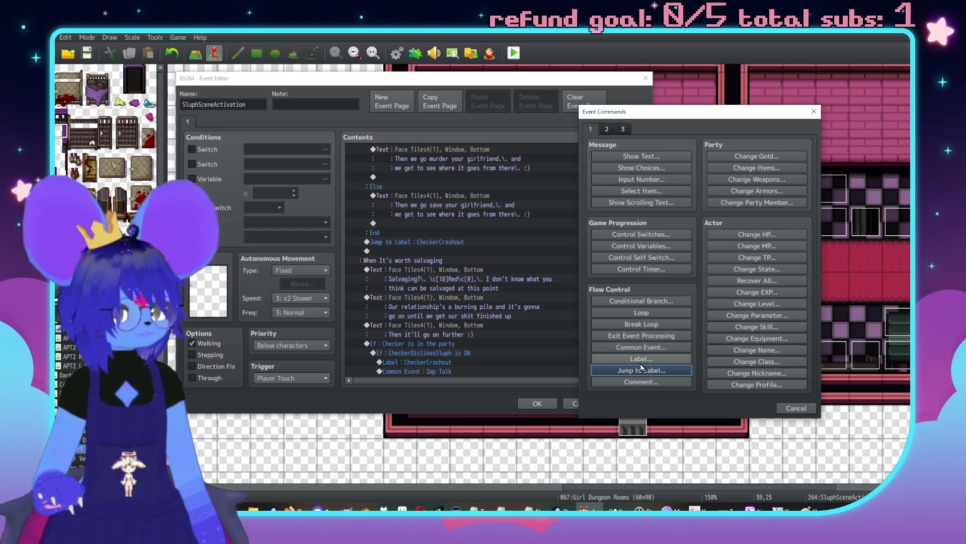
left_click(636, 300)
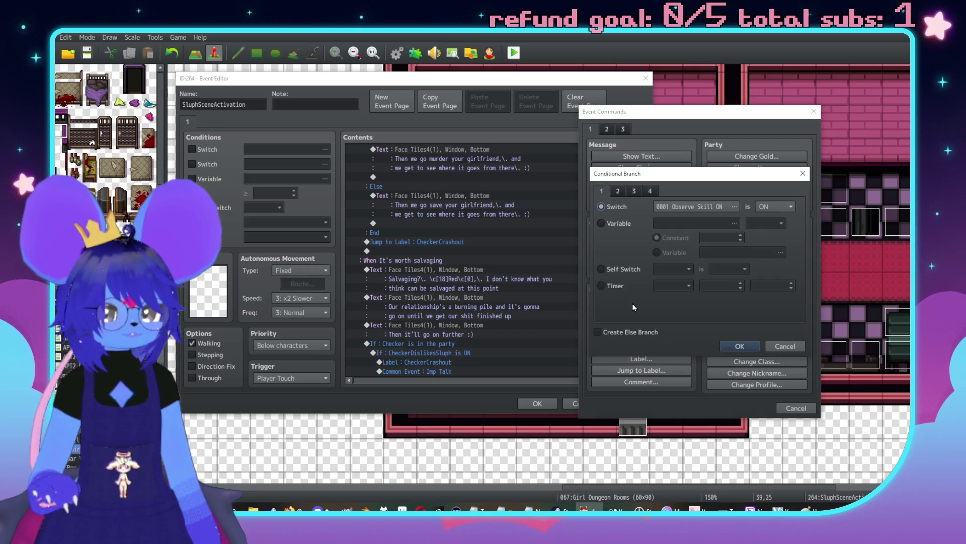
left_click(634, 192)
left_click(618, 191)
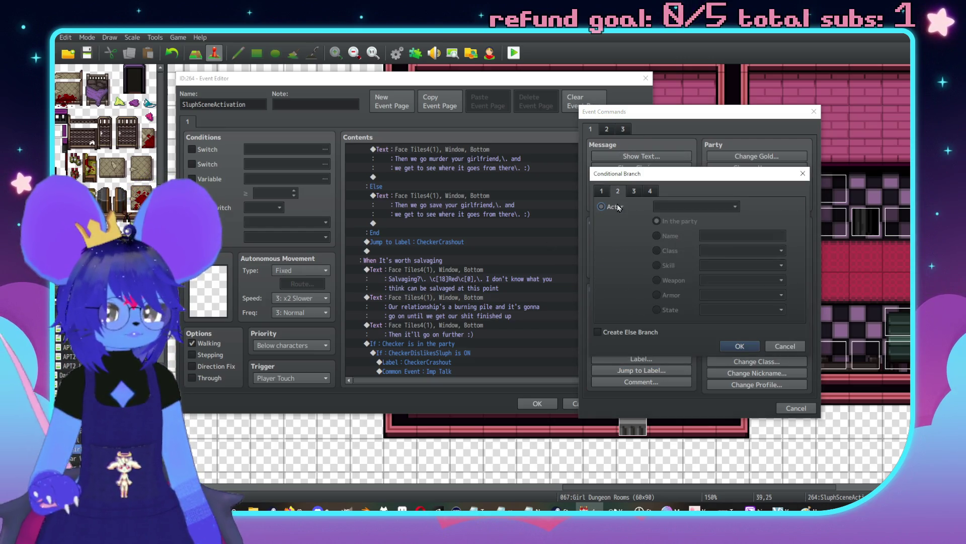
left_click(679, 207)
left_click(675, 271)
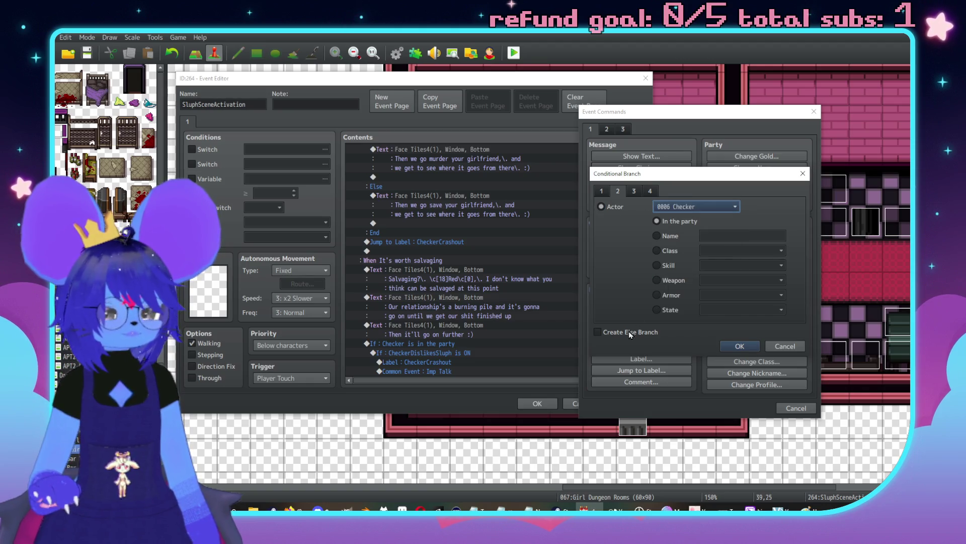
left_click(752, 349)
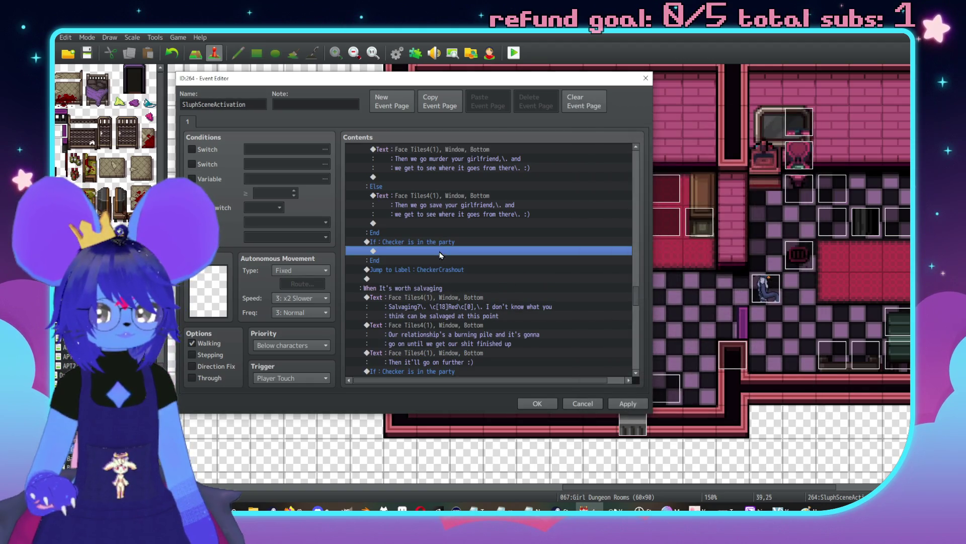
Step: Nest a CheckerDislikesSluph switch condition inside the Checker-in-party branch
double_click(469, 340)
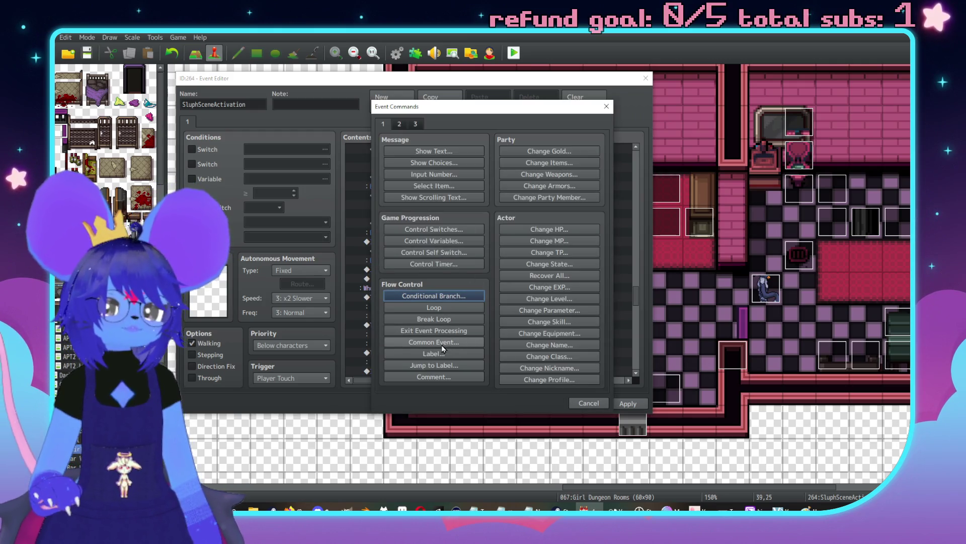
left_click(450, 296)
left_click(475, 204)
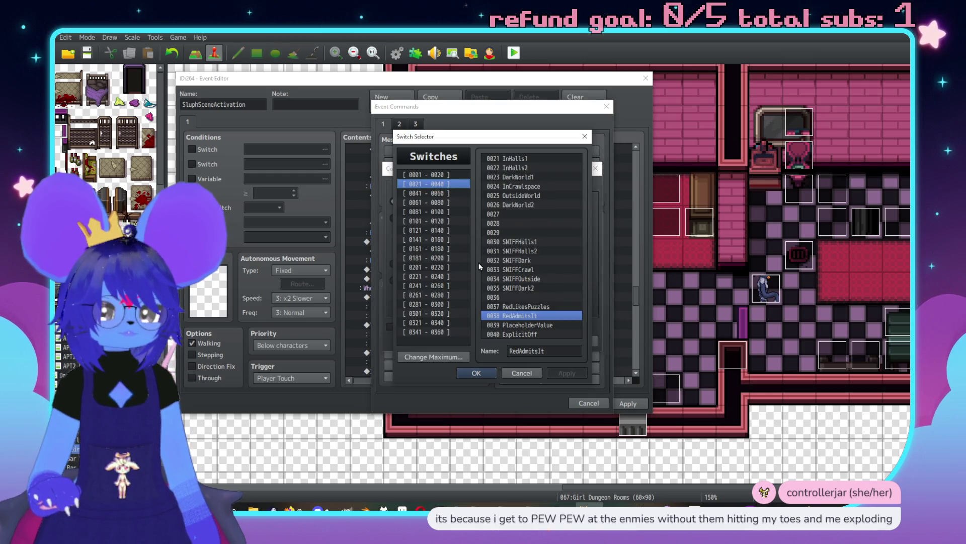
left_click(442, 321)
left_click(441, 333)
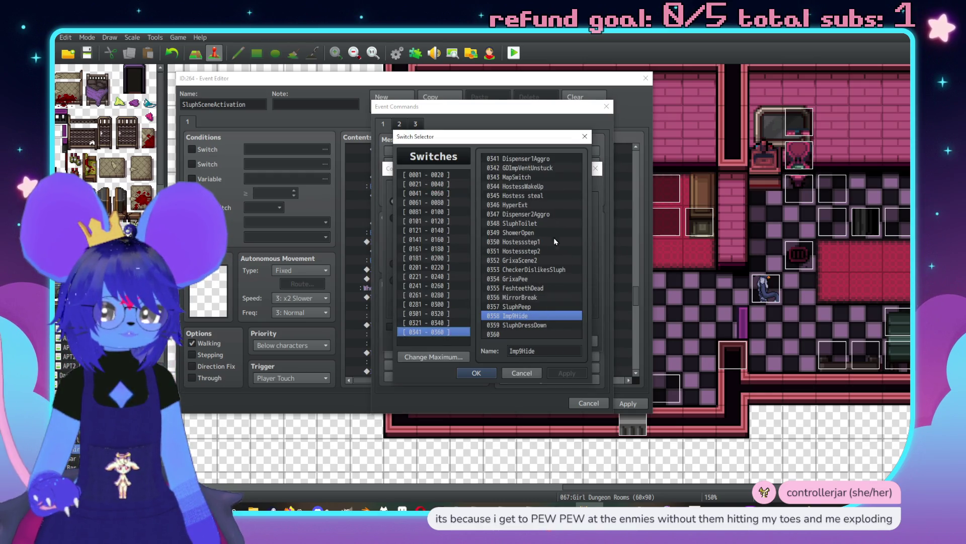
left_click(529, 270)
left_click(476, 373)
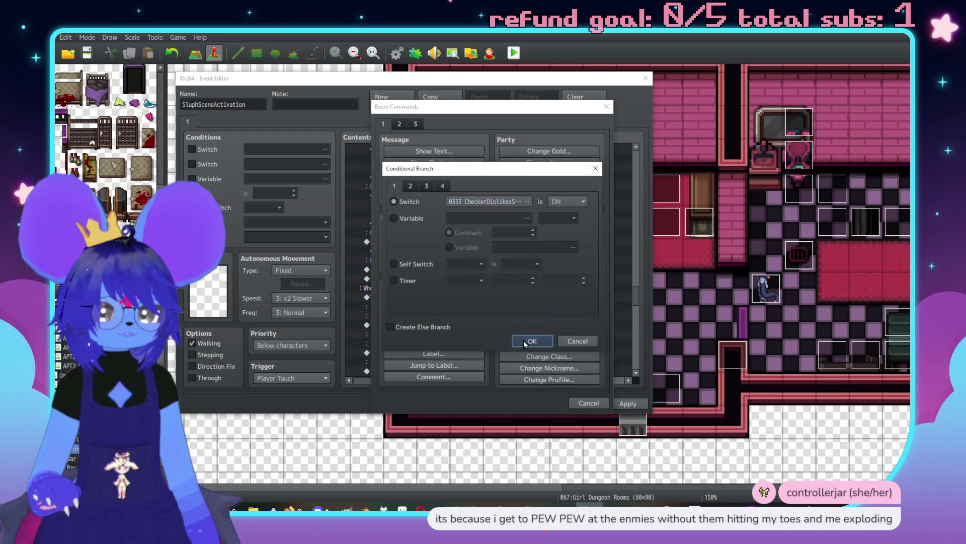
left_click(524, 340)
scroll(410, 259, "down", 1)
Step: Move the Jump to Label CheckerCrashout into the CheckerDislikesSluph branch
left_click(418, 270)
key("Delete")
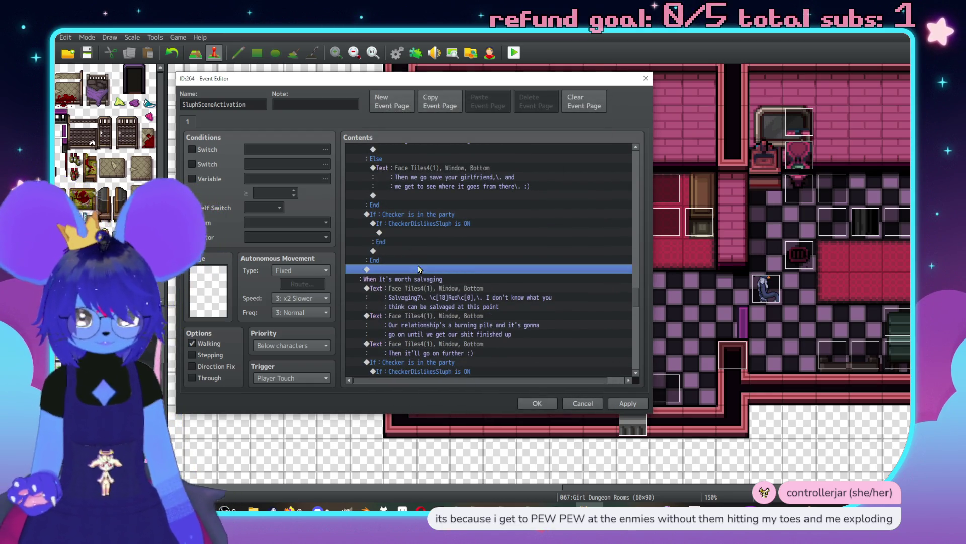
left_click(417, 235)
key("ctrl+v")
left_click(433, 216)
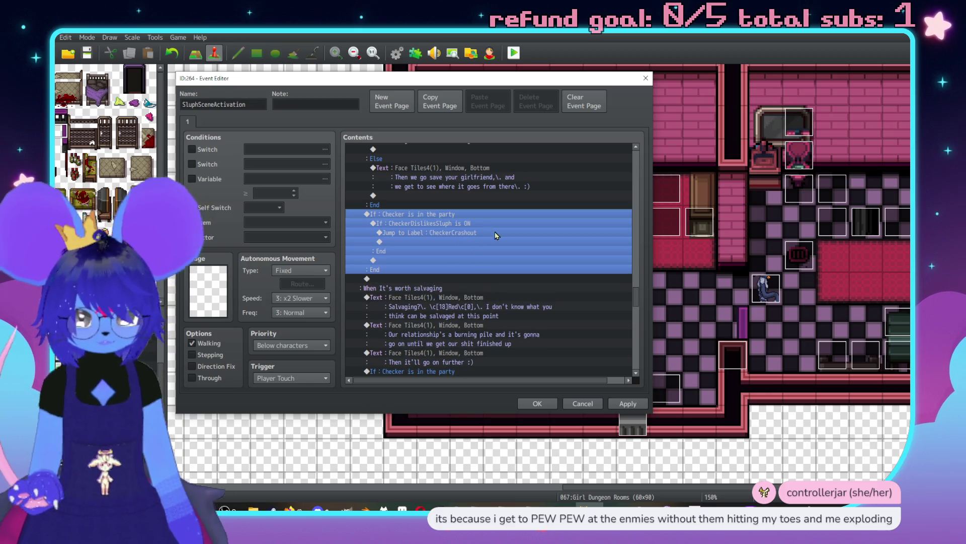
scroll(491, 233, "down", 2)
scroll(484, 232, "up", 8)
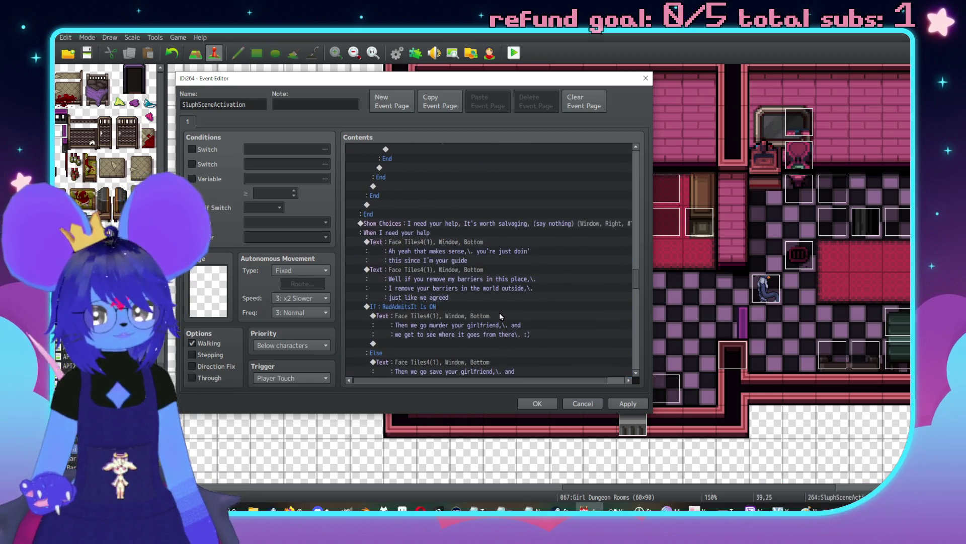
scroll(487, 300, "up", 4)
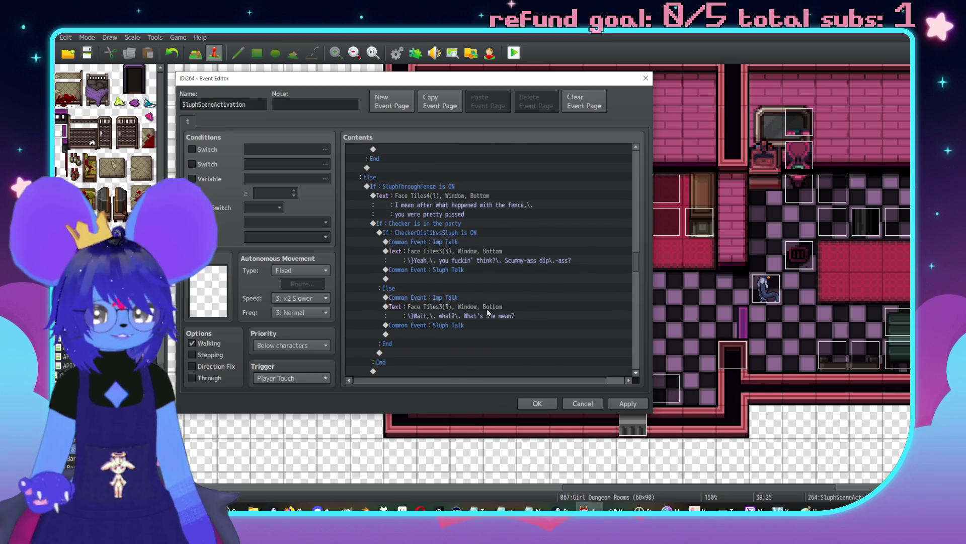
scroll(487, 309, "up", 2)
scroll(510, 300, "down", 3)
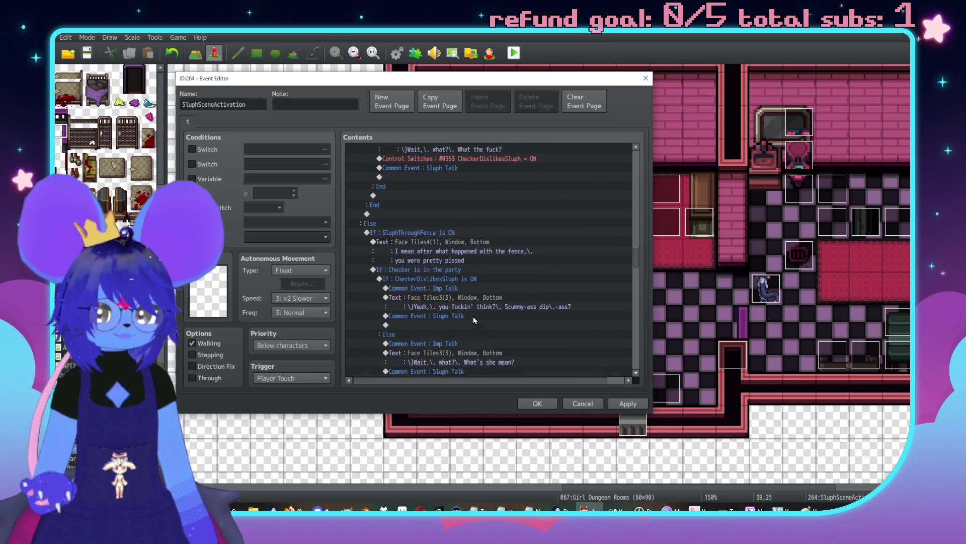
scroll(510, 300, "down", 2)
left_click(482, 335)
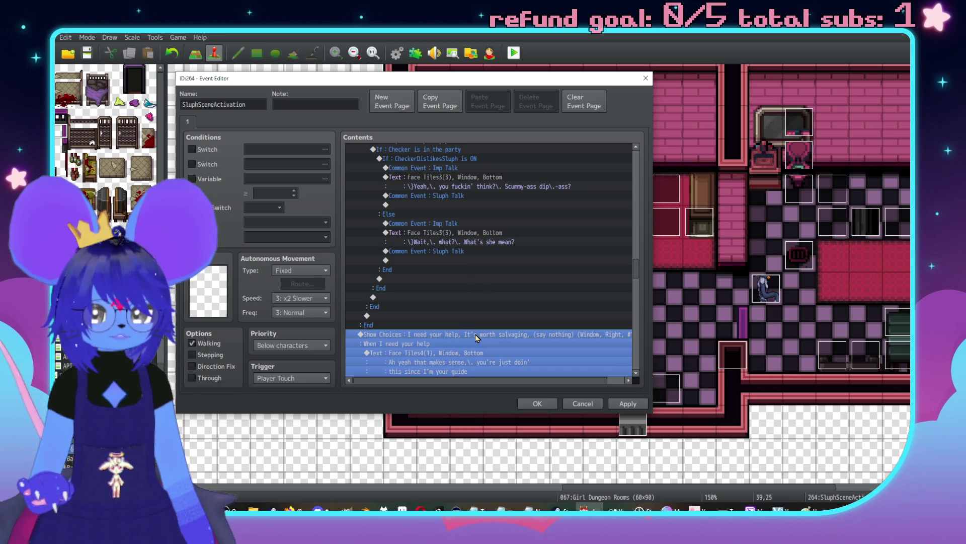
scroll(458, 307, "up", 2)
scroll(469, 302, "up", 2)
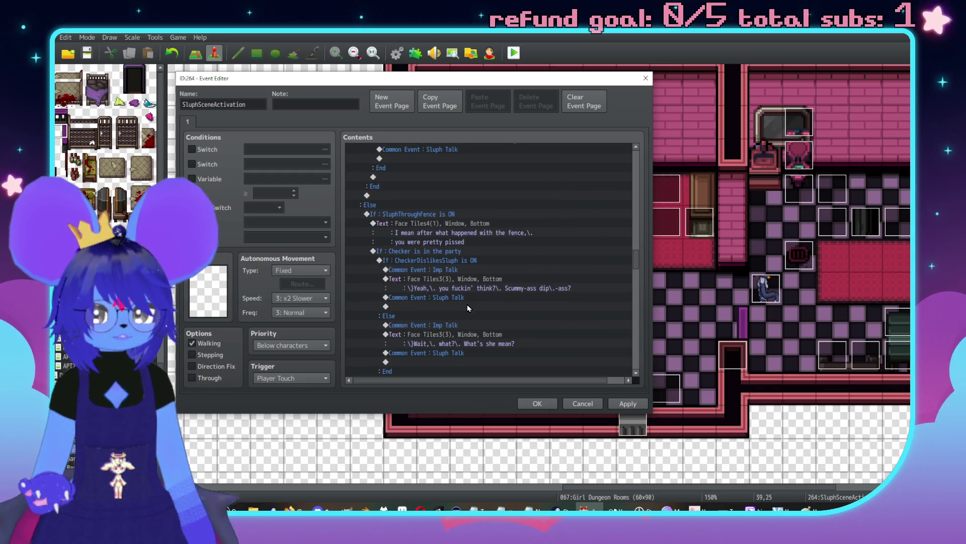
scroll(471, 310, "up", 5)
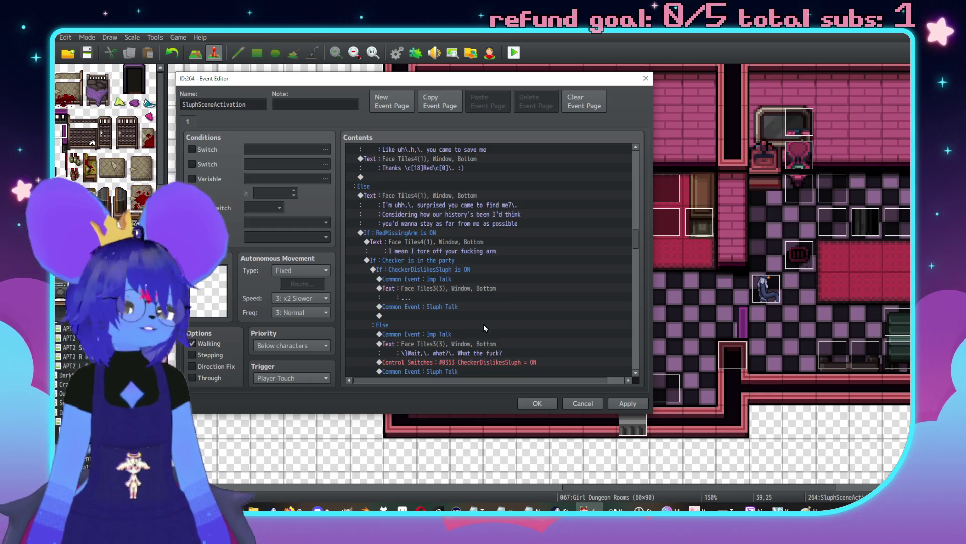
scroll(503, 322, "down", 5)
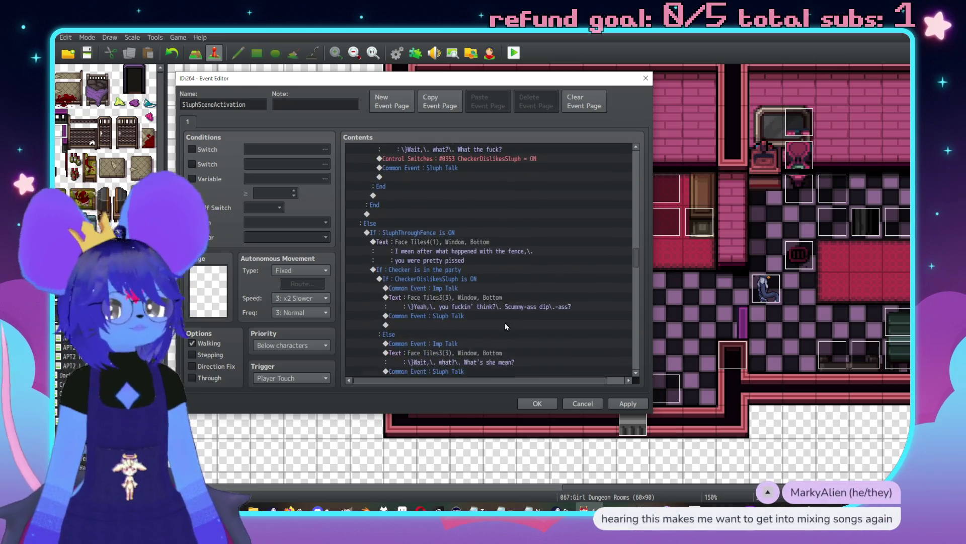
left_click(503, 322)
scroll(495, 297, "down", 4)
scroll(498, 299, "down", 4)
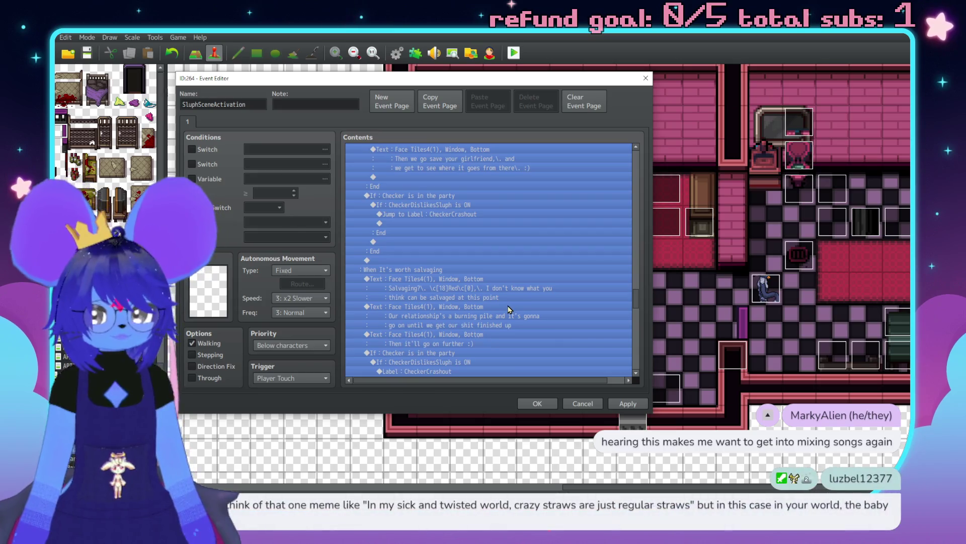
left_click(506, 302)
scroll(500, 278, "down", 5)
scroll(468, 272, "down", 8)
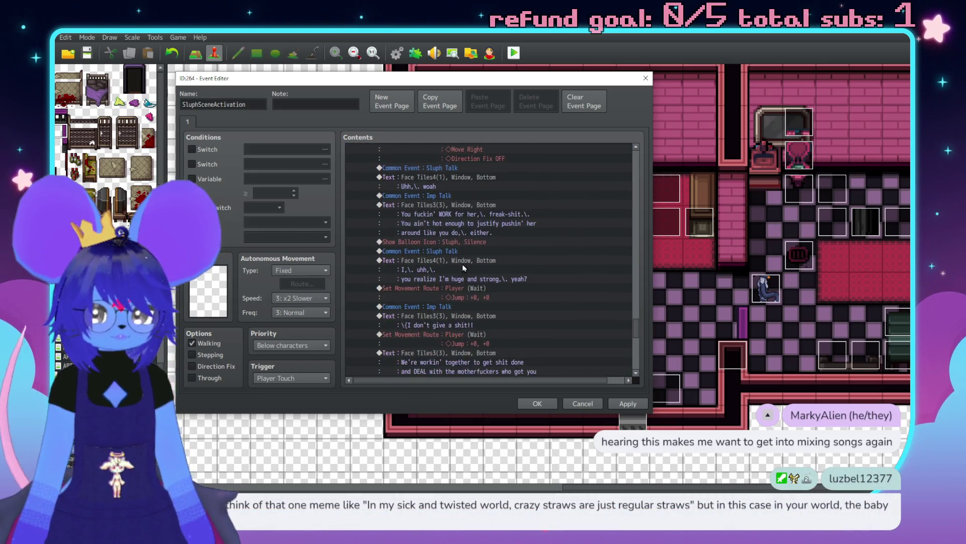
scroll(480, 249, "down", 2)
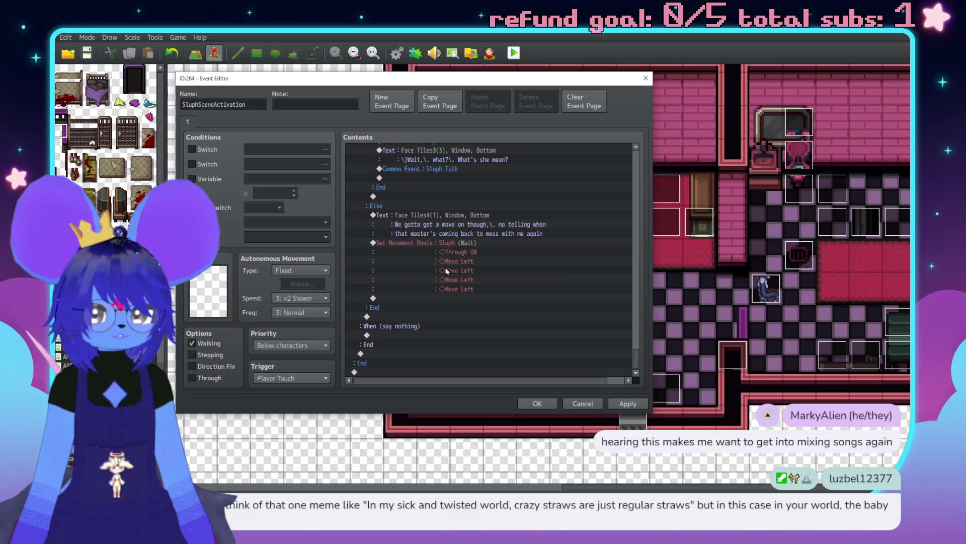
double_click(438, 330)
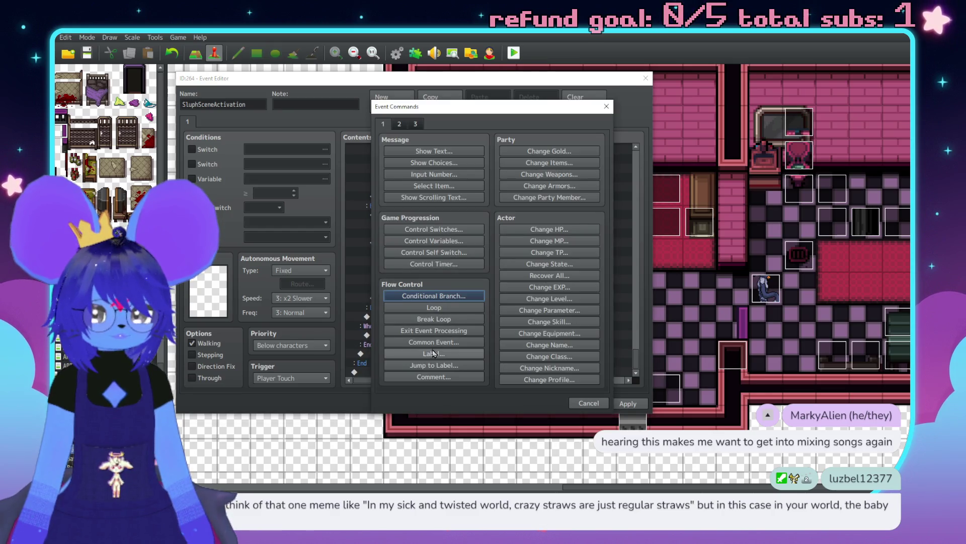
Step: Call the 0004 Sluph Talk common event under the '(say nothing)' choice
left_click(432, 343)
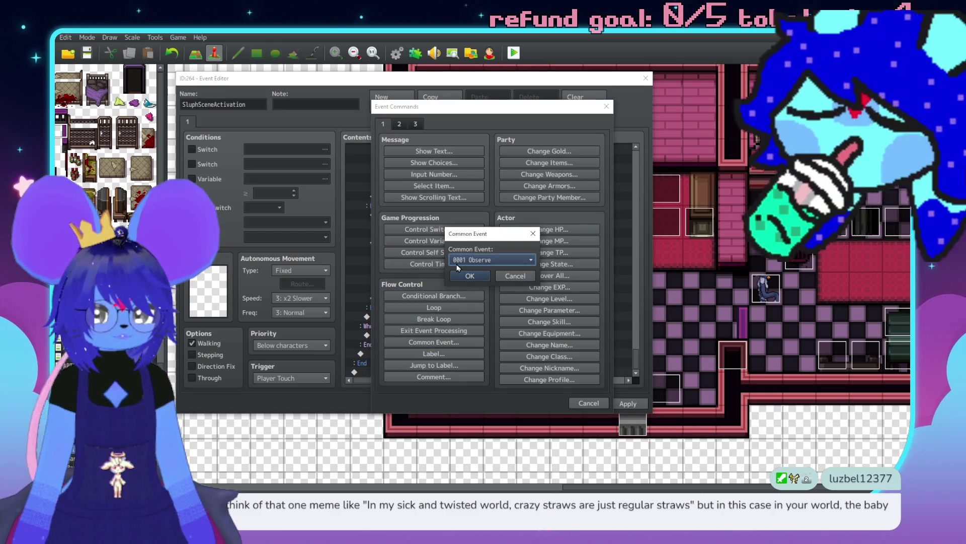
left_click(504, 259)
left_click(488, 291)
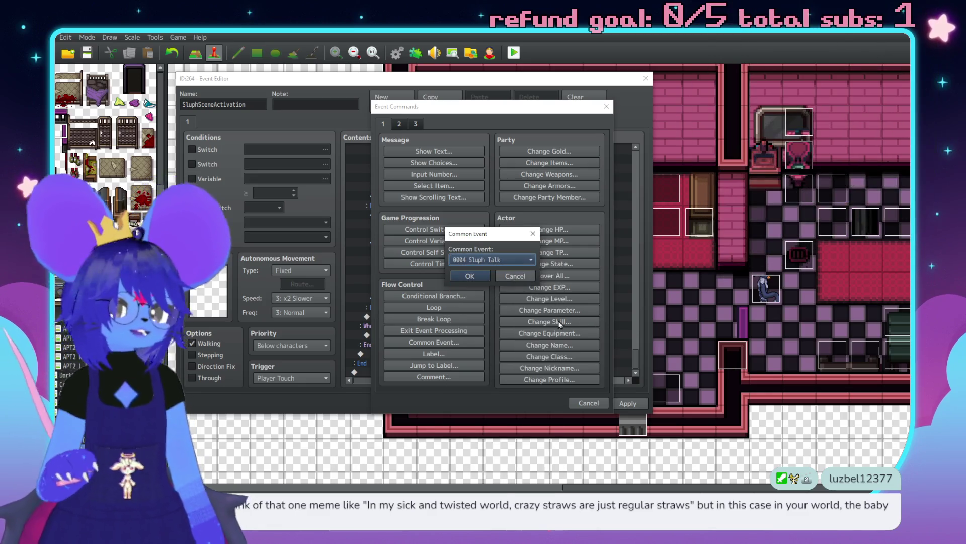
left_click(468, 275)
Step: Start a Face Tiles4 message below it, typing 'Yeah,\. typicial'
double_click(445, 335)
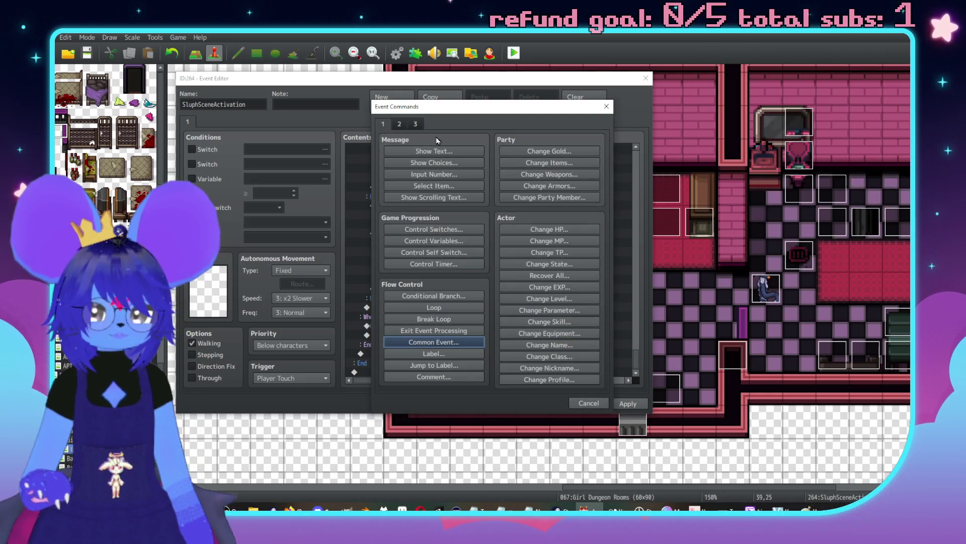
left_click(443, 150)
double_click(388, 247)
left_click(358, 204)
double_click(482, 187)
type("Yeah")
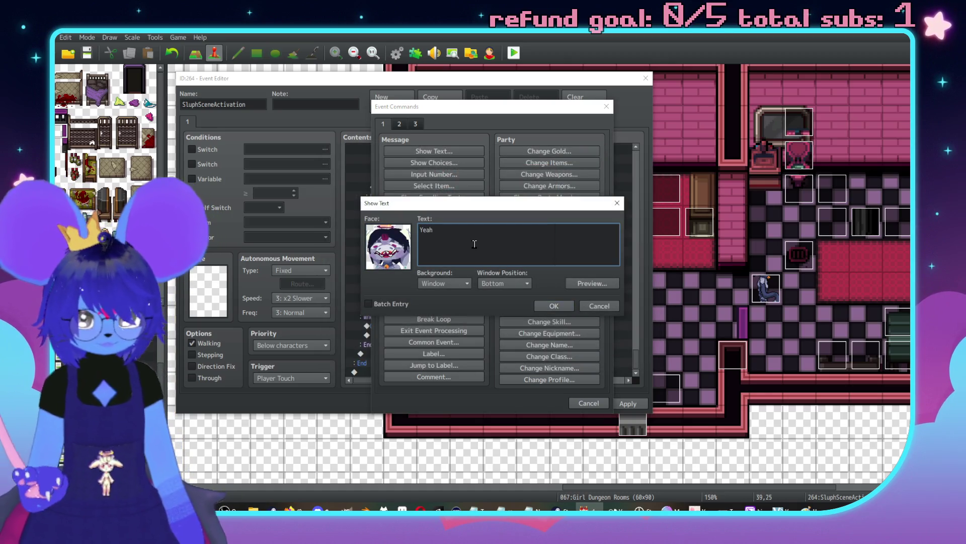
type(",\\. typicial")
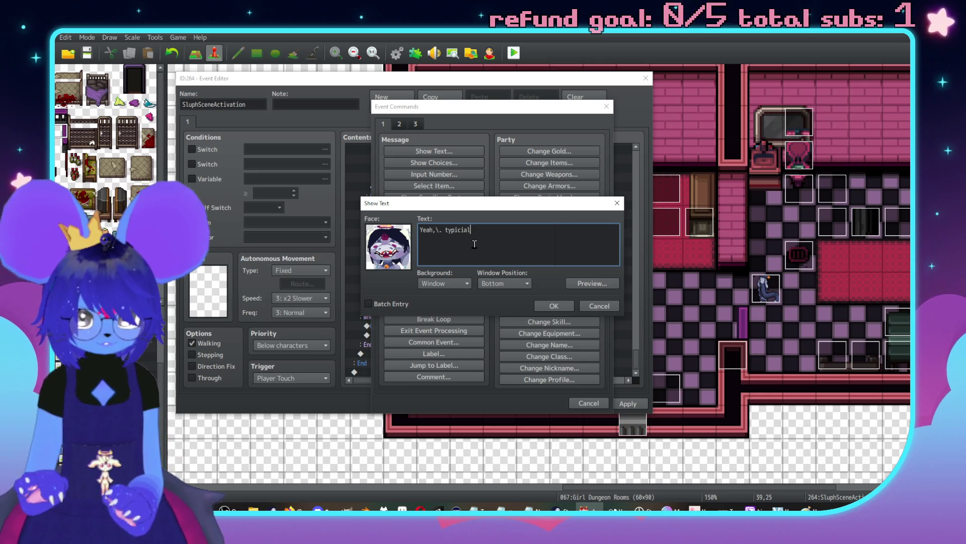
Step: Fix the typo and finish 'Yeah, typical cool, silent Red, just like always' with \c[18]Red\c[0], then preview
key("BackSpace")
key("BackSpace")
key("BackSpace")
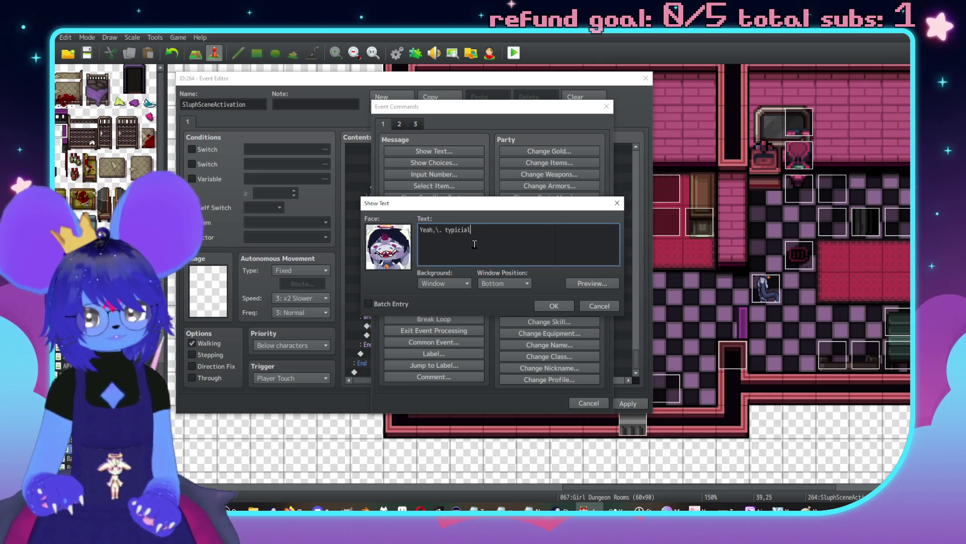
key("BackSpace")
key("BackSpace")
key("BackSpace")
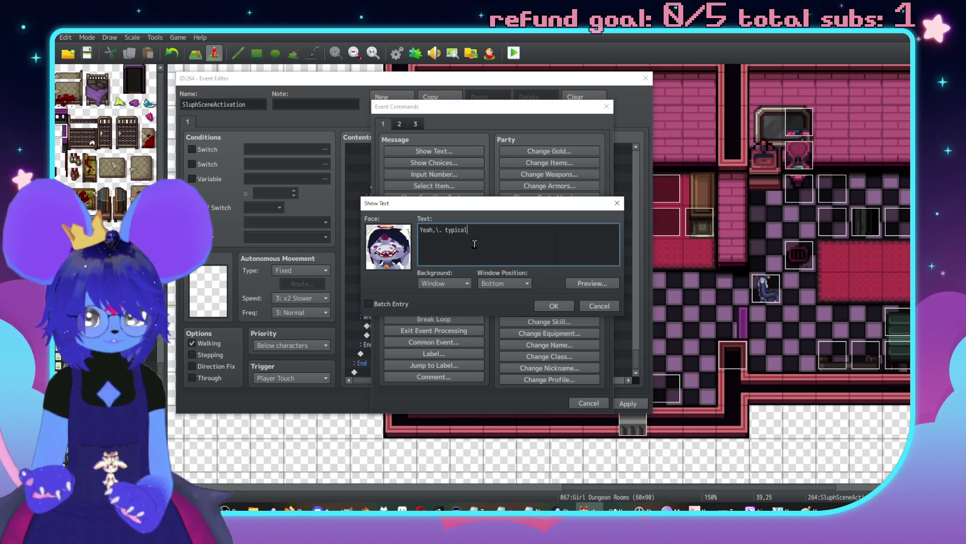
type("col,\\. silent")
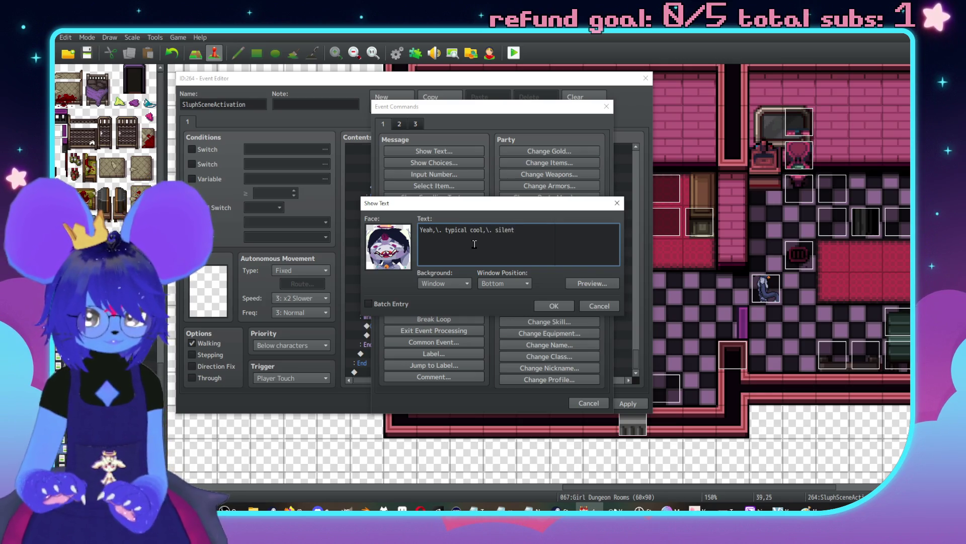
type(" \\c[18]Red\\c[0],\\.")
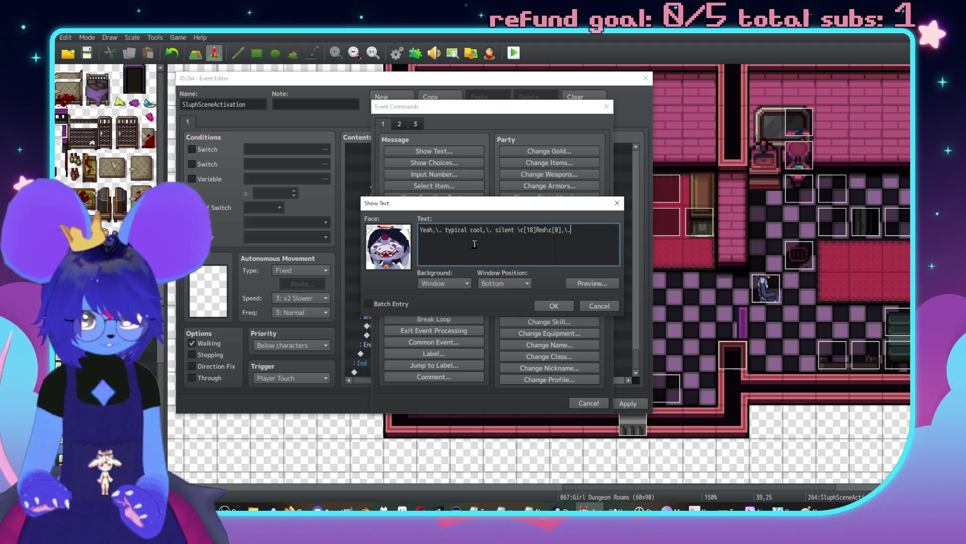
type("usty")
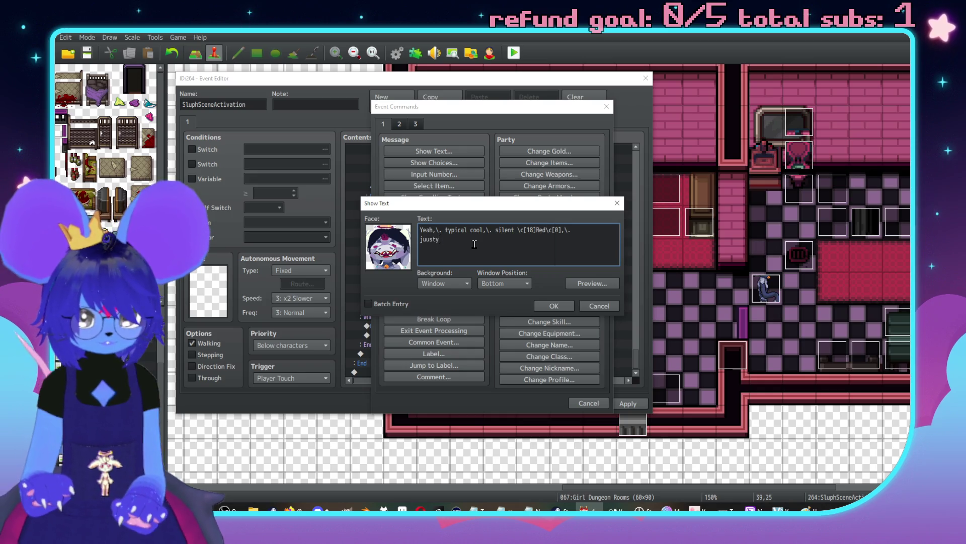
type(" lst")
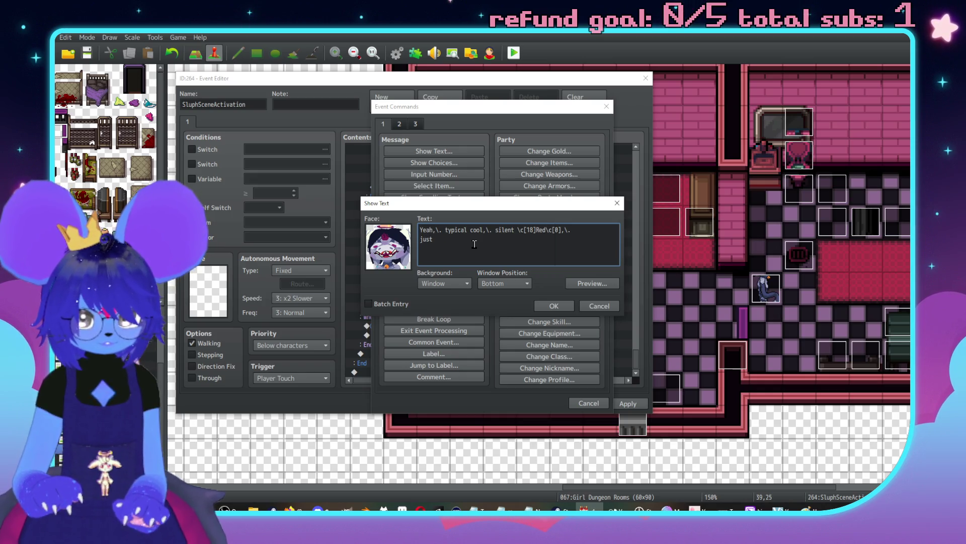
type(" oikke ala")
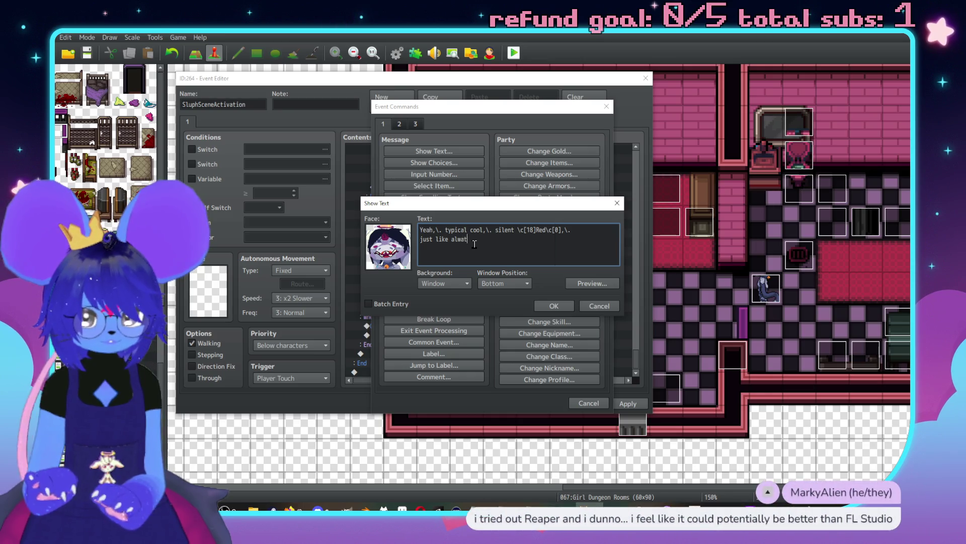
type("s")
type("s")
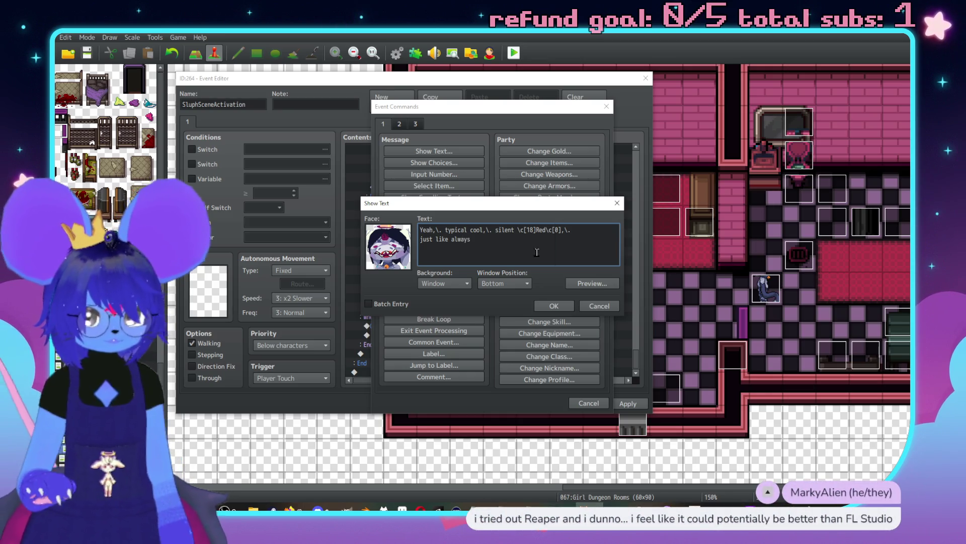
left_click(588, 284)
Step: Join the Red message onto one line and commit it to the event
left_click(669, 304)
left_click(603, 233)
key("Delete")
key("ctrl+Return")
type("Let")
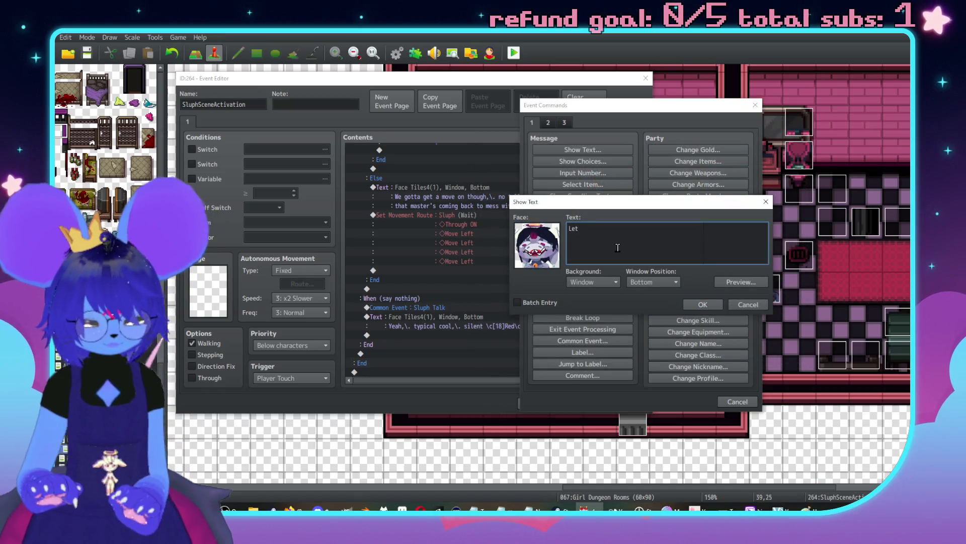
Step: Add Sluph's 'I'm curious if you'll still be silent…' line, then paste the Checker-in-party CheckerCrashout jump block
key("BackSpace")
type("I'")
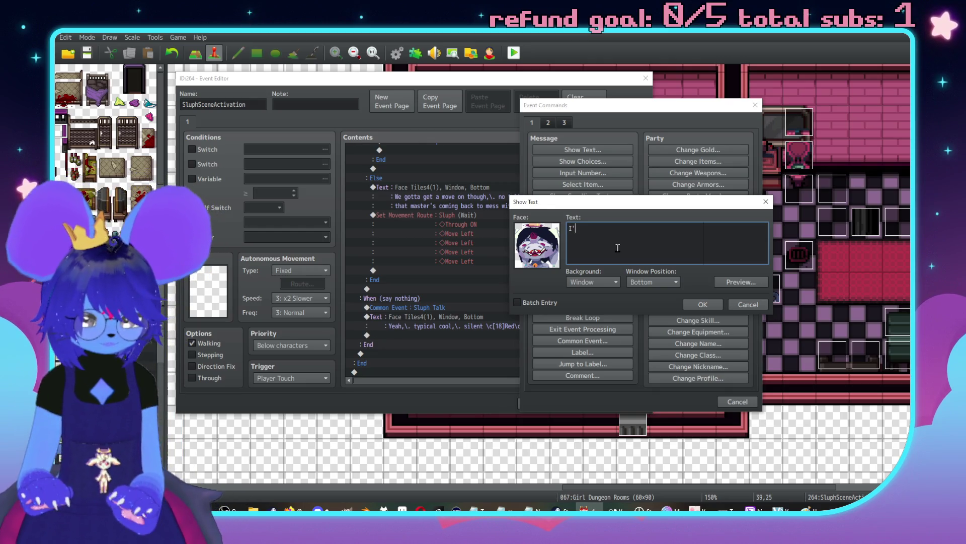
type("m curious if you'")
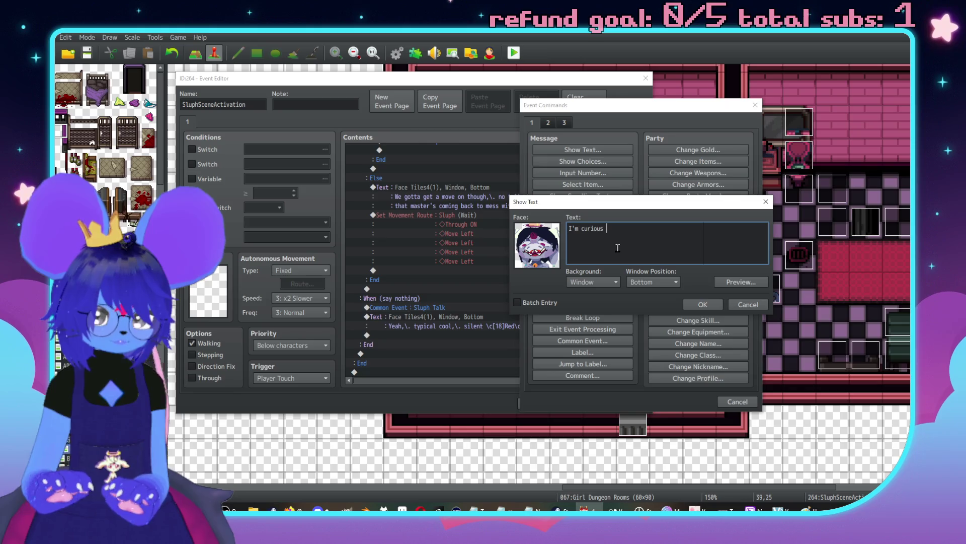
type("ll still be silent when")
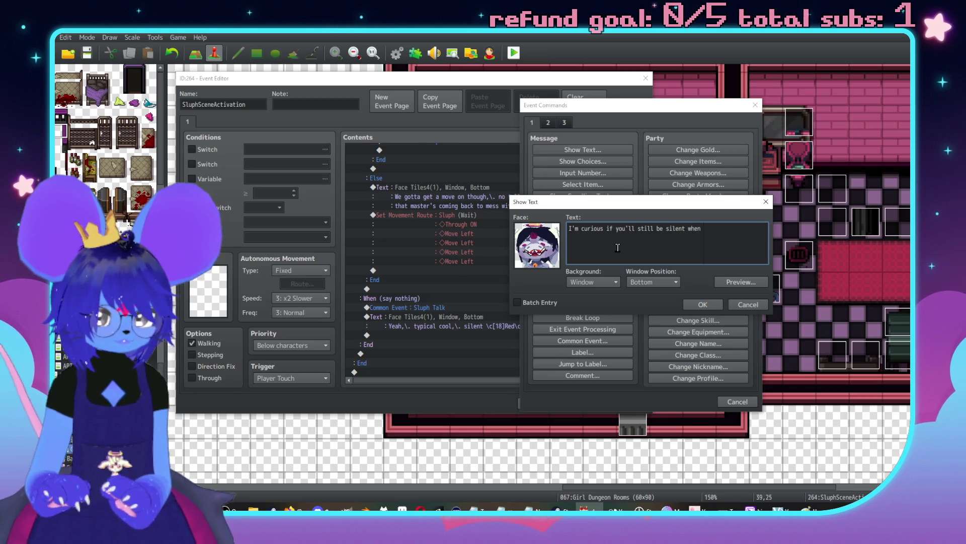
key("Return")
type("th")
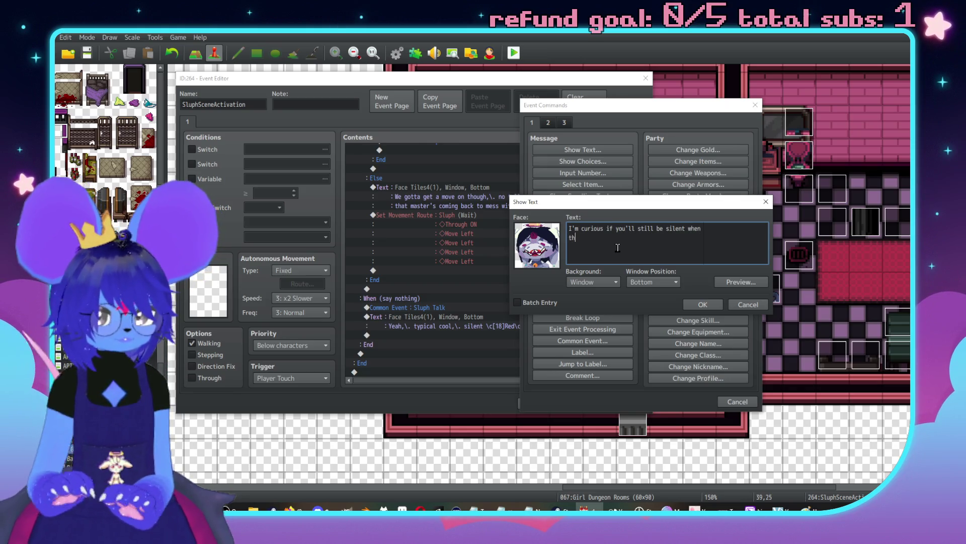
type("over and")
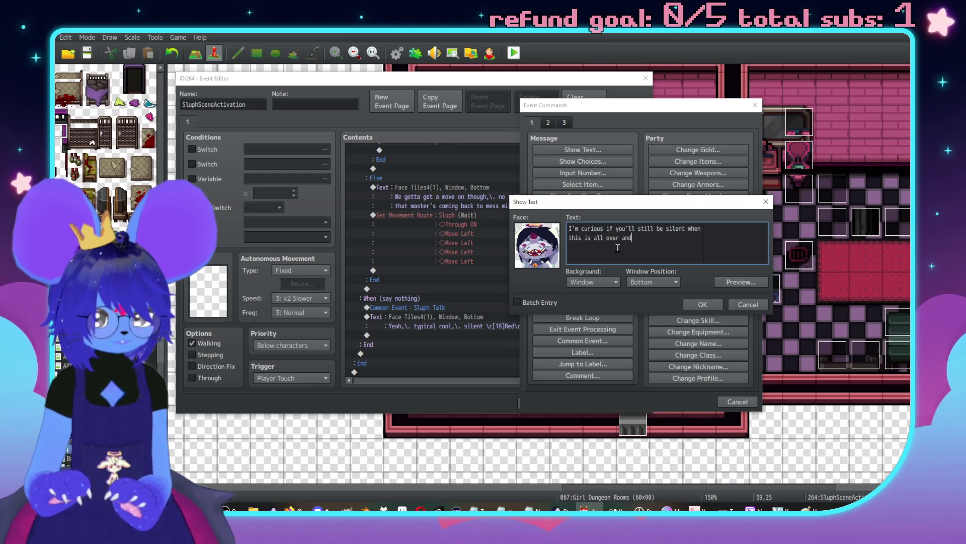
type("ay")
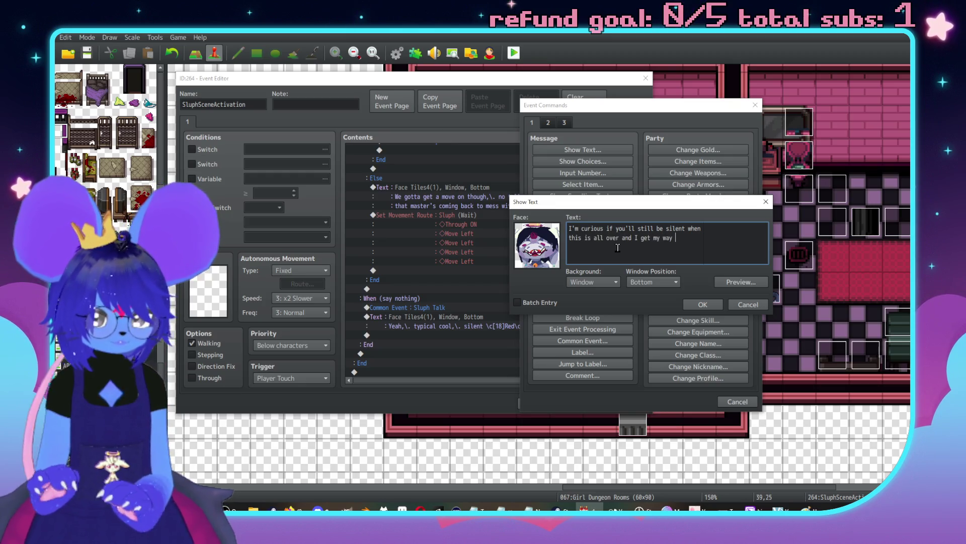
key("BackSpace")
key("BackSpace")
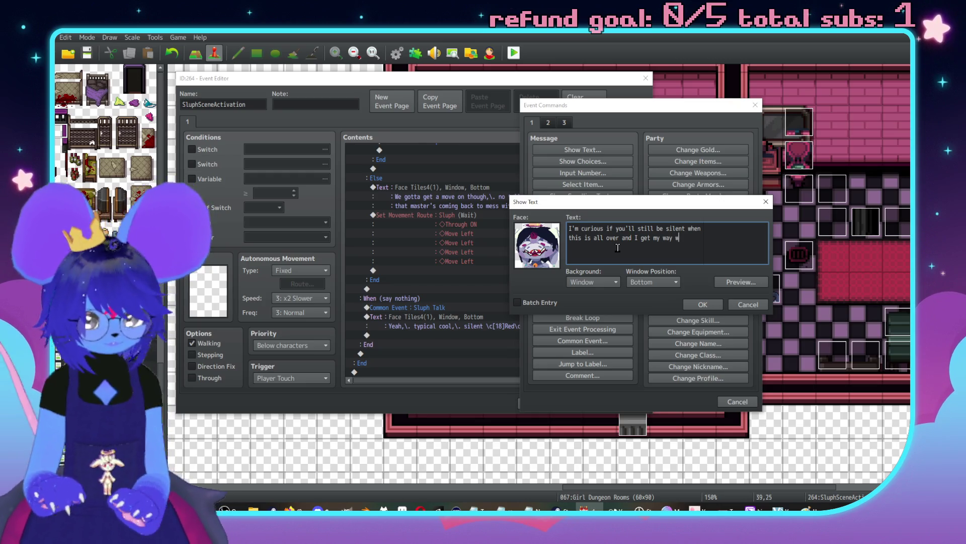
type("ith things \\.:)")
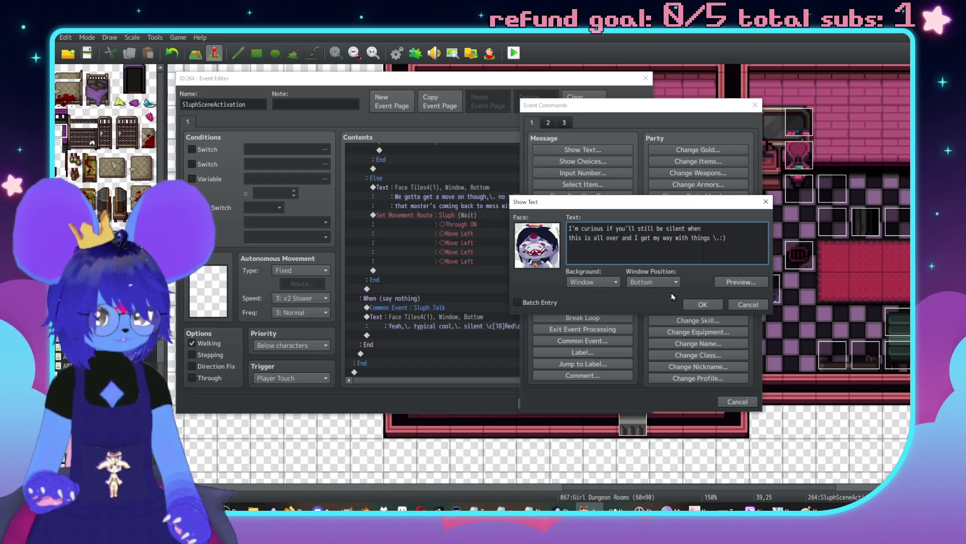
left_click(701, 304)
key("ctrl+v")
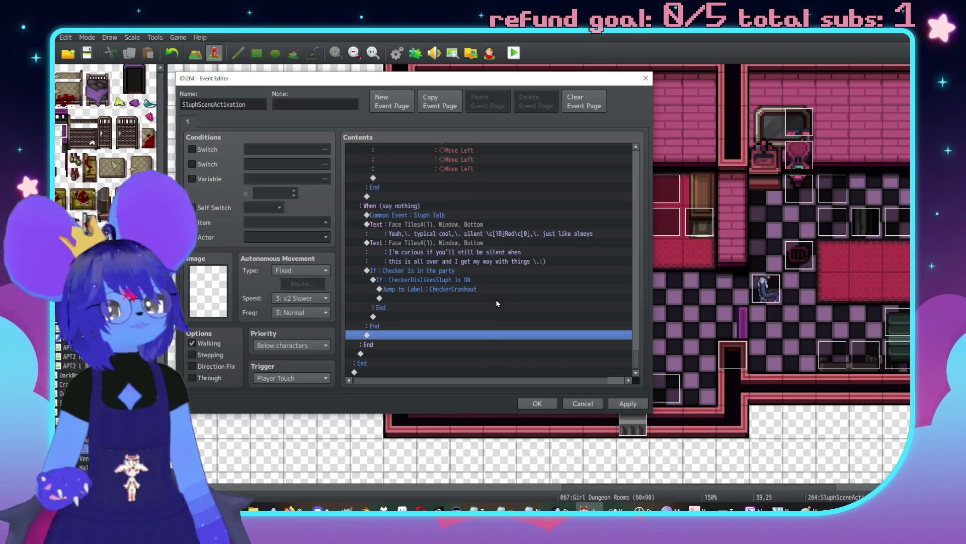
scroll(502, 304, "up", 4)
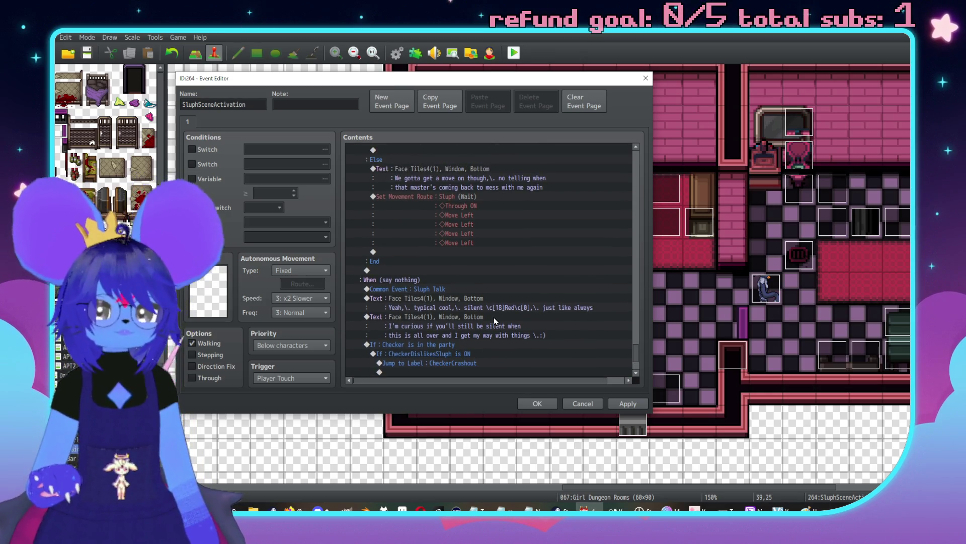
scroll(494, 316, "up", 4)
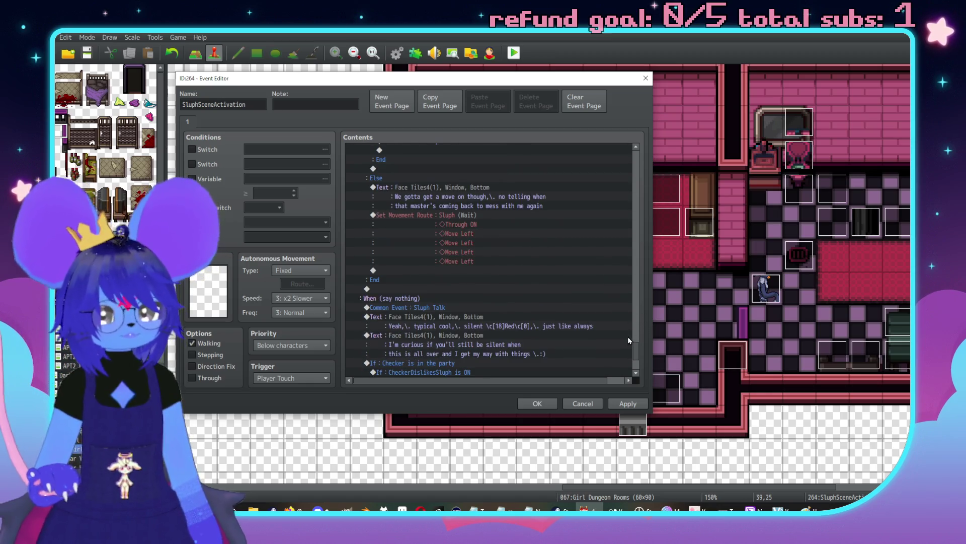
left_click_drag(633, 337, 627, 291)
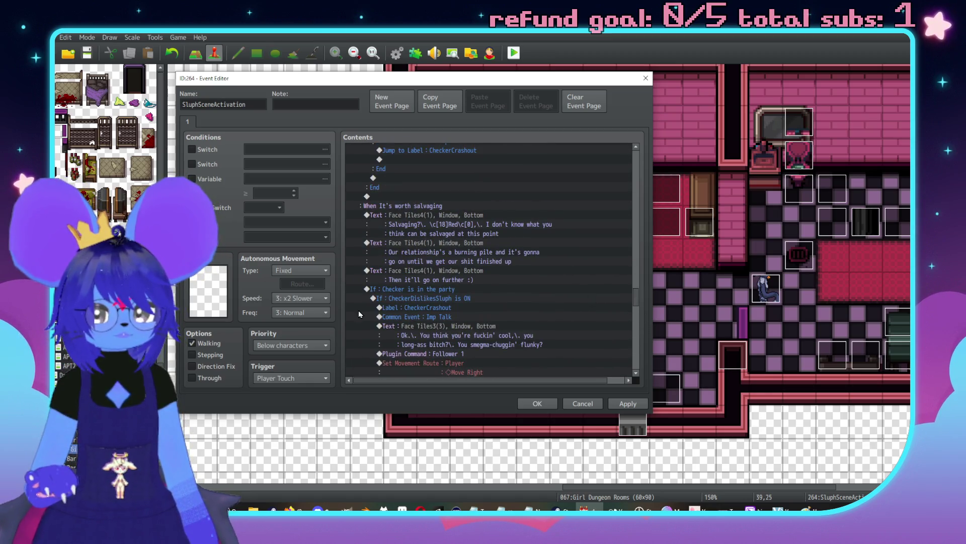
scroll(478, 282, "up", 3)
left_click(453, 317)
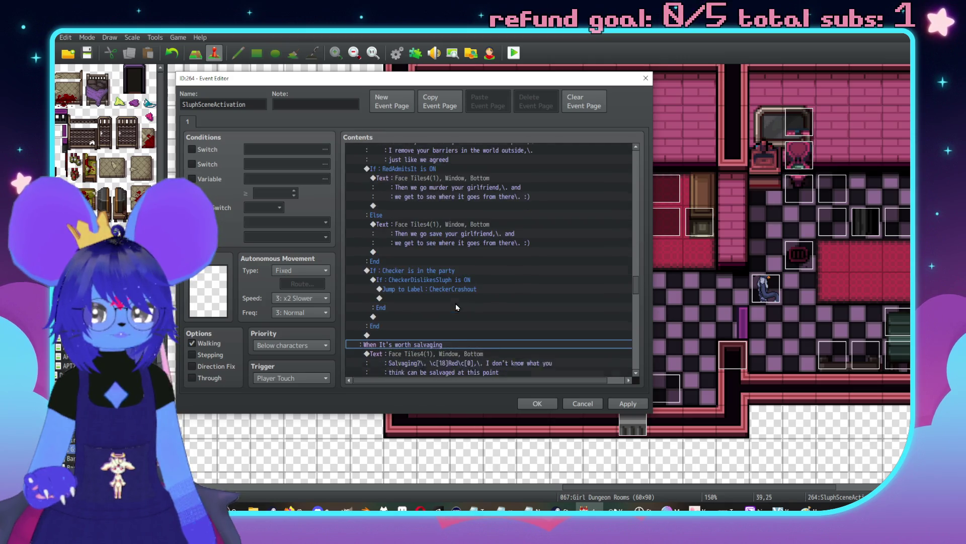
scroll(436, 320, "up", 5)
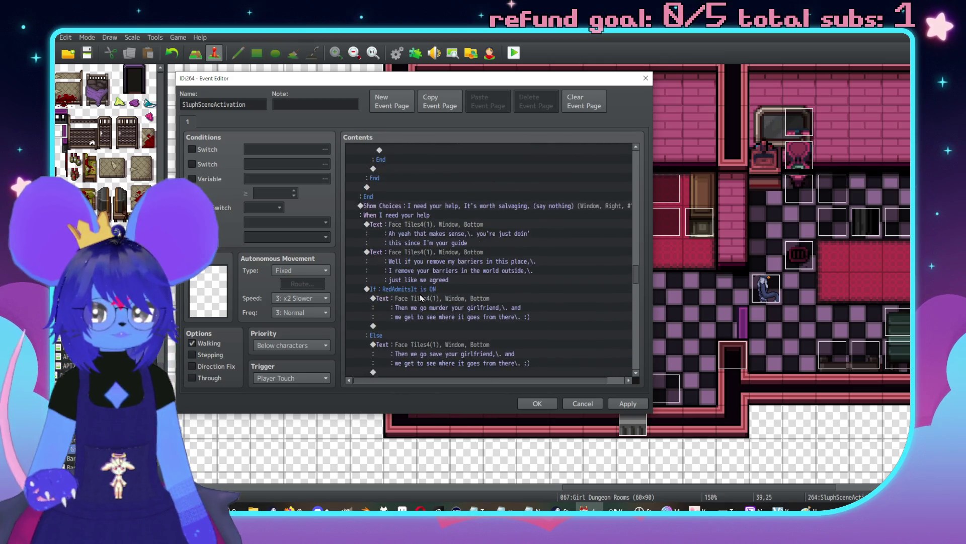
left_click(445, 263)
scroll(443, 264, "up", 2)
scroll(444, 268, "up", 6)
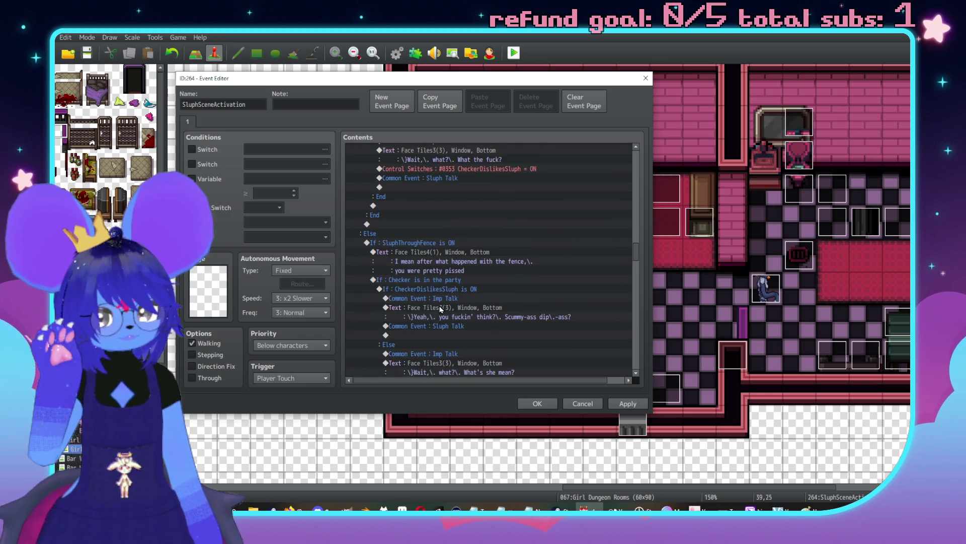
scroll(449, 301, "up", 5)
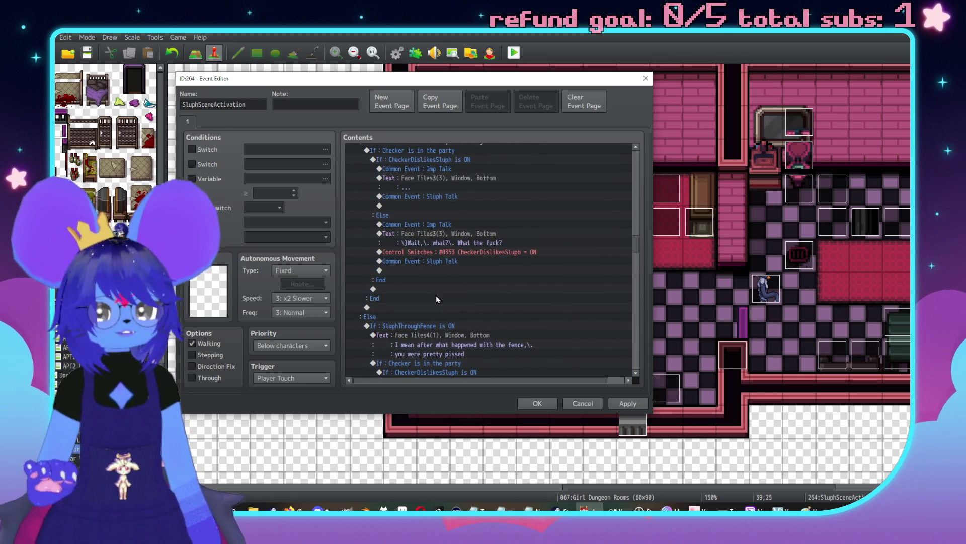
scroll(427, 211, "up", 4)
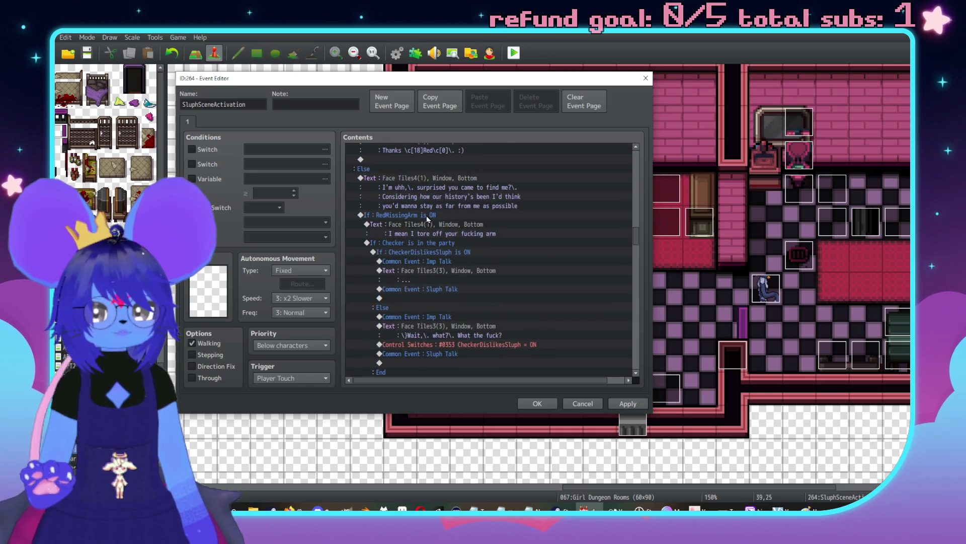
scroll(423, 257, "up", 2)
left_click(417, 272, "shift")
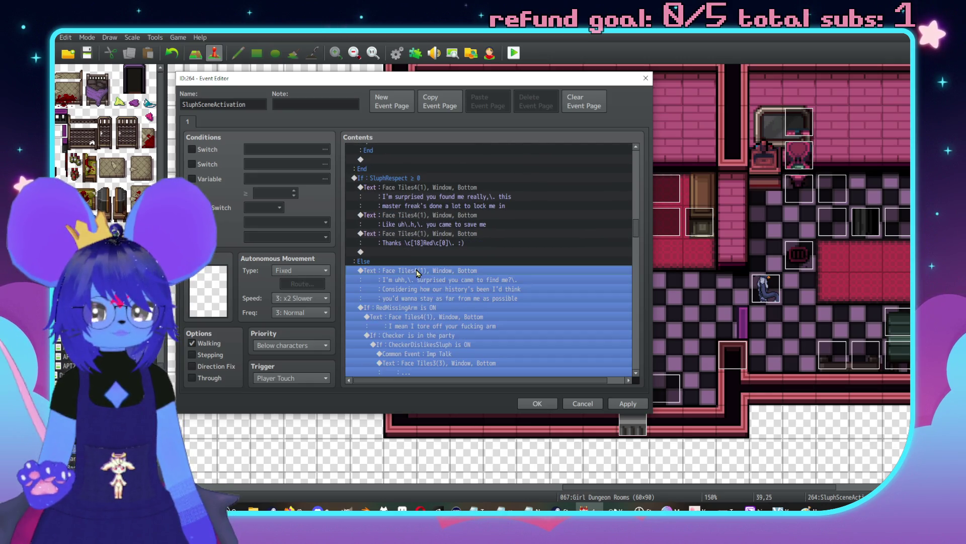
key("shift+Down")
left_click(532, 279, "shift")
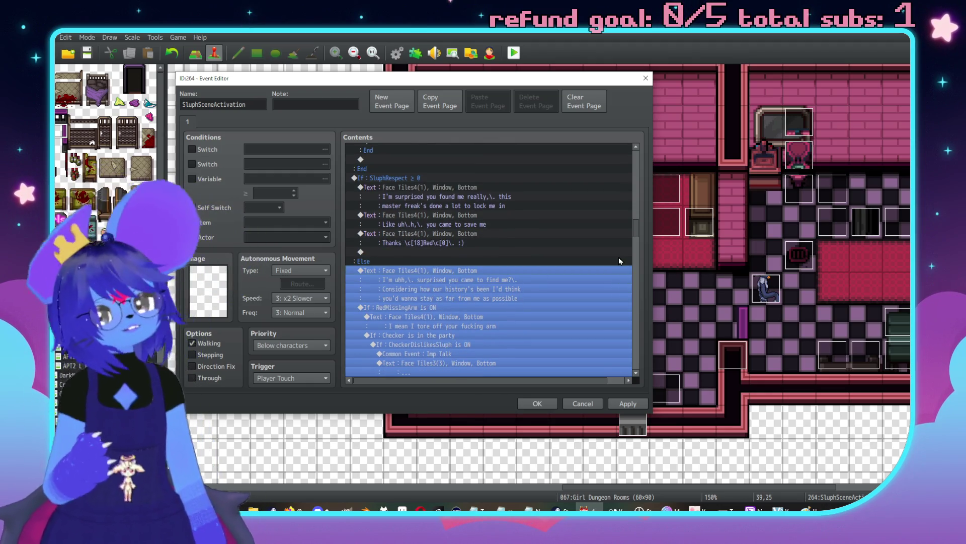
scroll(571, 248, "down", 3)
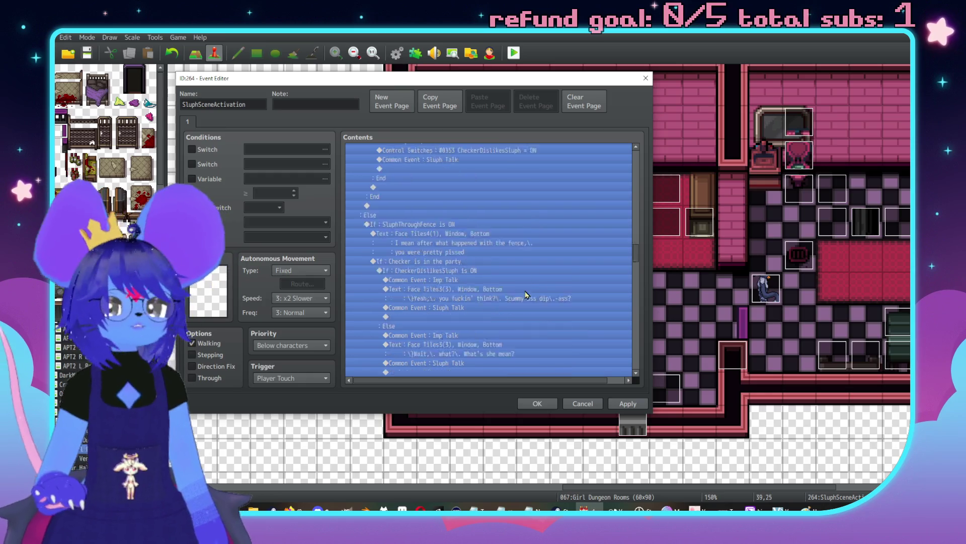
scroll(526, 295, "down", 10)
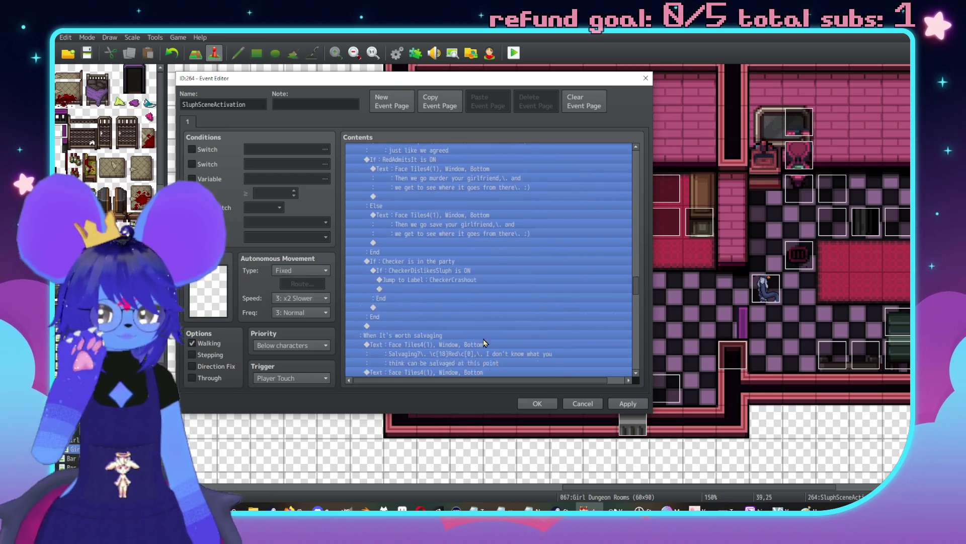
scroll(484, 343, "down", 6)
left_click_drag(634, 298, 636, 225)
left_click(394, 276)
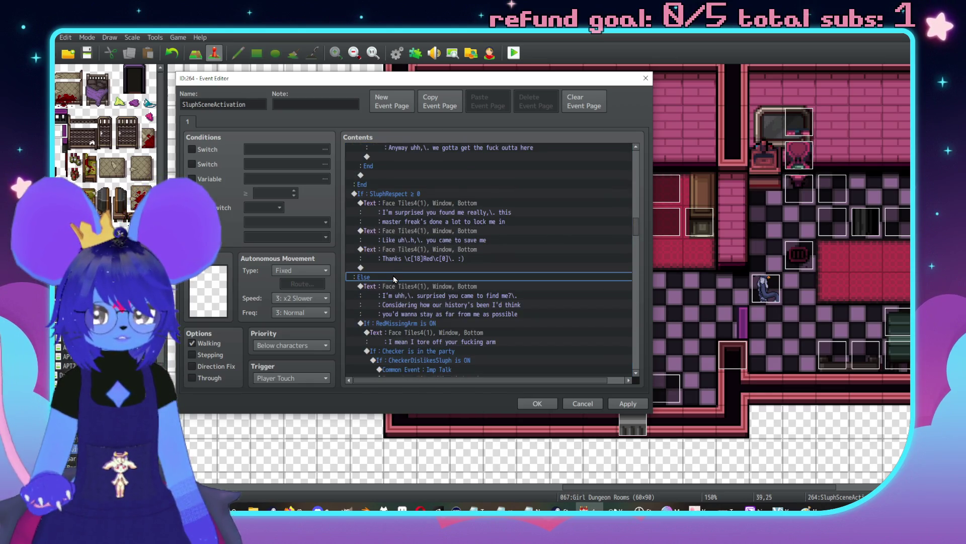
scroll(397, 252, "up", 2)
left_click(403, 245)
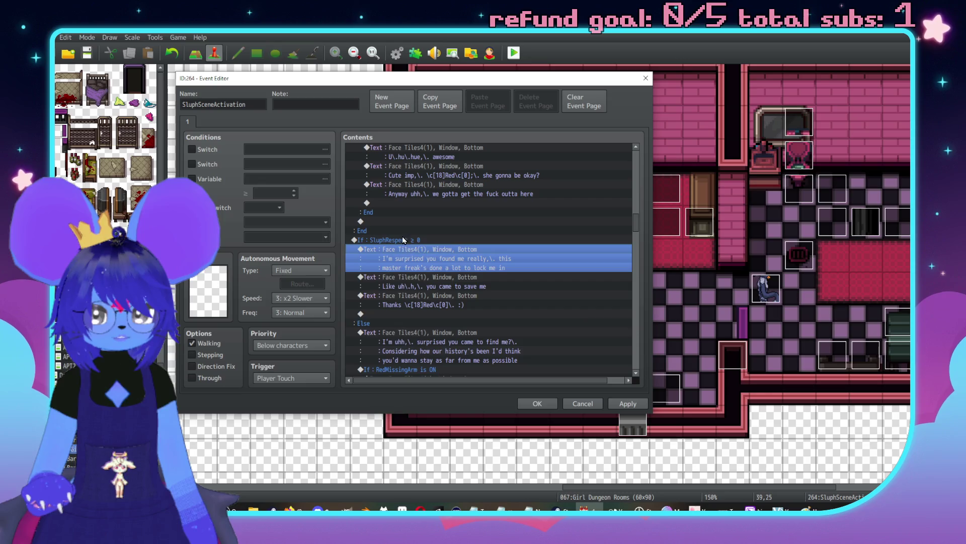
left_click(404, 240)
scroll(602, 217, "down", 2)
left_click_drag(637, 227, 633, 365)
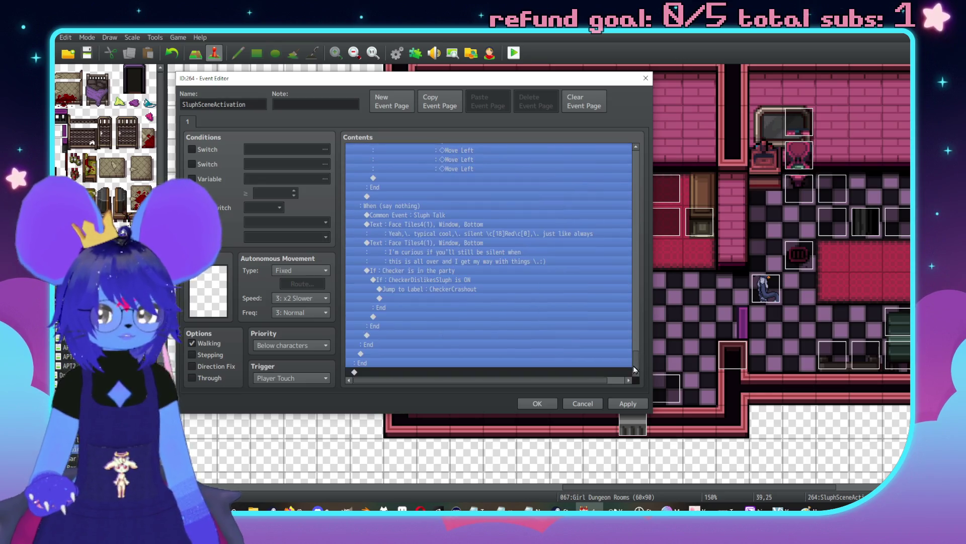
left_click(459, 308)
scroll(453, 325, "up", 5)
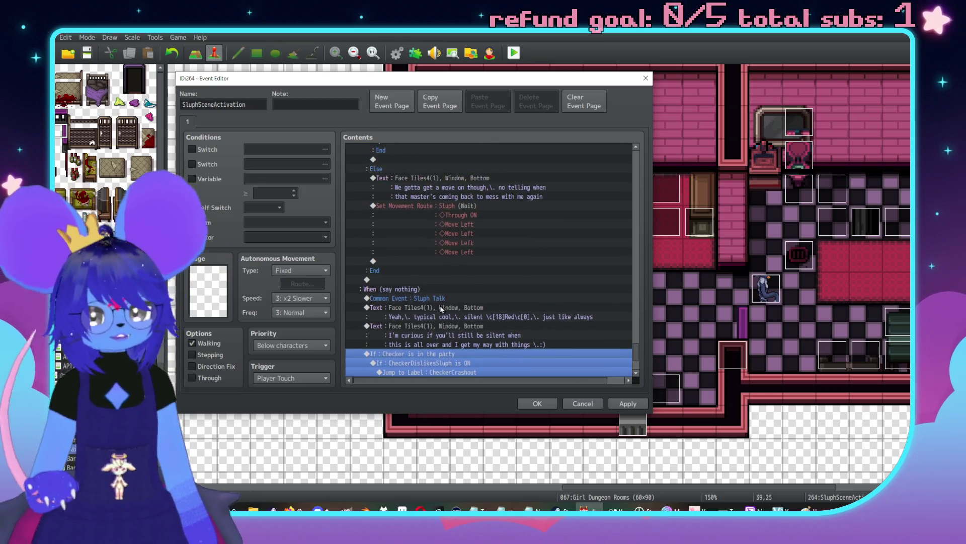
scroll(449, 324, "up", 6)
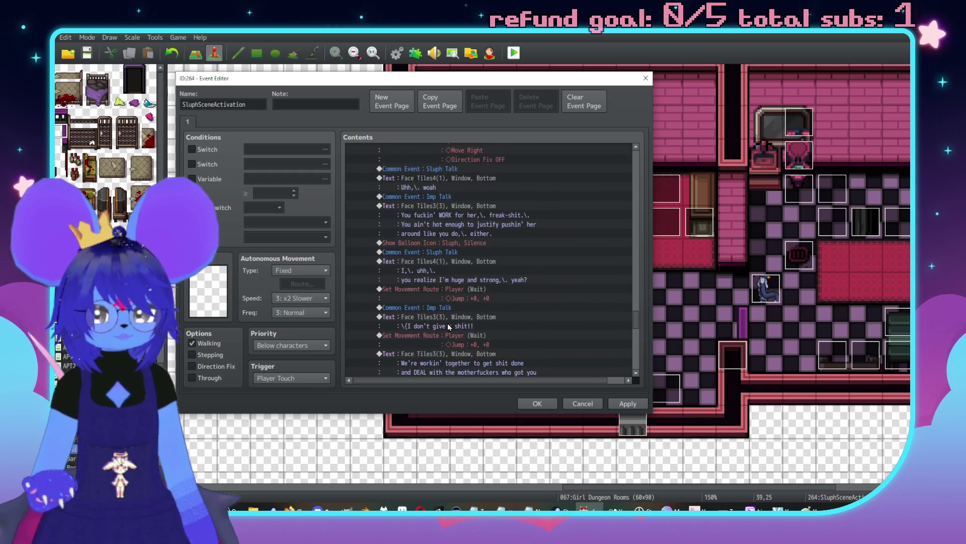
left_click(448, 326)
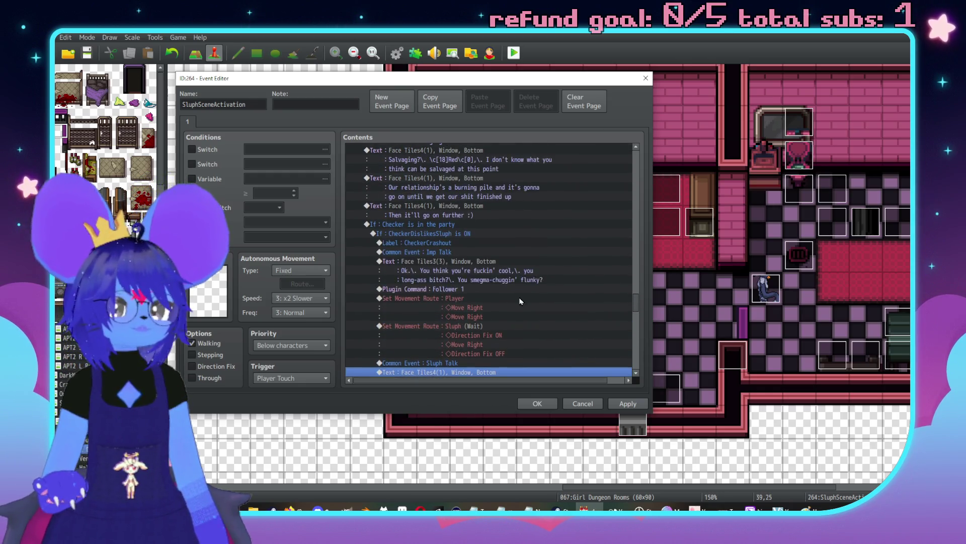
scroll(550, 262, "up", 3)
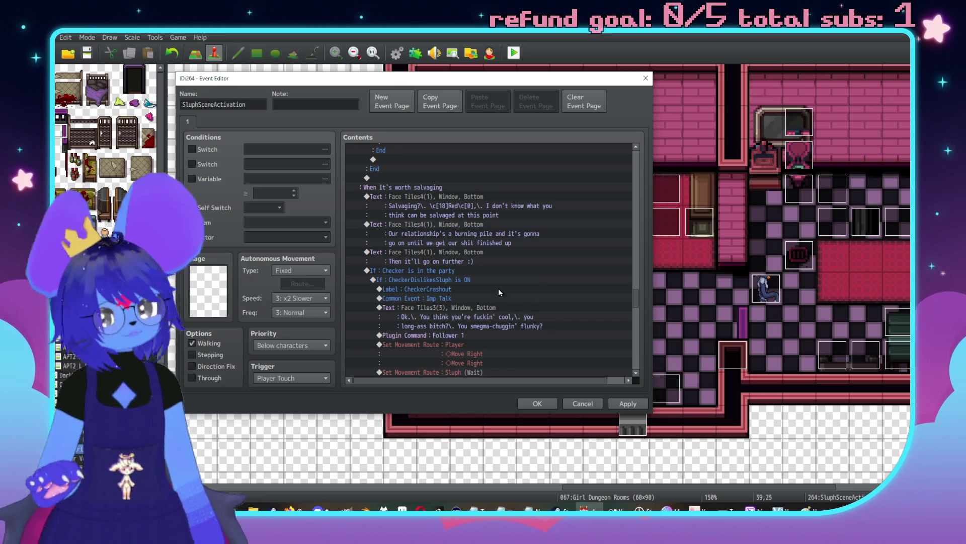
scroll(500, 260, "down", 2)
scroll(448, 248, "down", 2)
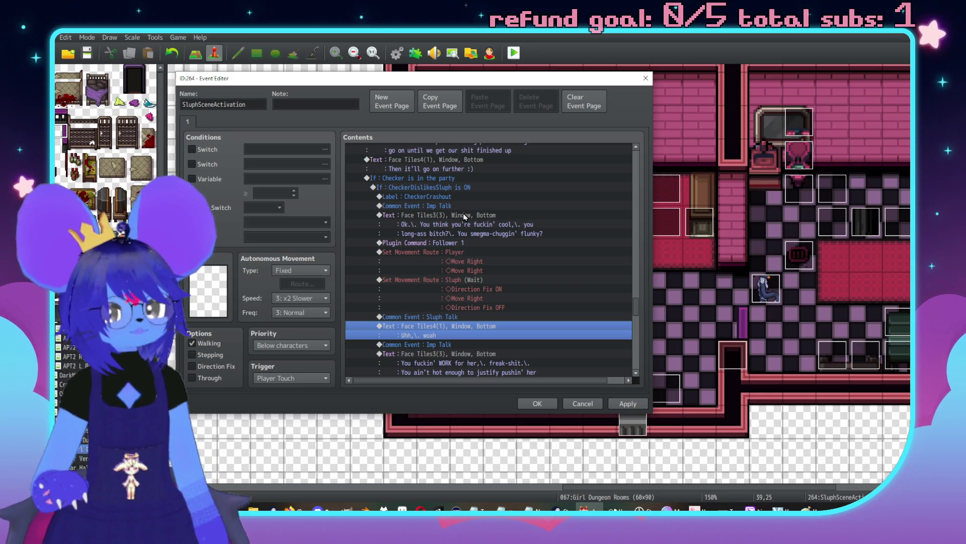
scroll(488, 205, "down", 3)
left_click(464, 261)
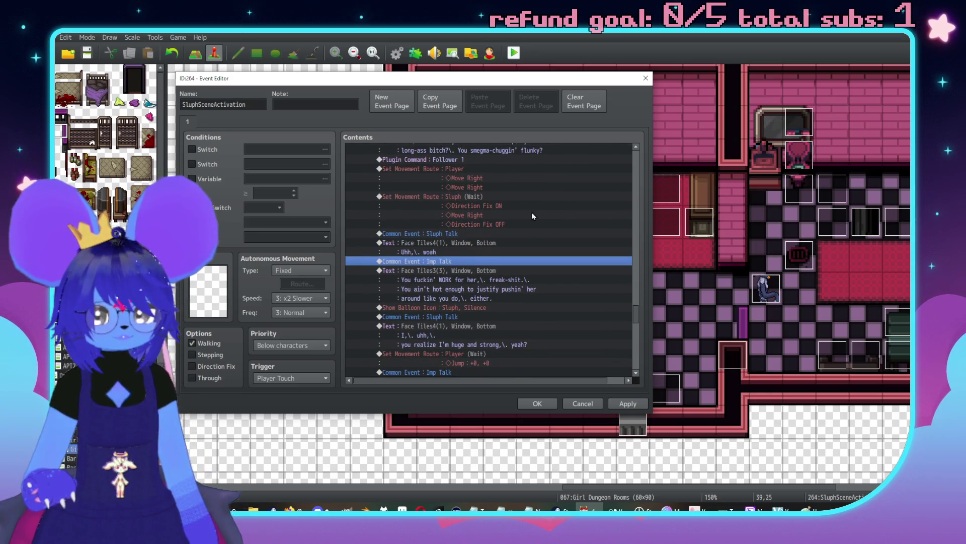
scroll(534, 216, "down", 1)
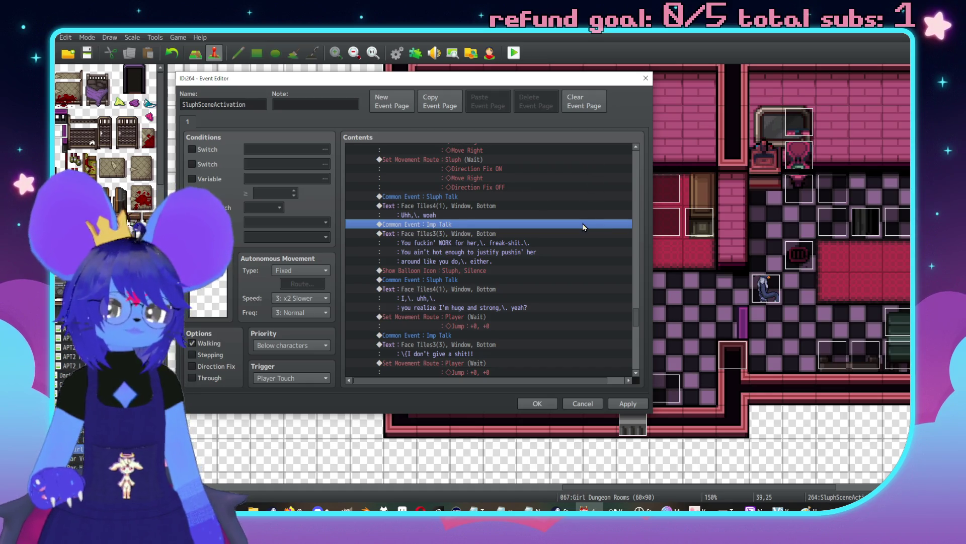
scroll(584, 224, "down", 3)
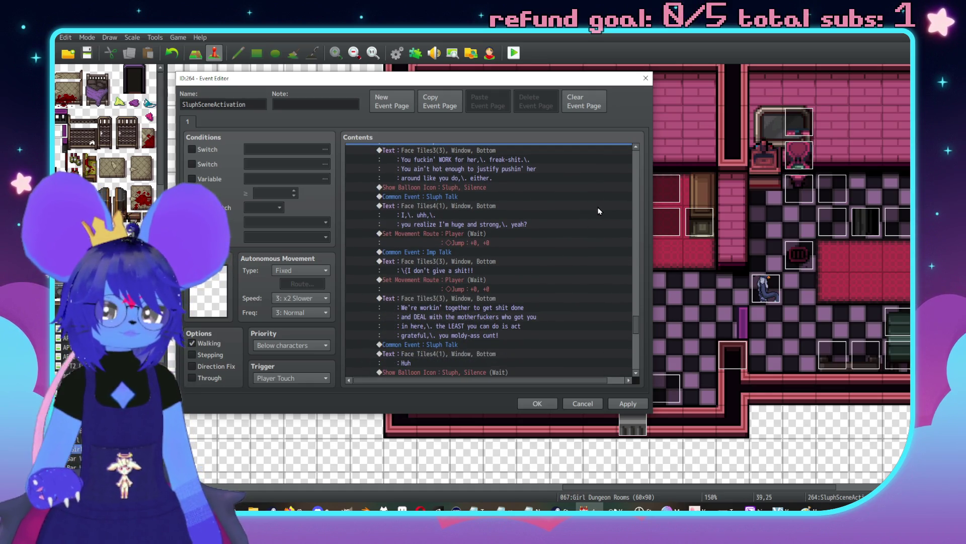
scroll(578, 232, "down", 2)
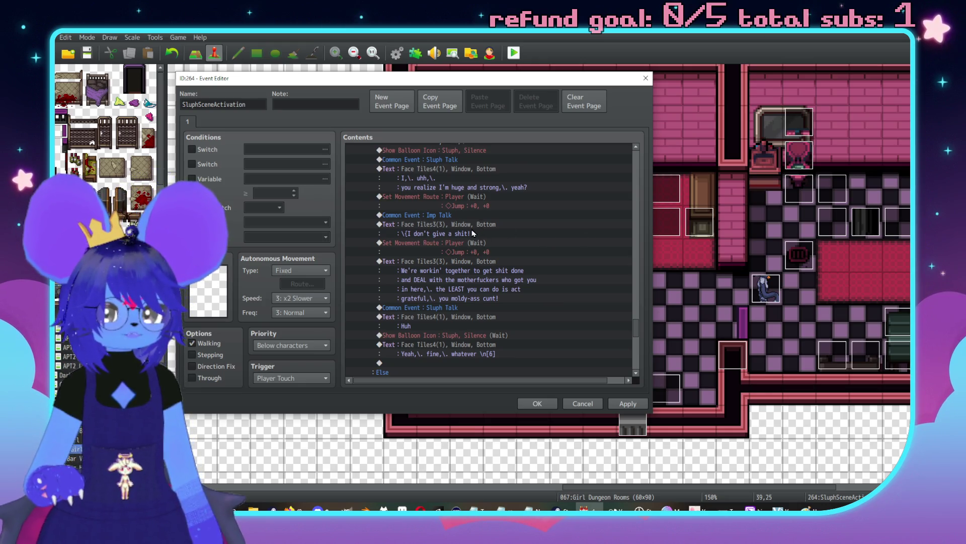
scroll(481, 245, "down", 1)
left_click(501, 242)
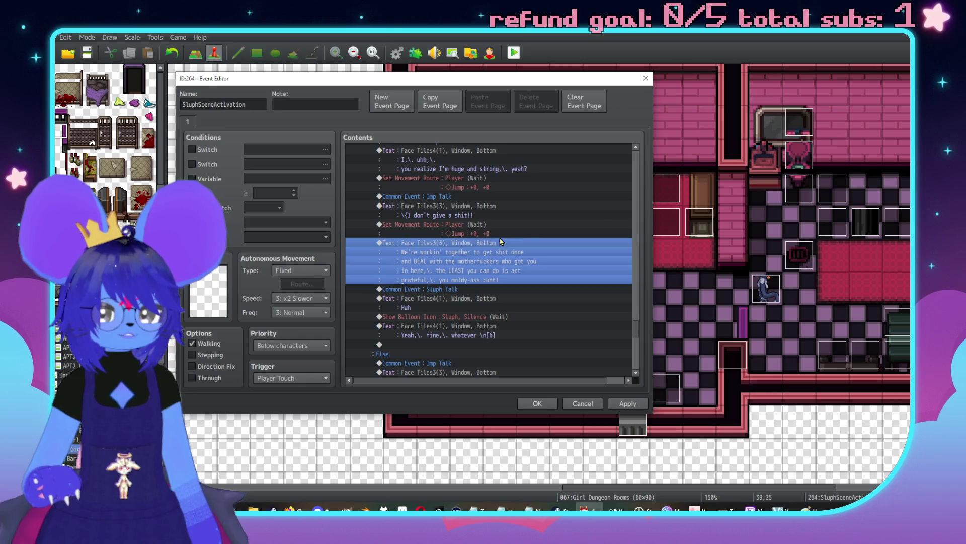
Step: In the Imp's scolding line, replace DEAL with HELP and swap 'grateful' for 'decent'
double_click(501, 242)
left_click_drag(520, 198, 609, 210)
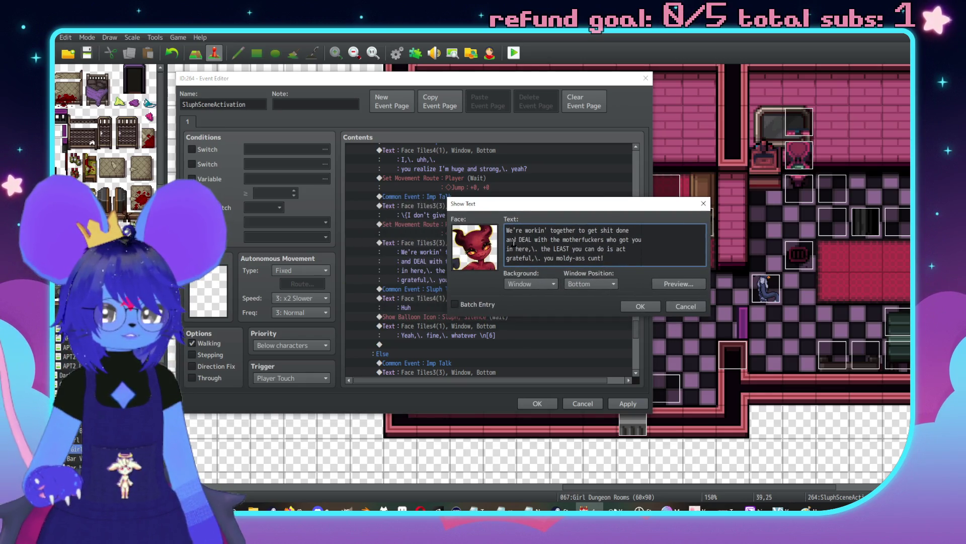
left_click_drag(517, 240, 526, 240)
double_click(524, 239)
type("HELP")
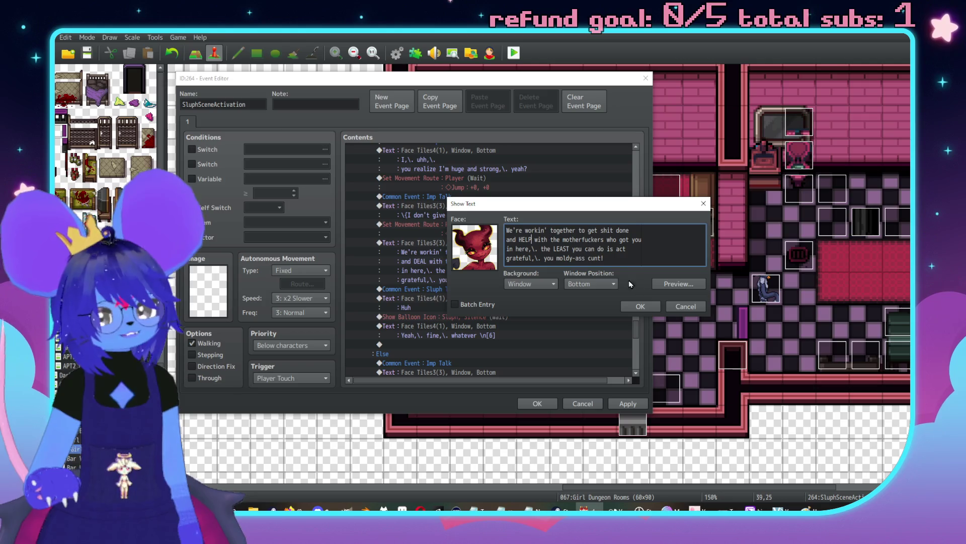
key("Delete")
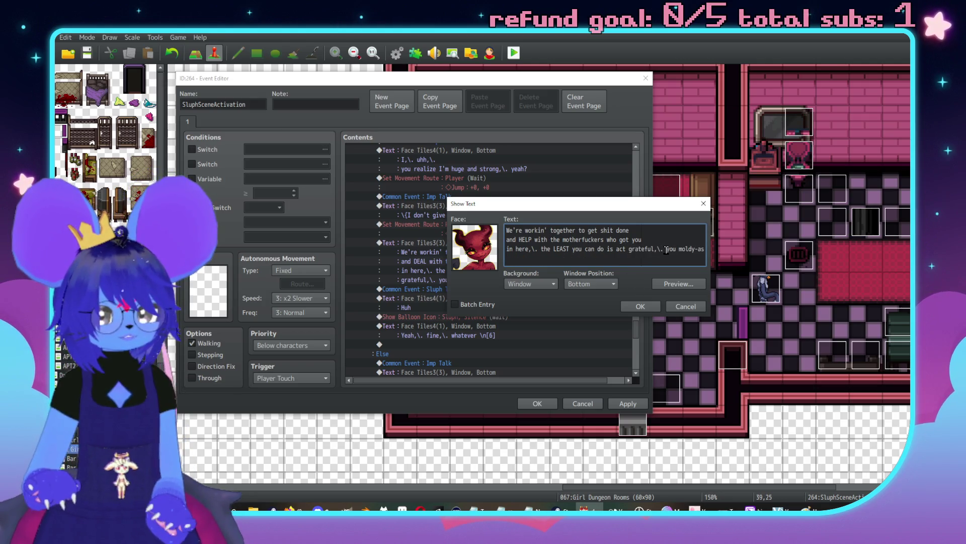
key("BackSpace")
key("BackSpace")
key("BackSpace")
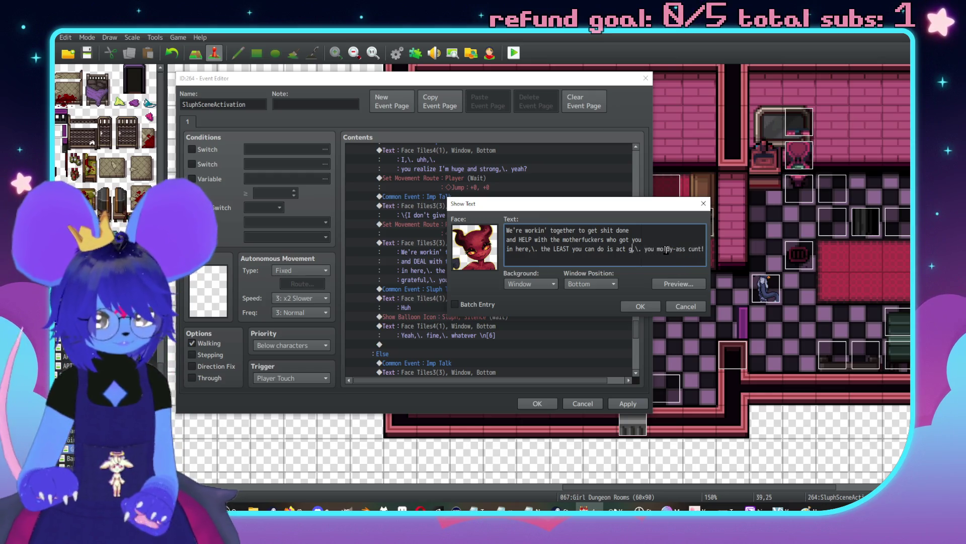
type("decent")
Step: Rebreak the scolding text into new lines, adding 'you' and 'do is act decent,\.'
left_click(666, 250)
key("Return")
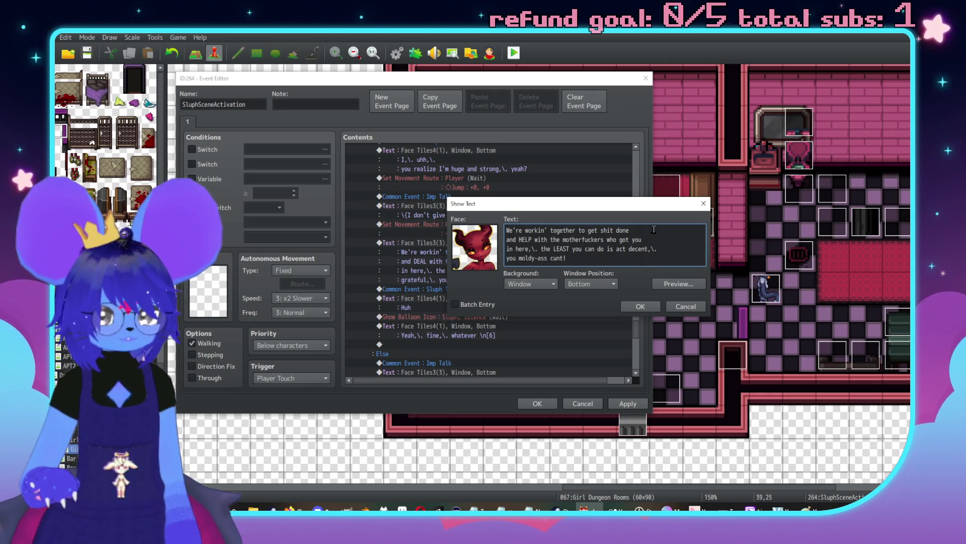
key("BackSpace")
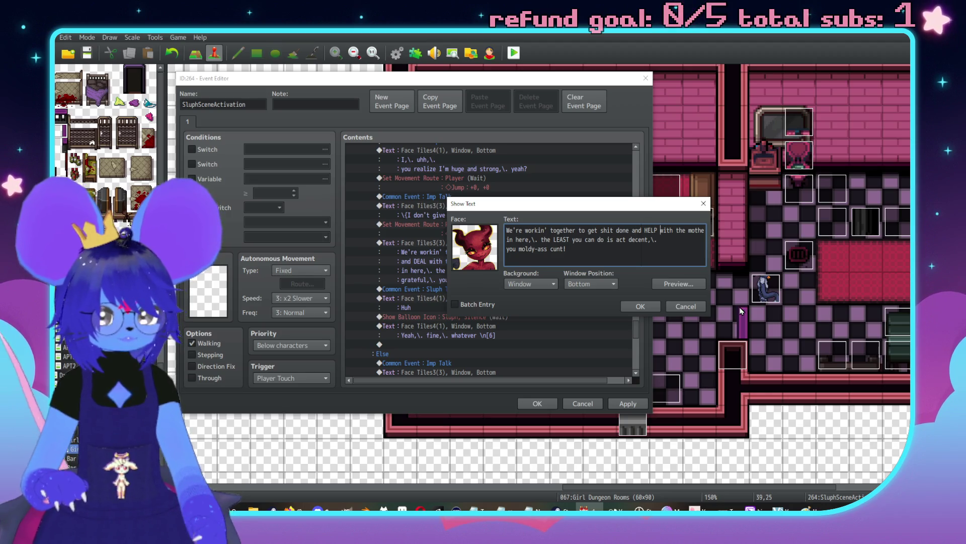
type("you")
key("Return")
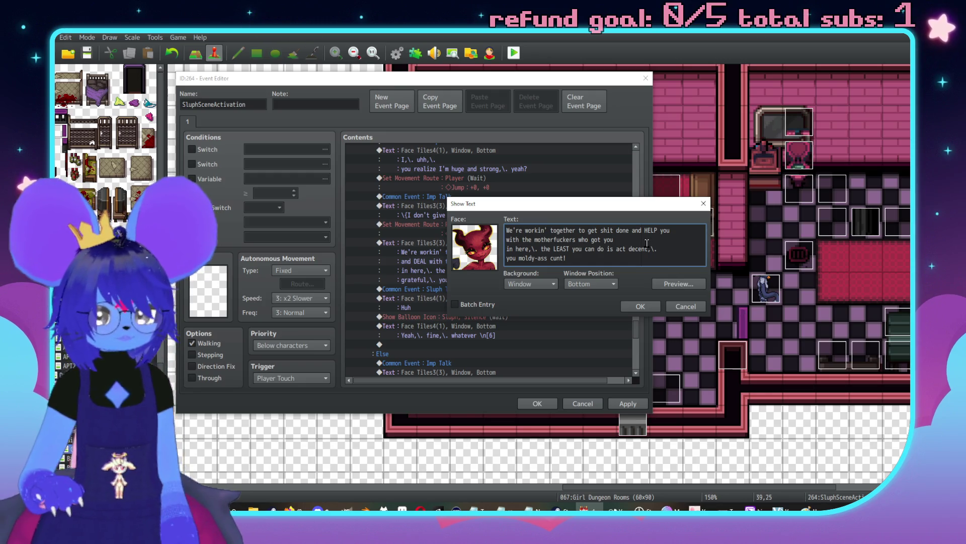
key("BackSpace")
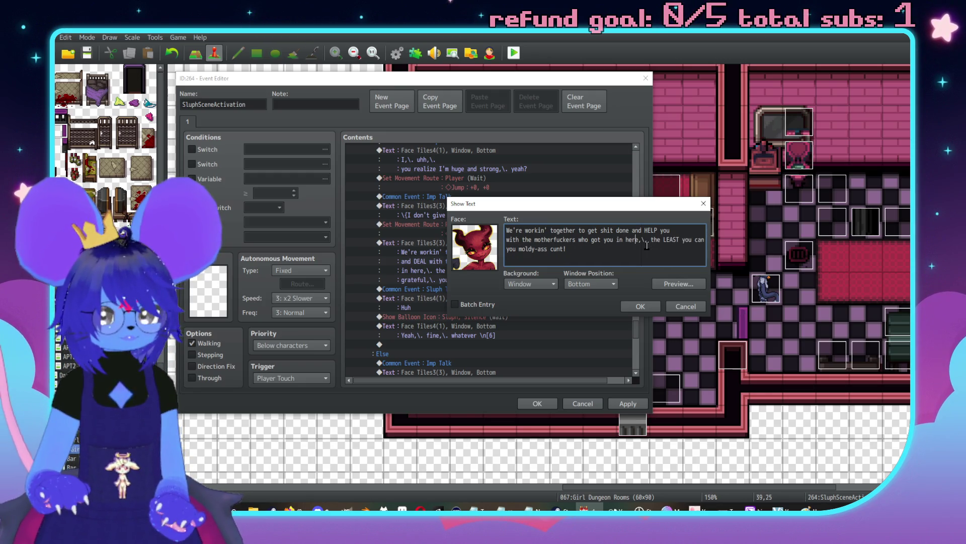
key("Return")
key("End")
type("do is act decent,\\.")
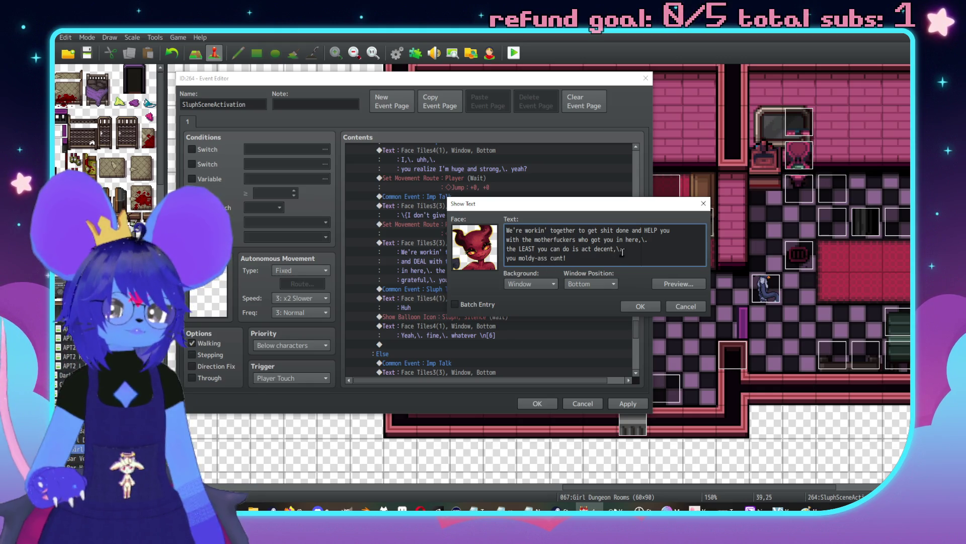
Step: Make it 'act fuckin' decent' and end with 'Enough actin' like shit!'
left_click(594, 249)
type("fuckin'")
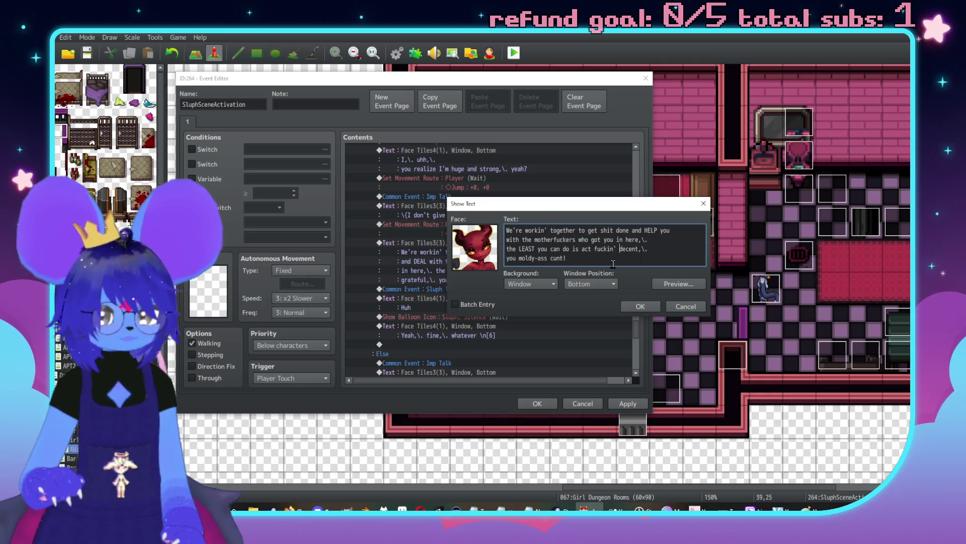
left_click(613, 264)
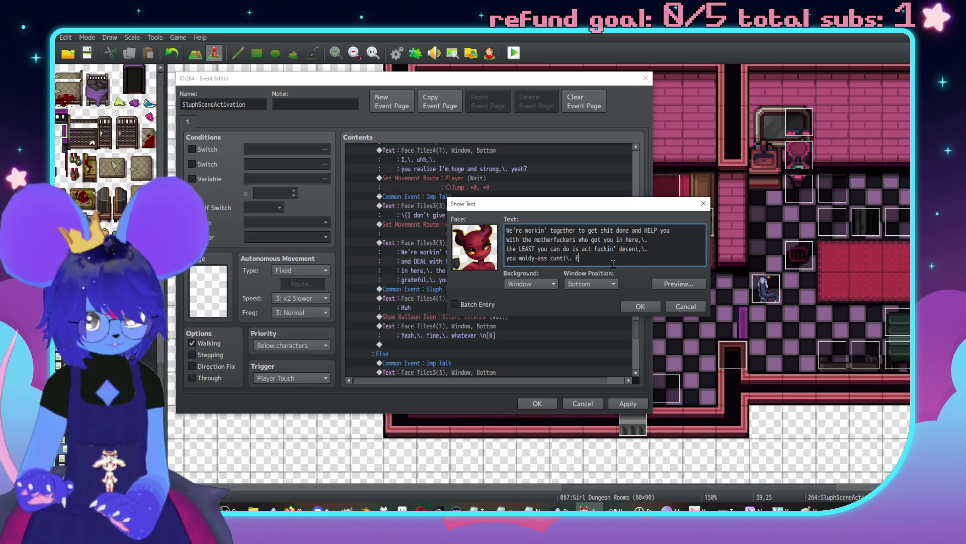
type("nough actin' l")
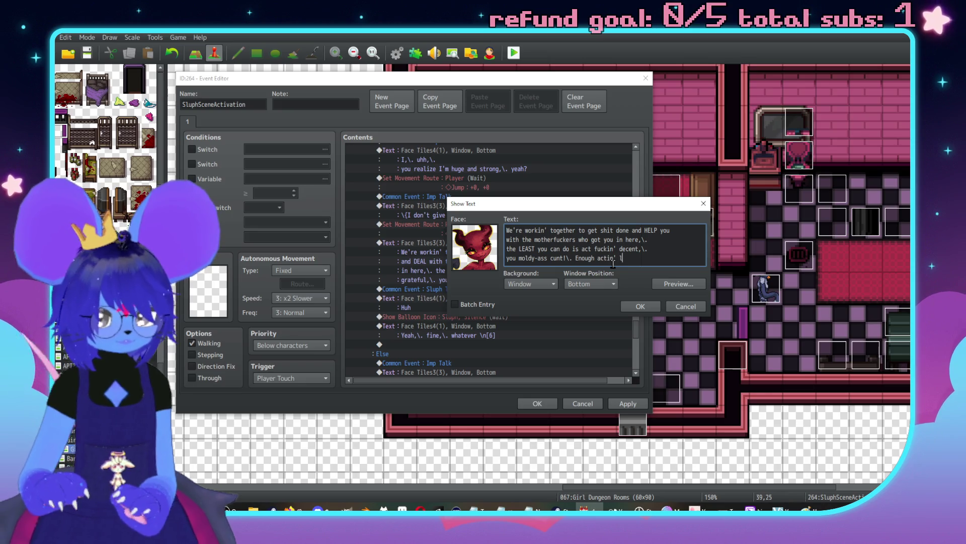
type("ike shit!")
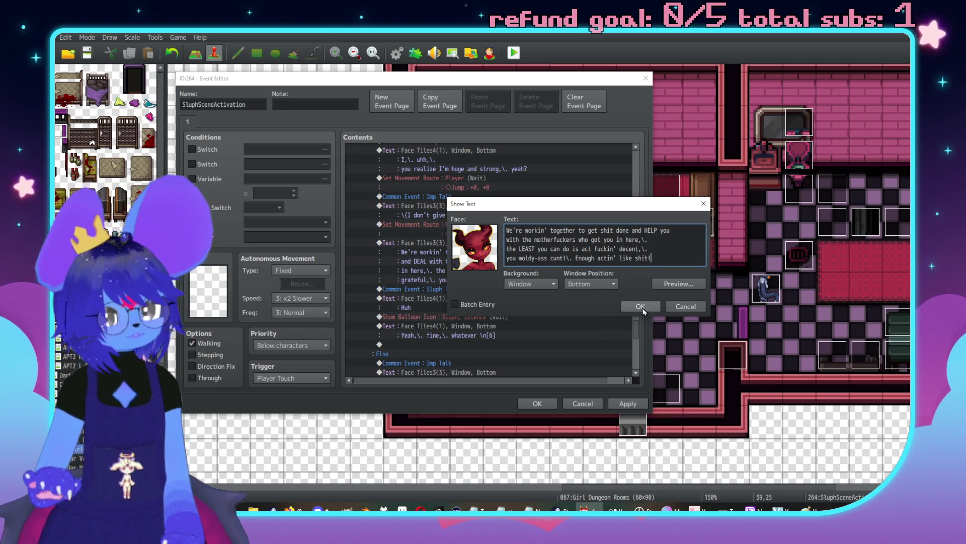
left_click(646, 309)
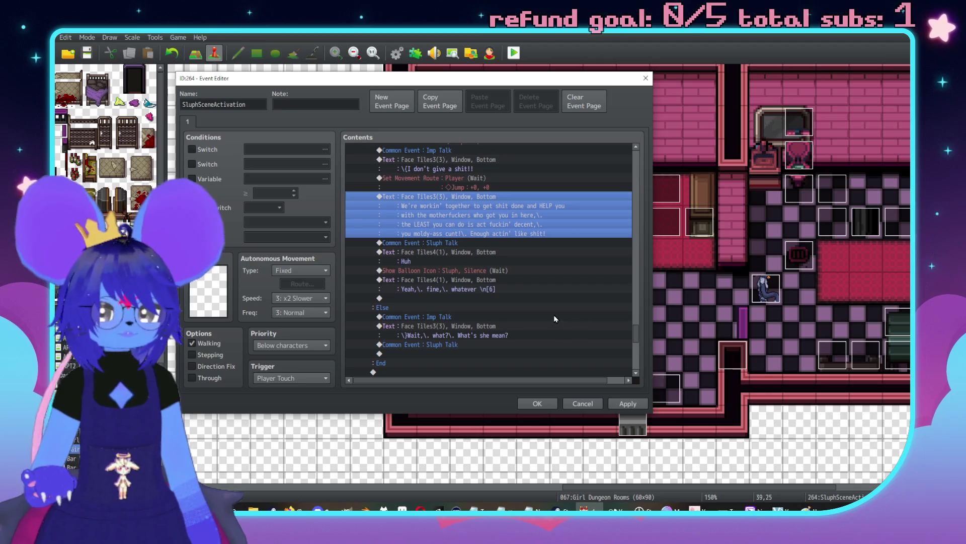
Step: Insert a movement route making Sluph turn down before the silence balloon
left_click(429, 274)
key("Insert")
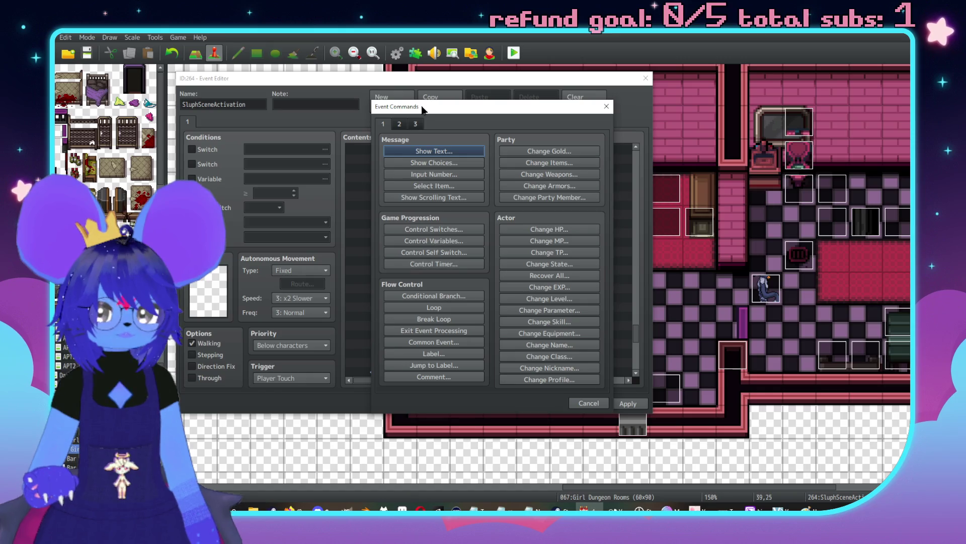
left_click(420, 125)
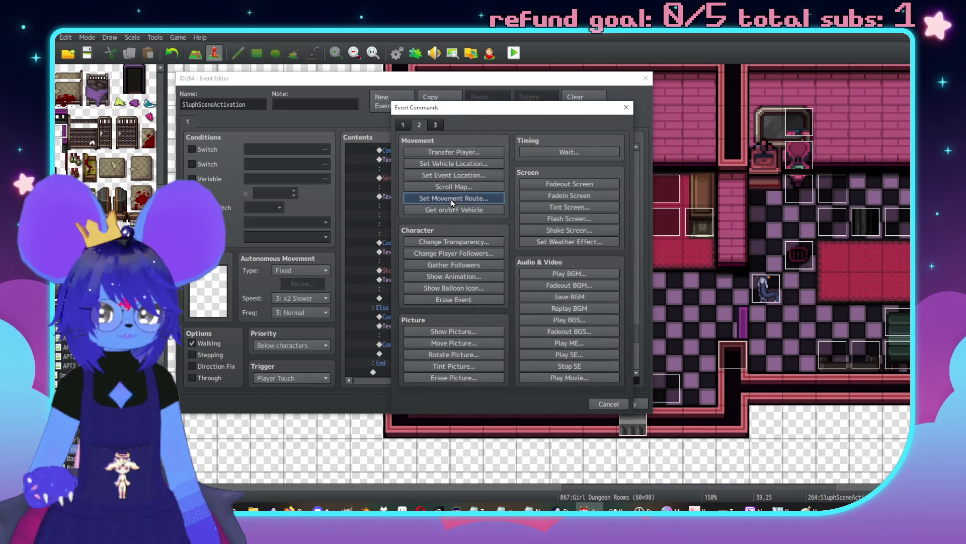
left_click(454, 198)
left_click(371, 168)
scroll(358, 302, "down", 10)
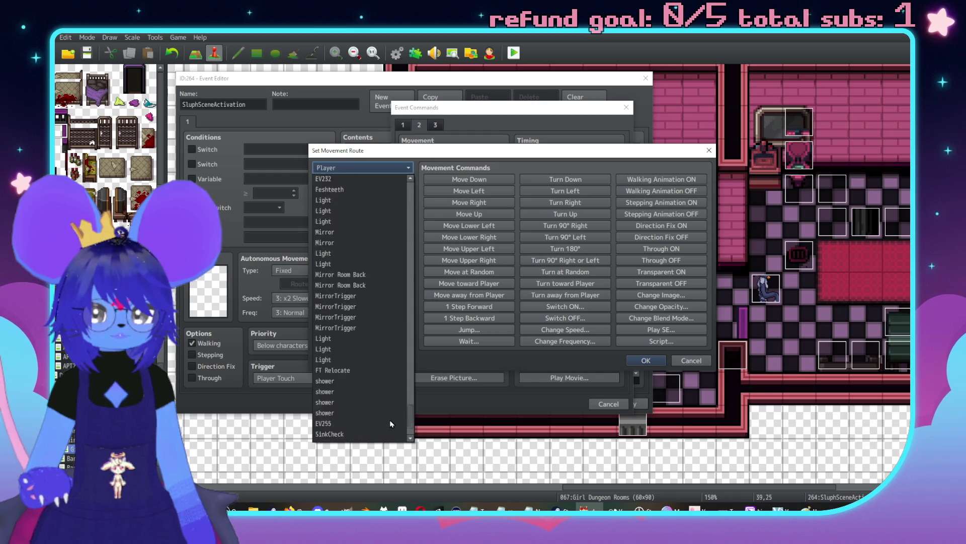
left_click(562, 179)
left_click(642, 360)
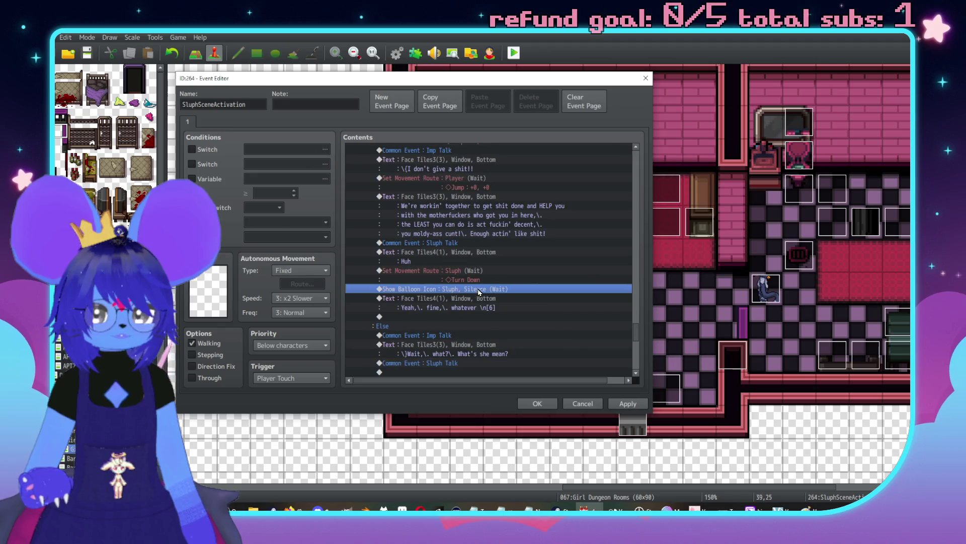
Step: Copy that route below the silence balloon and change it to Turn Left
left_click(468, 244)
key("ctrl+c")
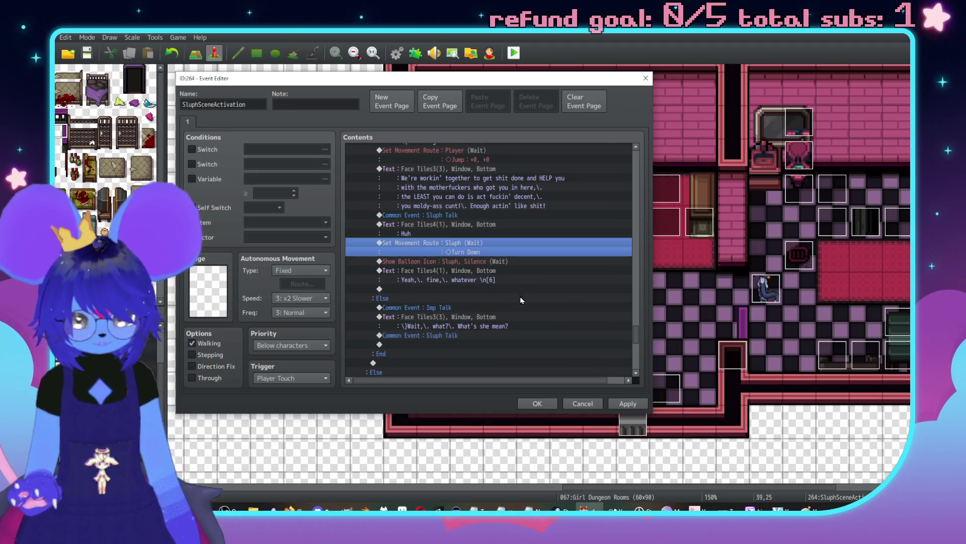
left_click(481, 272)
key("ctrl+v")
double_click(482, 278)
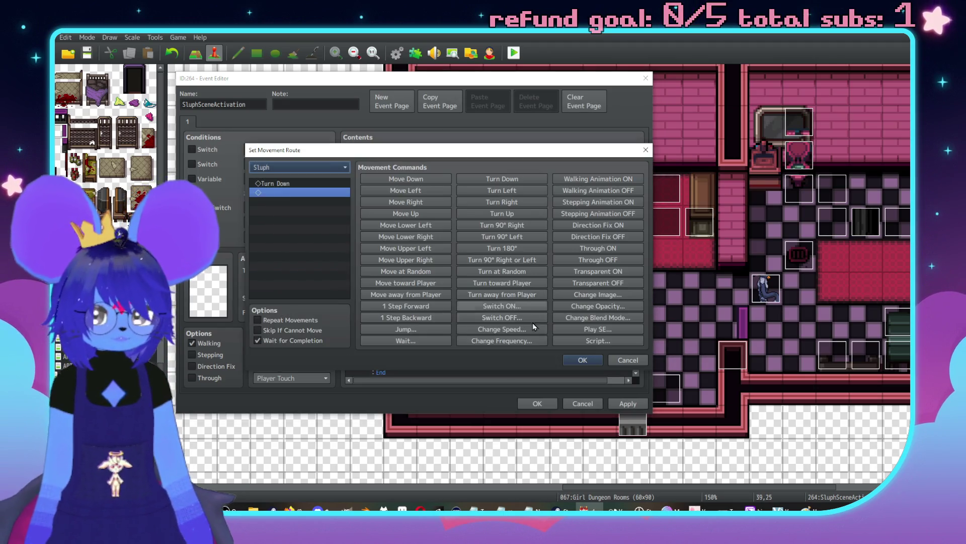
left_click(488, 191)
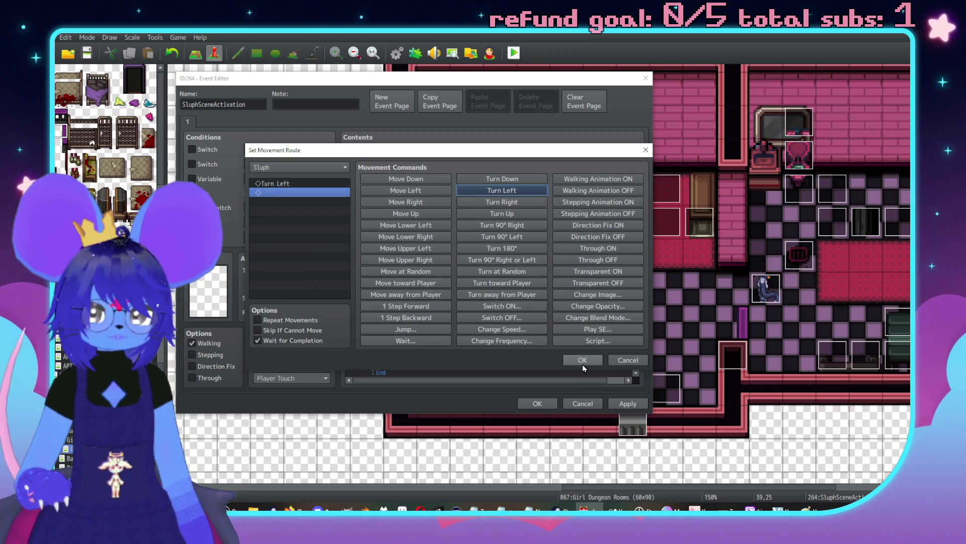
left_click(583, 362)
Step: Select the 'We gotta get a move on' line further down the event
left_click(470, 260)
scroll(471, 258, "down", 1)
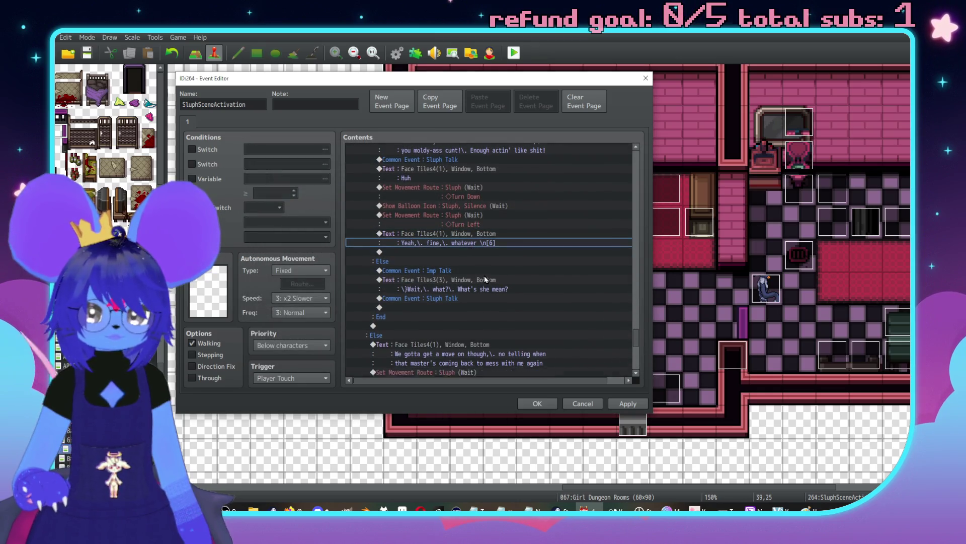
scroll(468, 277, "down", 3)
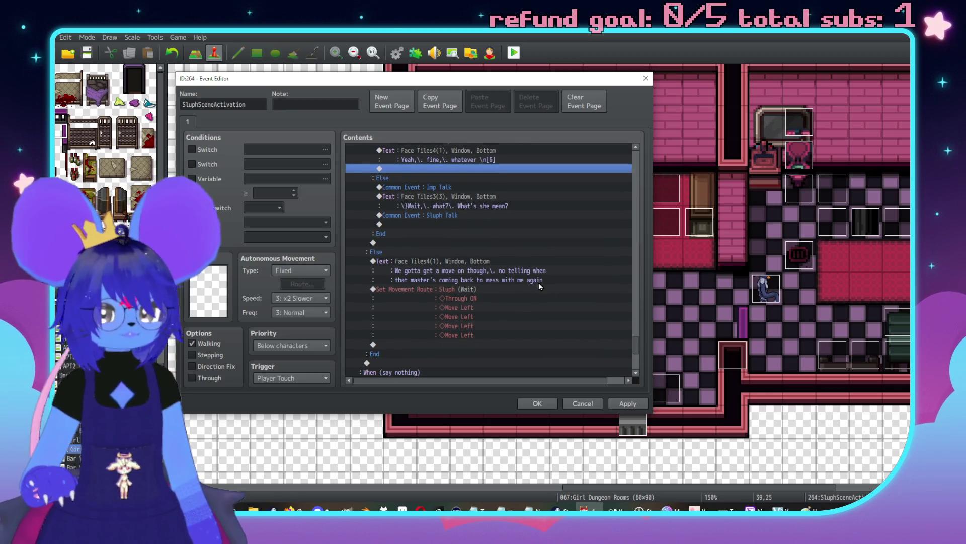
scroll(569, 285, "up", 1)
left_click(454, 308)
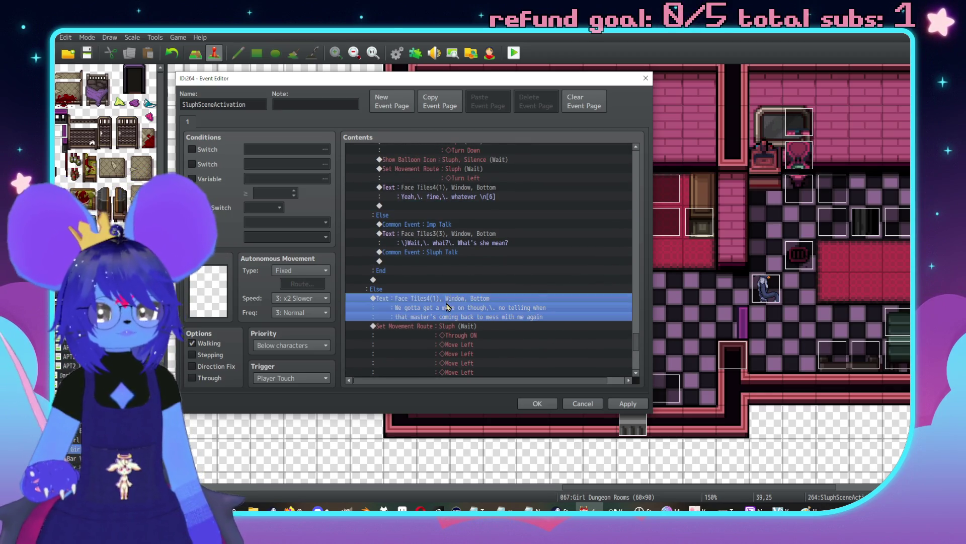
Step: Add a Sluph message with the Tiles4 face: "I'm uhh, I'm as ready as I'm gonna be"
scroll(476, 318, "down", 2)
scroll(491, 288, "up", 1)
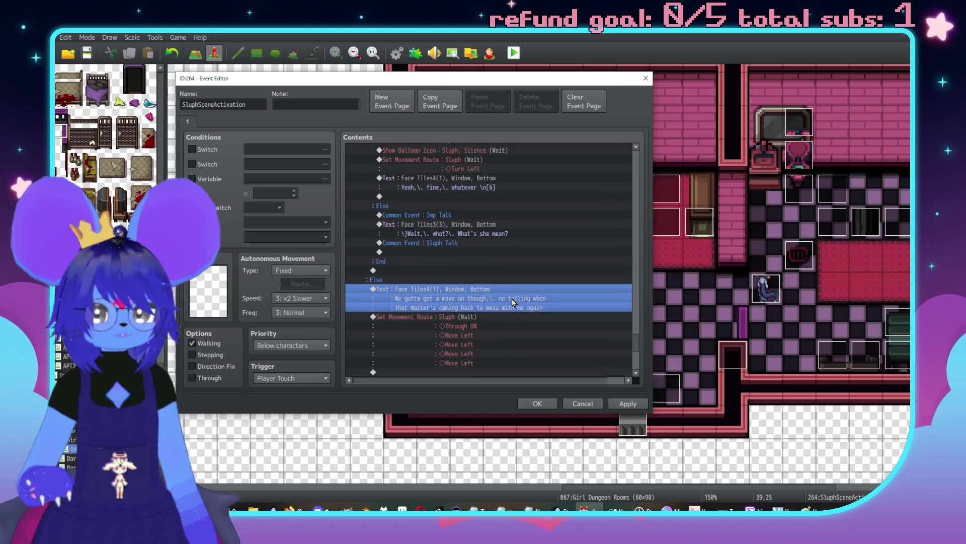
left_click(475, 205)
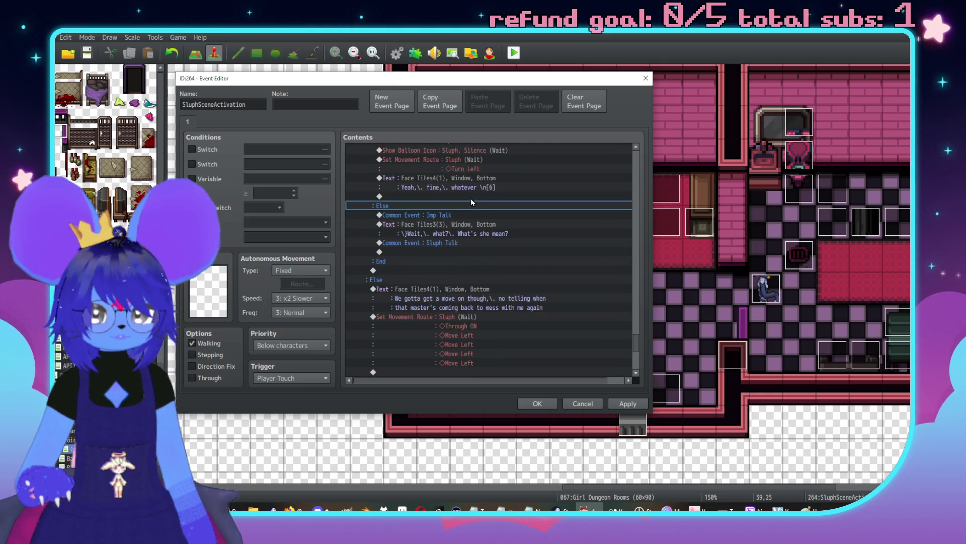
double_click(470, 196)
left_click_drag(488, 112, 692, 125)
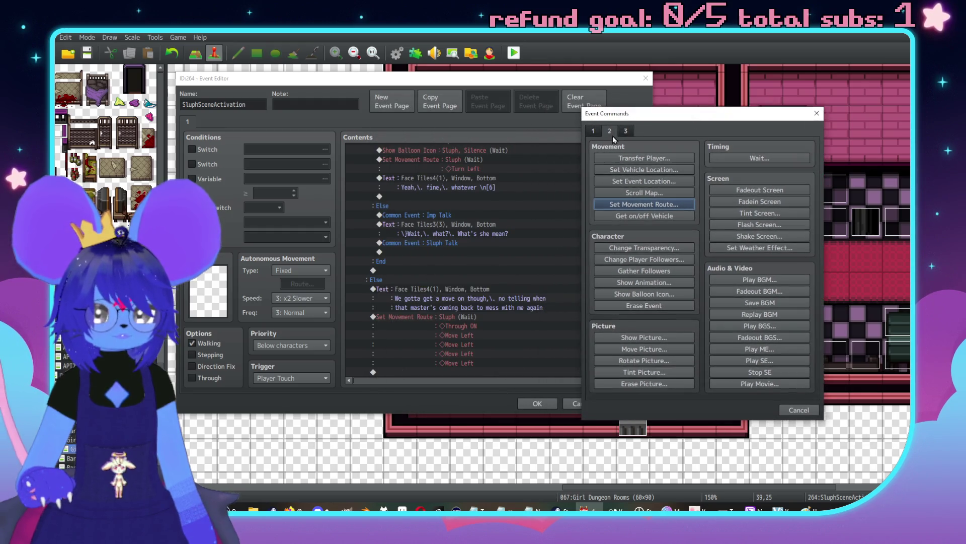
left_click(594, 131)
left_click(645, 158)
double_click(598, 246)
left_click(554, 200)
left_click(553, 209)
double_click(702, 236)
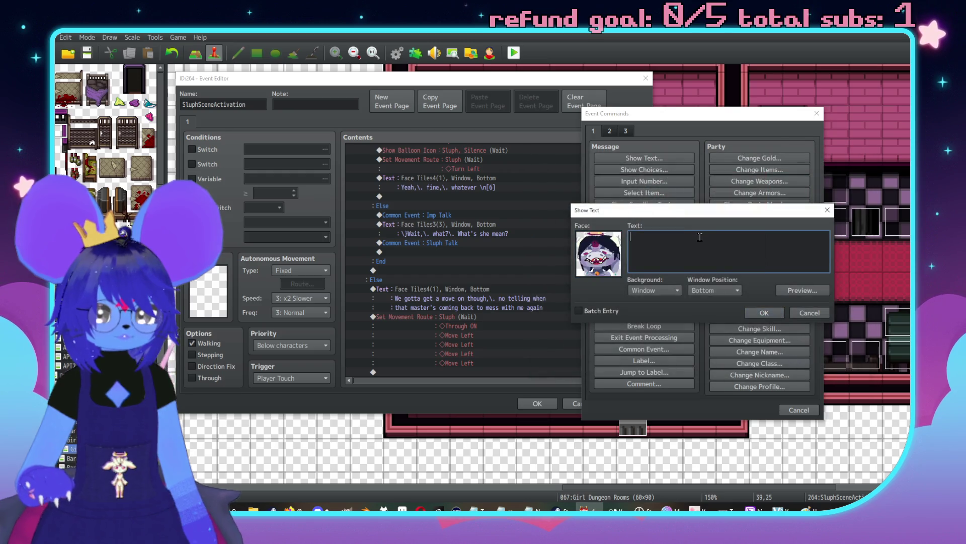
type("I'm uhh")
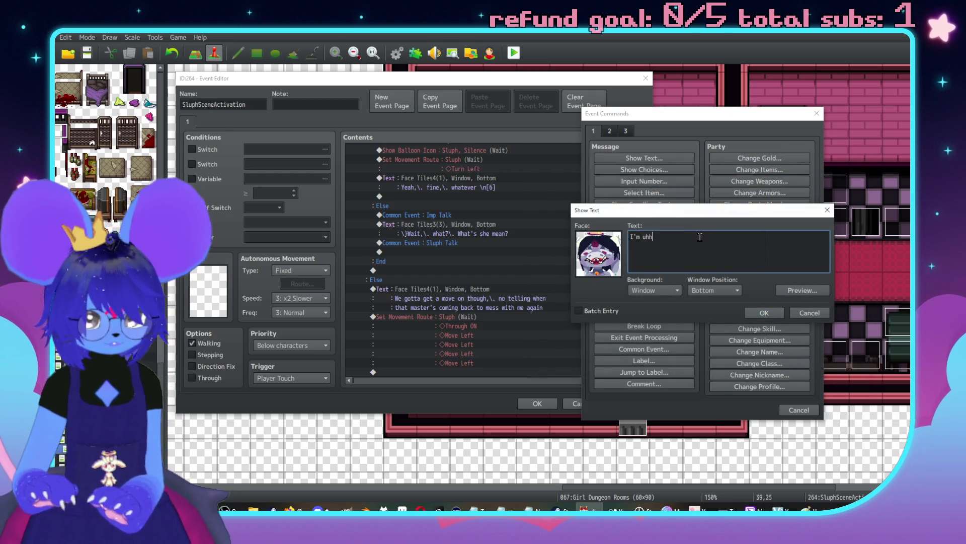
type(",\\. I'm")
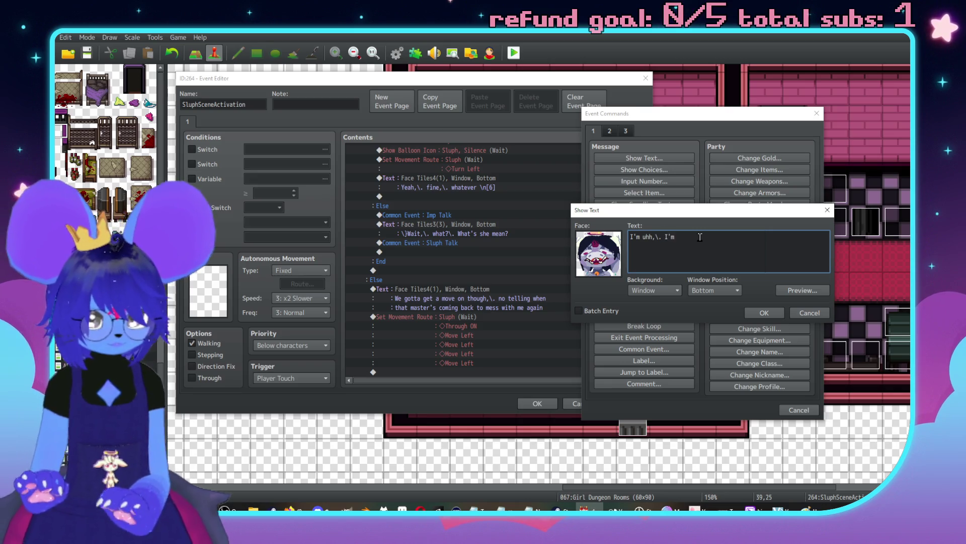
type(" as ready a")
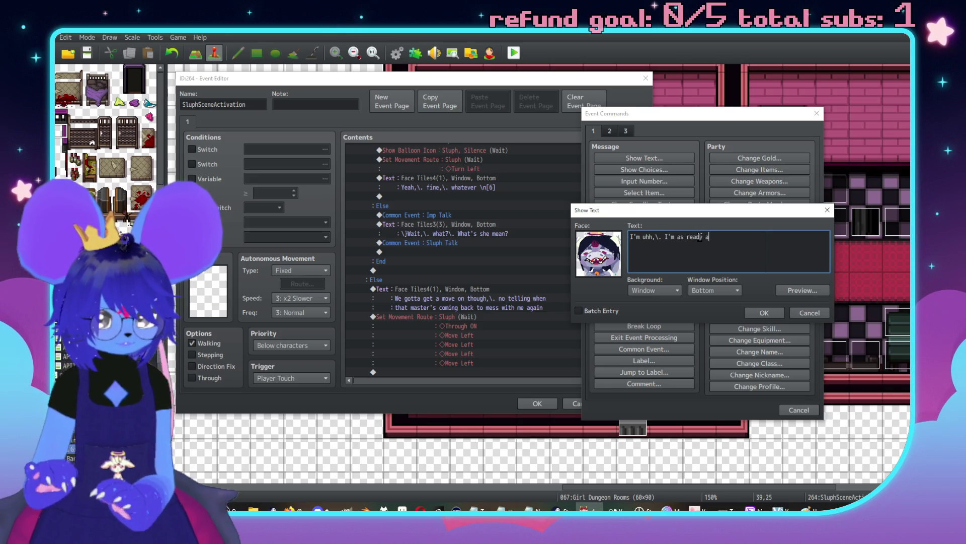
type("be")
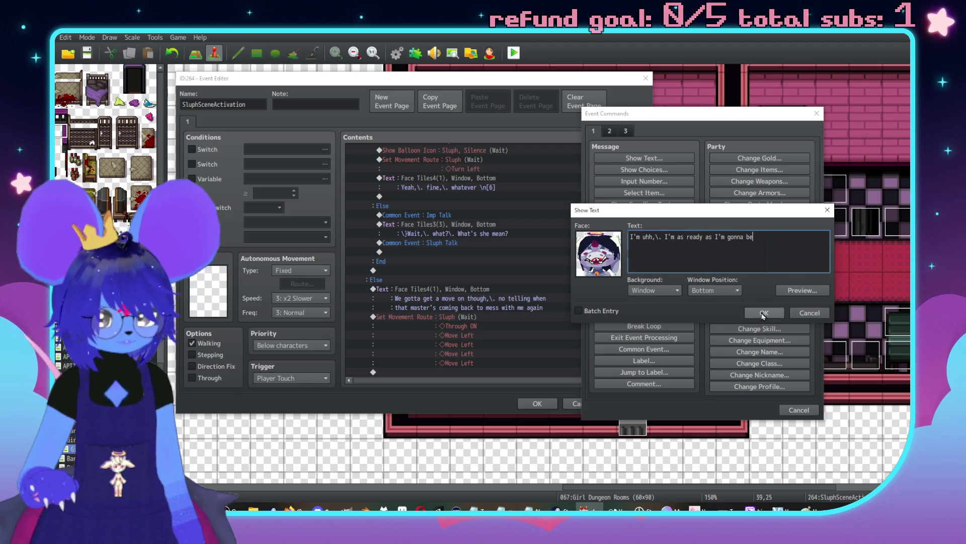
left_click(764, 312)
Step: Add a second two-line Sluph message about getting out before the master comes back
double_click(494, 217)
left_click_drag(577, 119, 843, 132)
left_click(702, 160)
double_click(674, 248)
left_click(629, 222)
double_click(764, 222)
left_click(747, 248)
type("I")
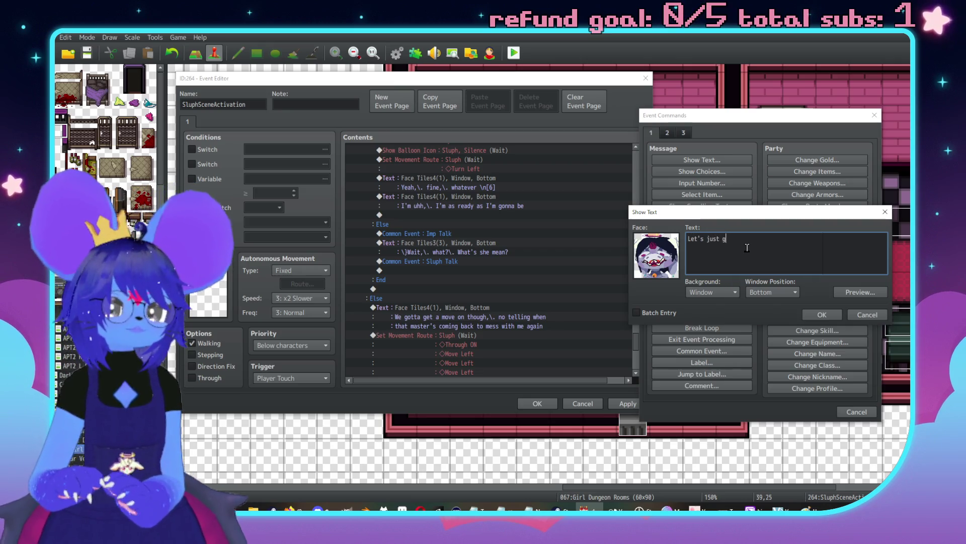
type(" ove ")
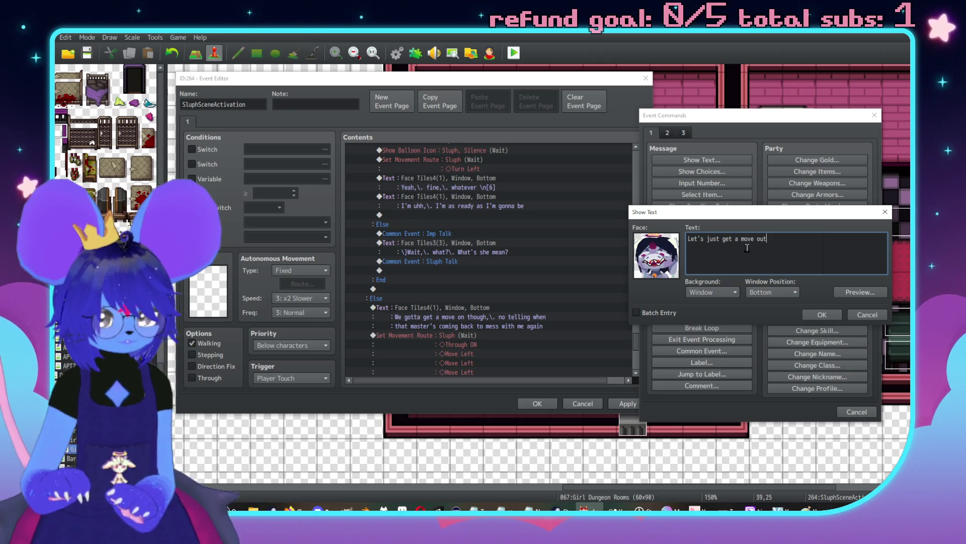
type("f here before that")
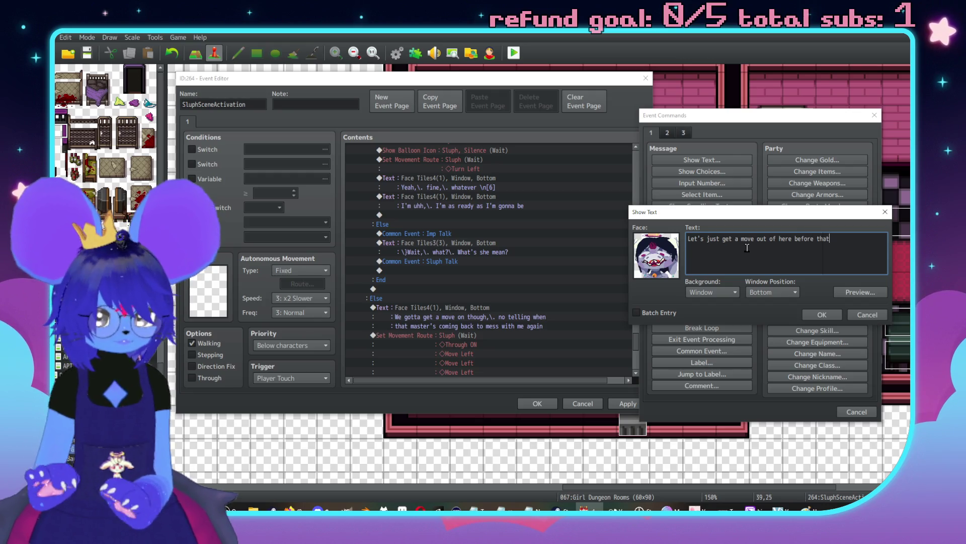
key("Return")
type("master  come")
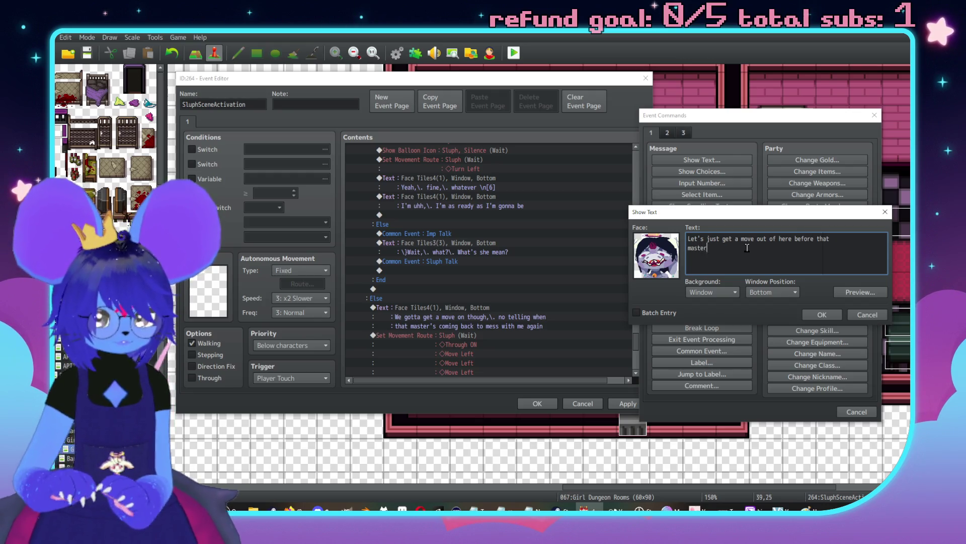
key("BackSpace")
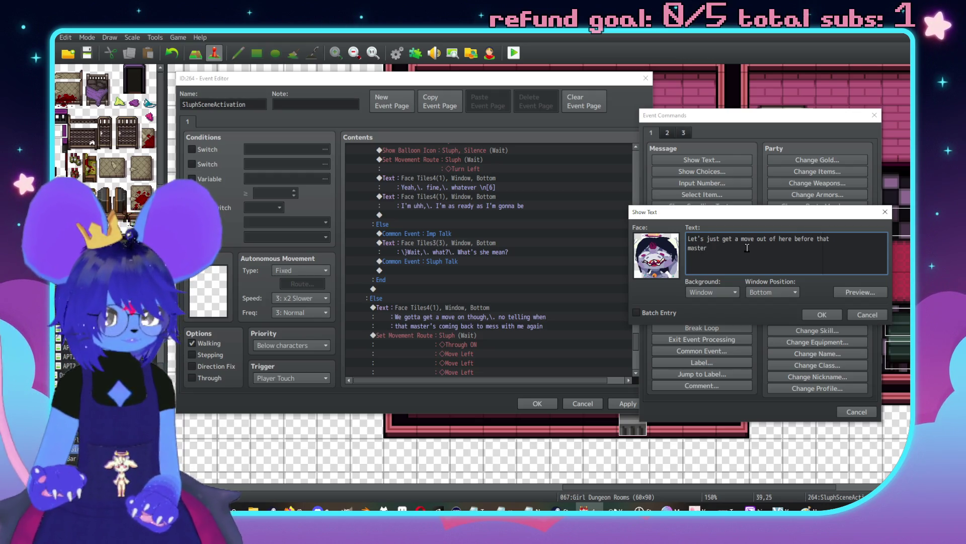
type(" comes back to mess wt")
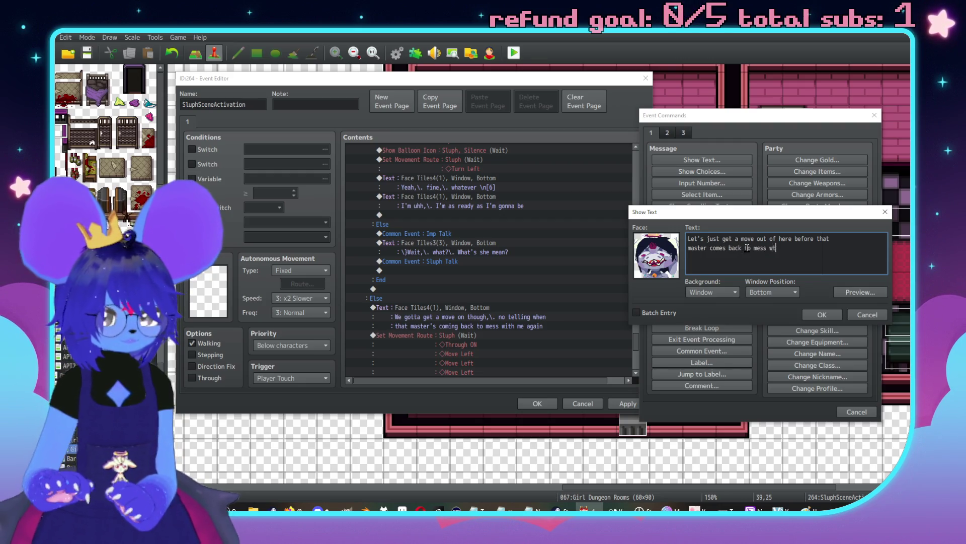
key("BackSpace")
type("ith me m")
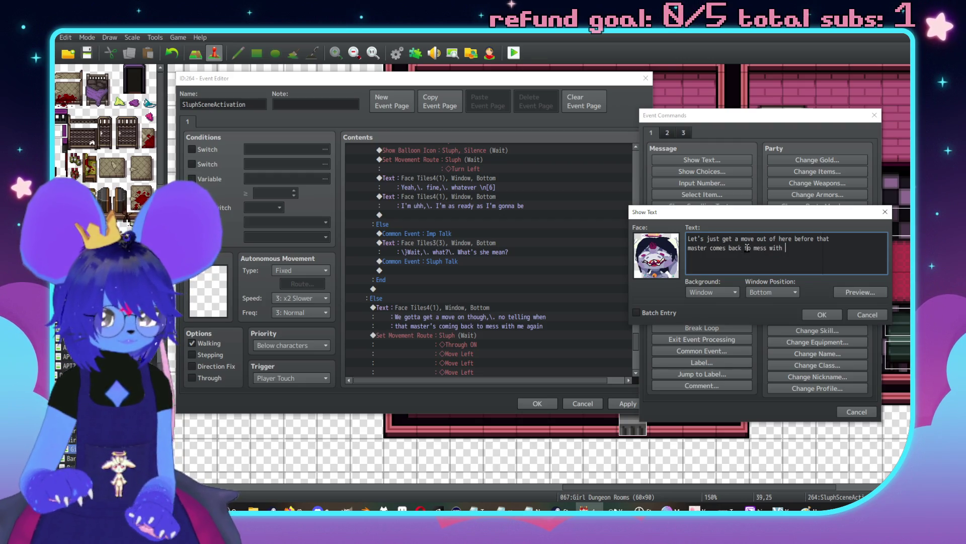
type("po")
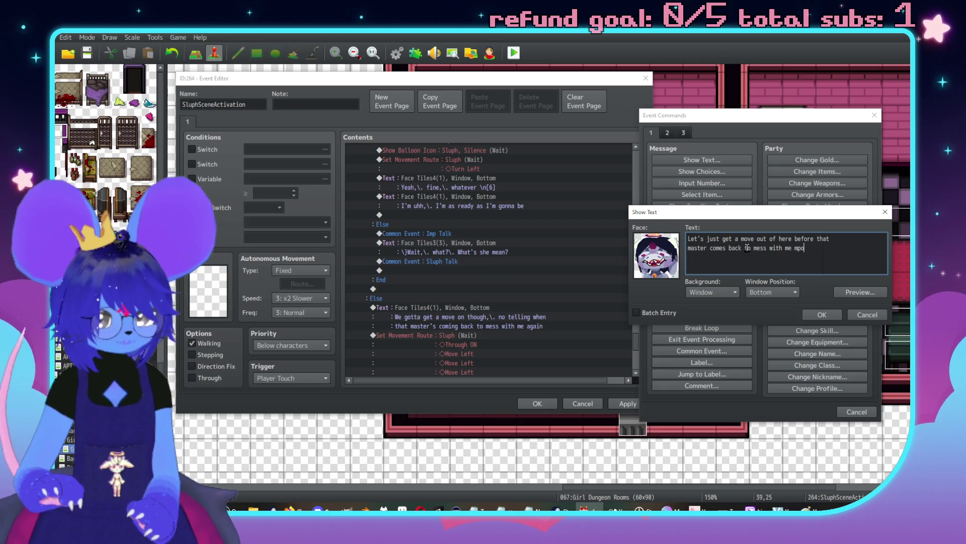
type("reore,\\. yeah")
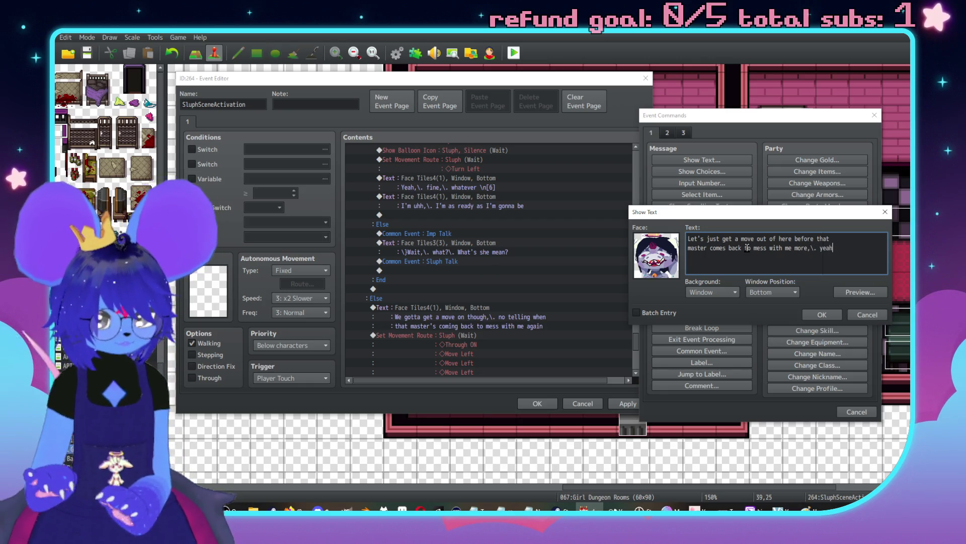
type("?")
left_click(817, 313)
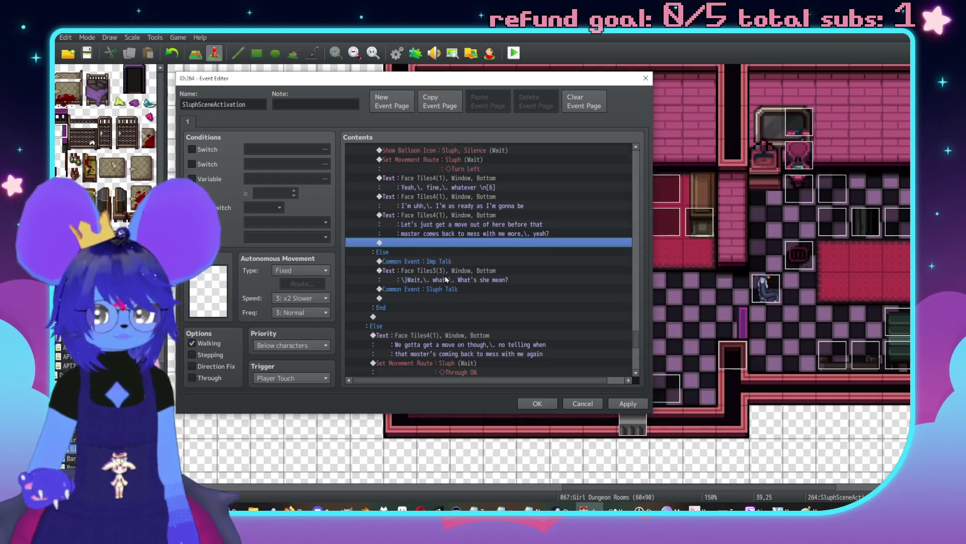
Step: Place Sluph's Through-ON walking route after the new message and add a fifth Move Left
scroll(474, 330, "down", 1)
left_click(474, 330)
scroll(498, 204, "down", 2)
scroll(498, 204, "up", 1)
left_click(503, 199)
scroll(503, 204, "down", 4)
double_click(482, 192)
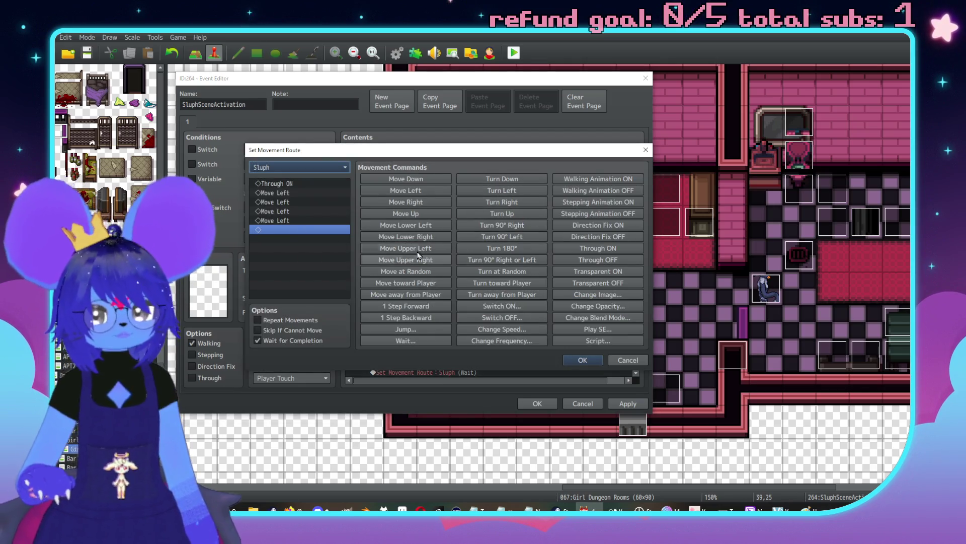
left_click(425, 193)
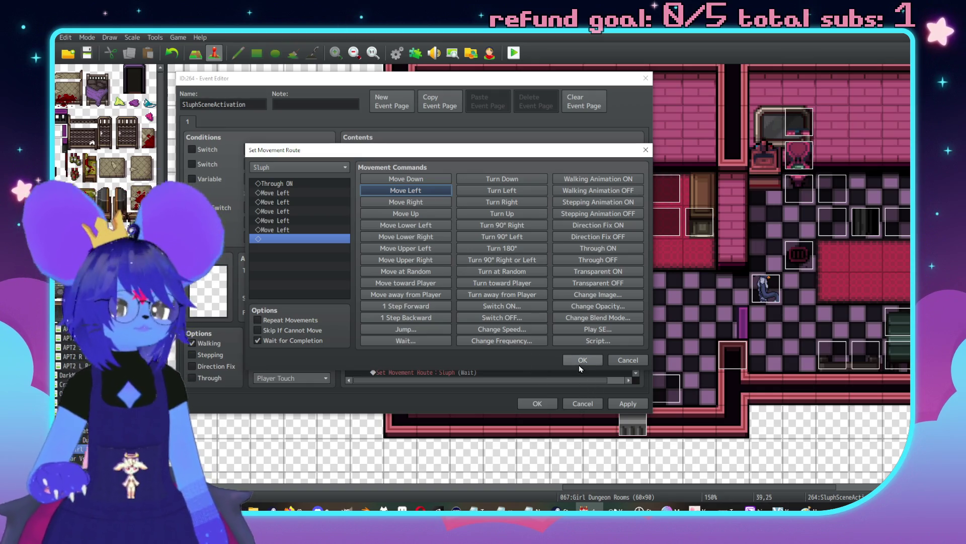
left_click(583, 360)
left_click(629, 405)
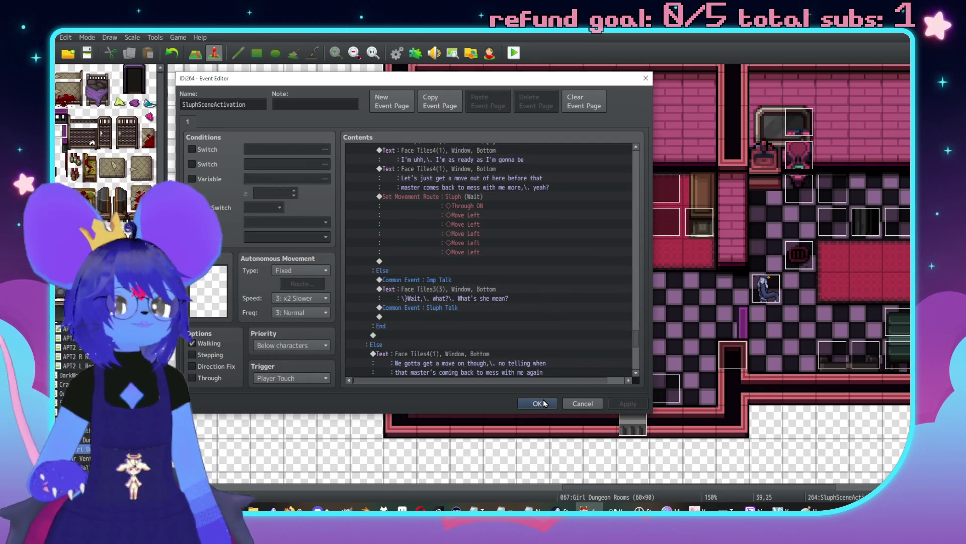
Step: Add a Control Switches command naming switch 0360 GDSluphJoin and turning it ON
double_click(456, 260)
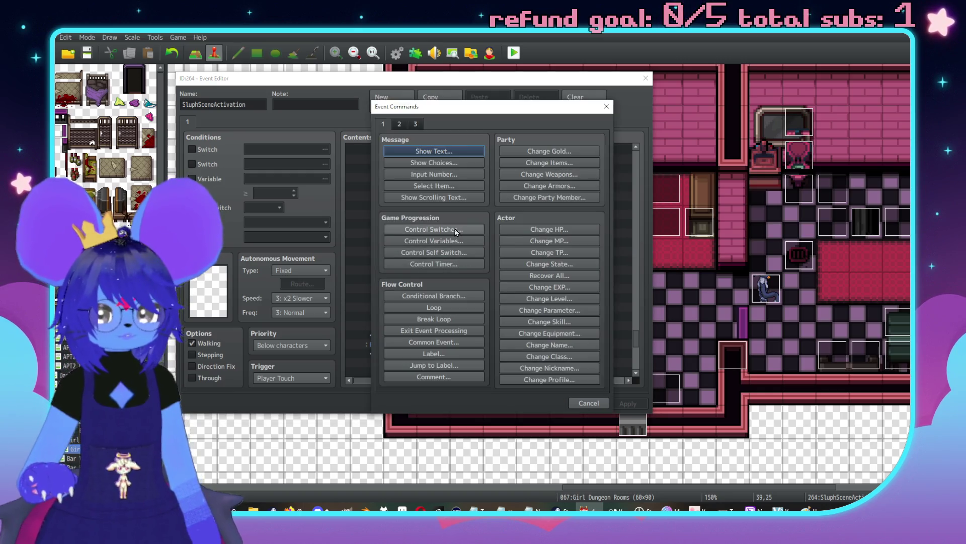
left_click(434, 229)
left_click(516, 242)
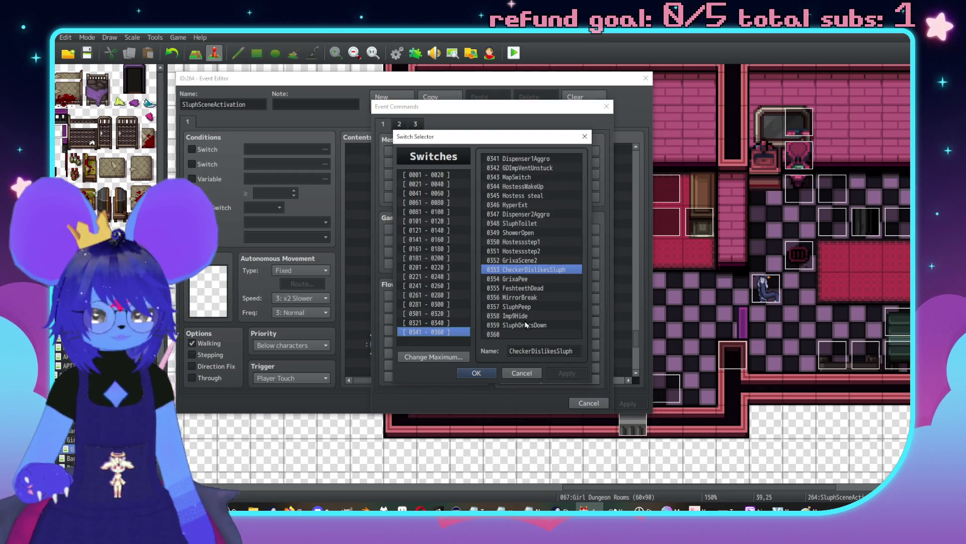
left_click(517, 334)
left_click(534, 351)
type("Sluph")
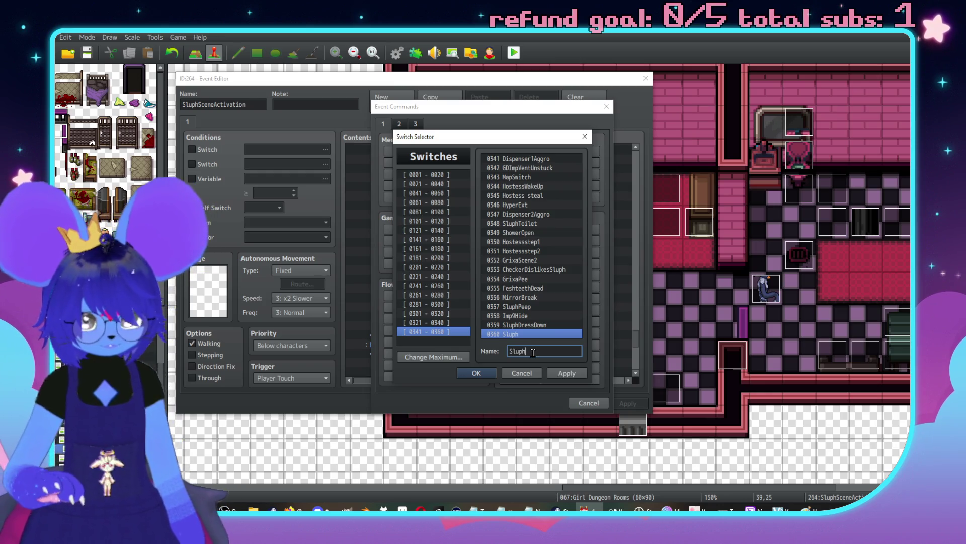
key("BackSpace")
key("BackSpace")
key("BackSpace")
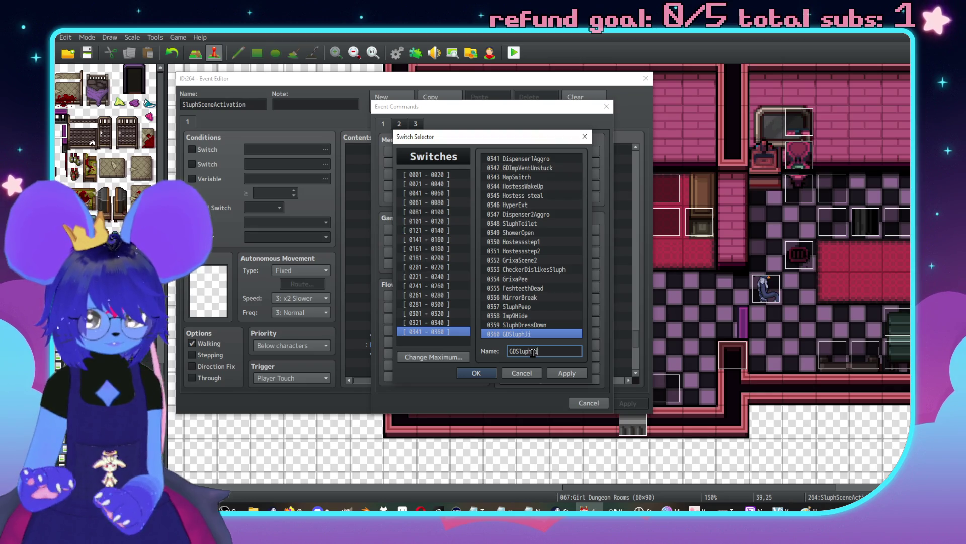
type("Join")
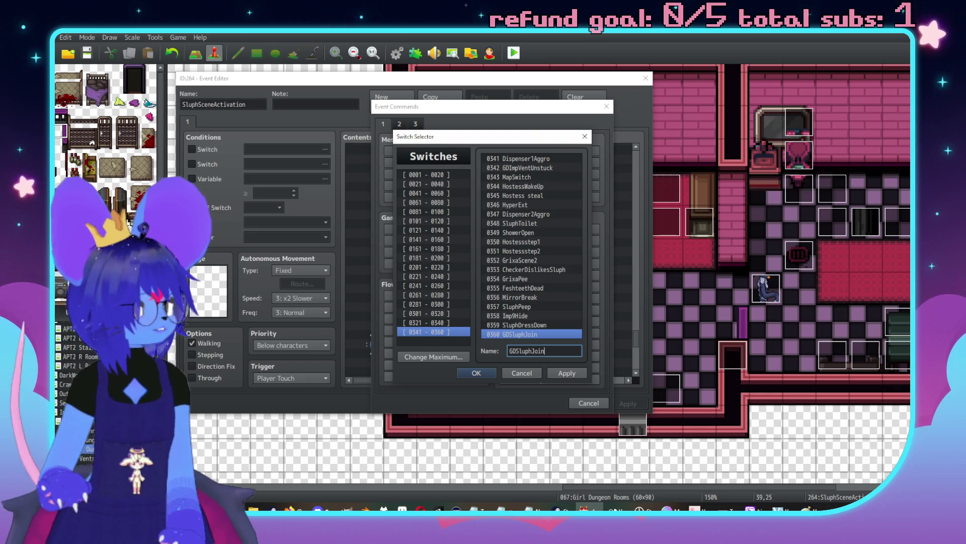
key("Return")
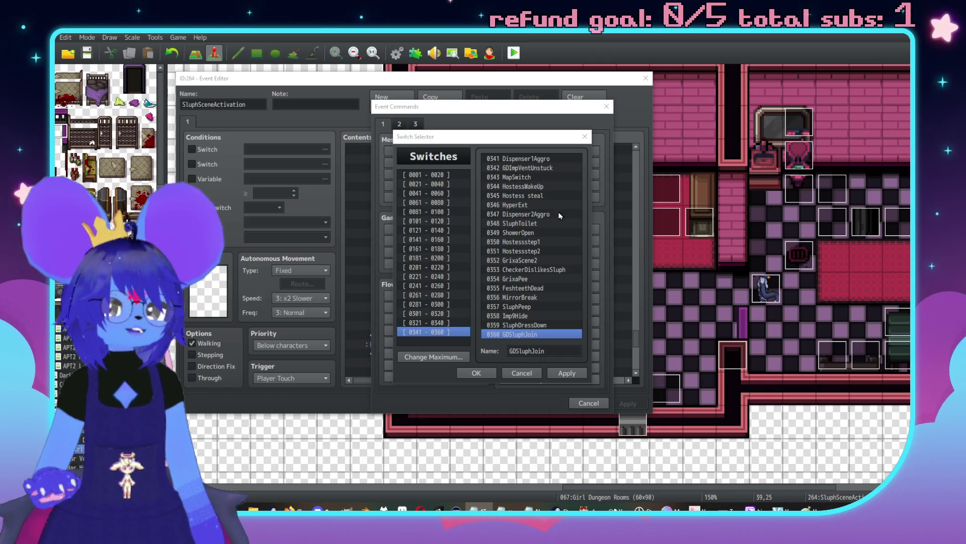
left_click(481, 371)
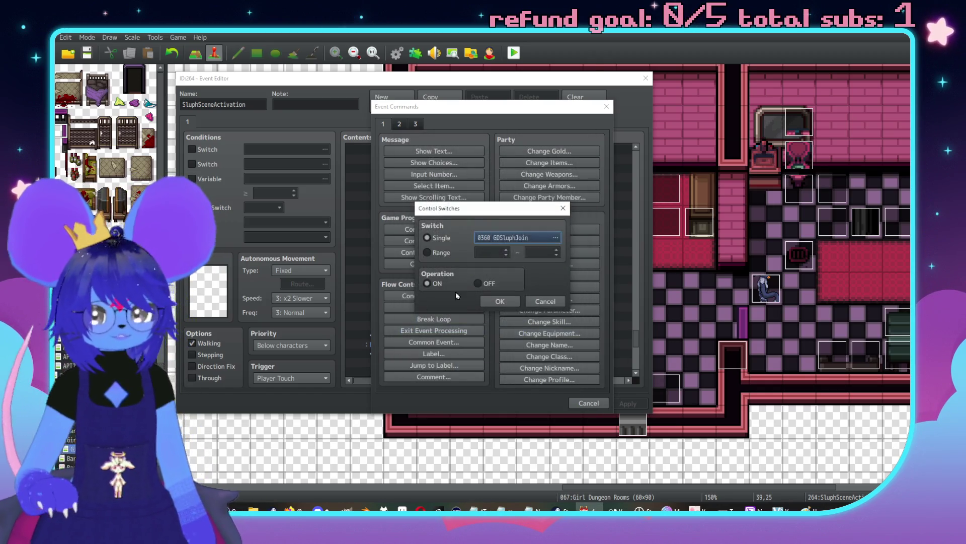
left_click(498, 306)
left_click(468, 265)
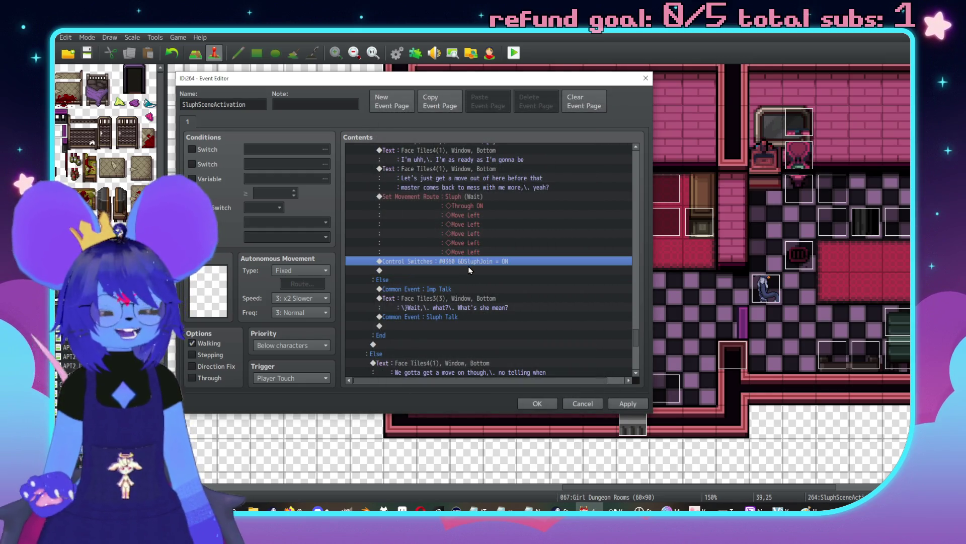
scroll(455, 292, "down", 5)
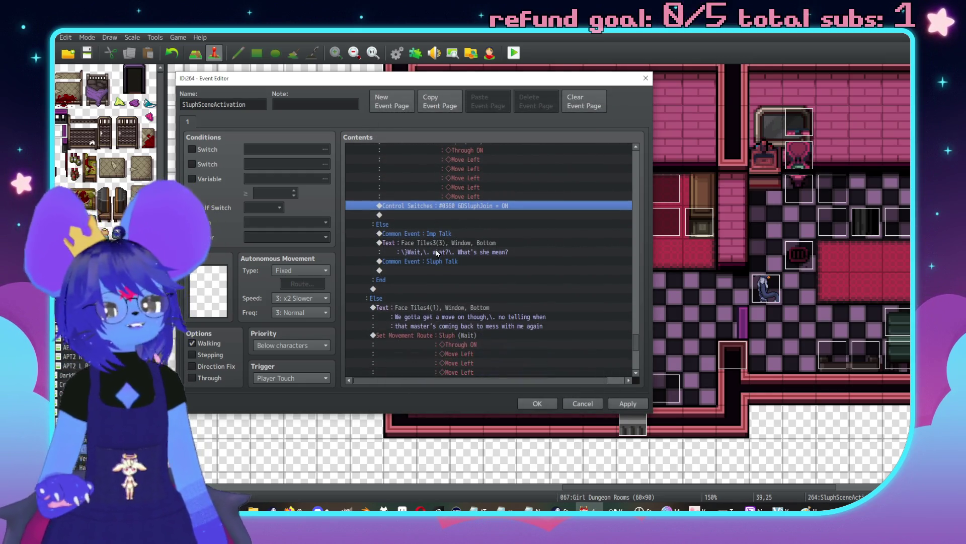
left_click(464, 308)
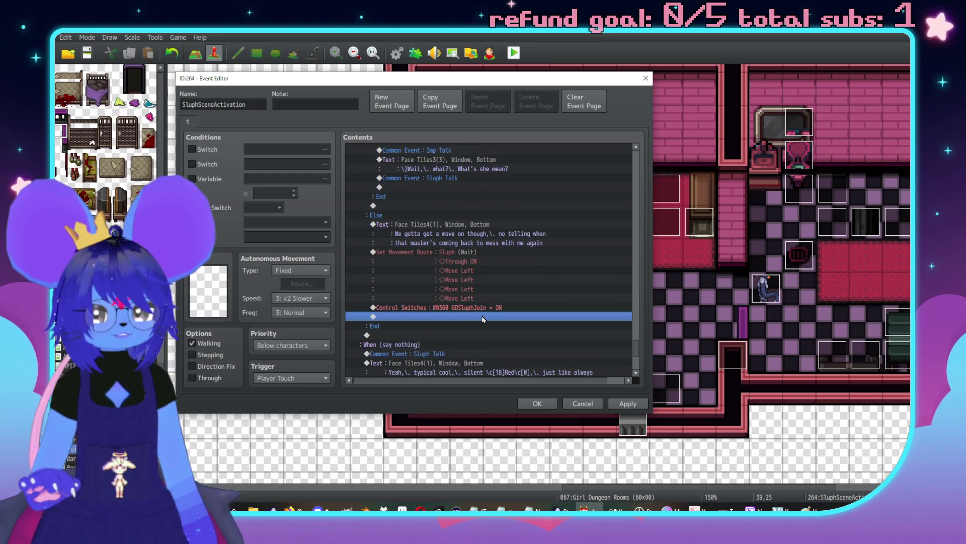
Step: Insert a 60-frame Wait just above the Sluph Talk common event call
scroll(504, 327, "up", 3)
scroll(490, 325, "up", 3)
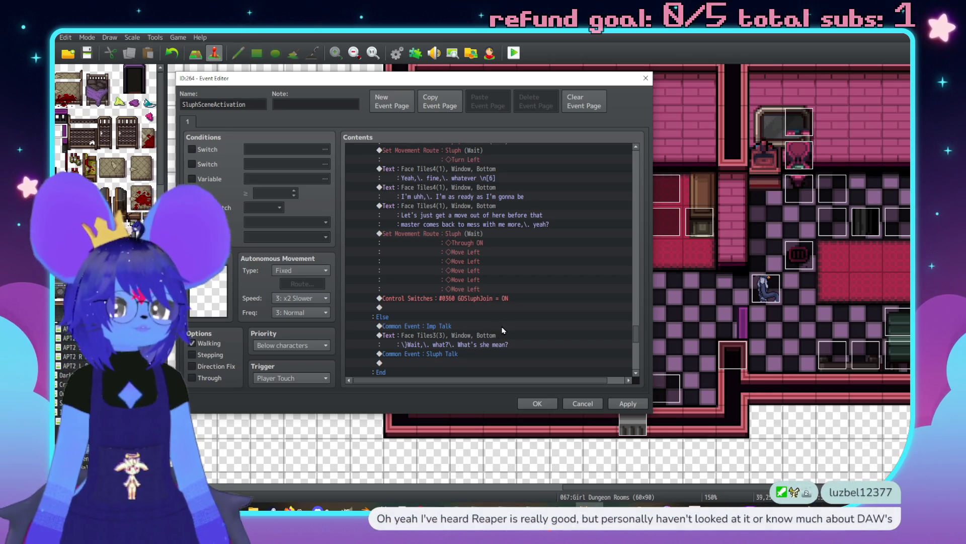
scroll(483, 302, "up", 4)
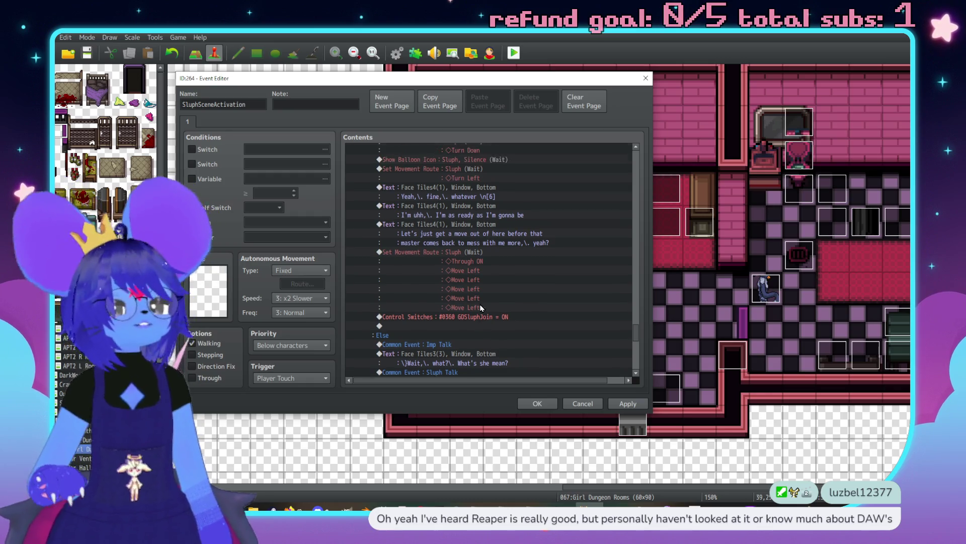
scroll(448, 290, "up", 4)
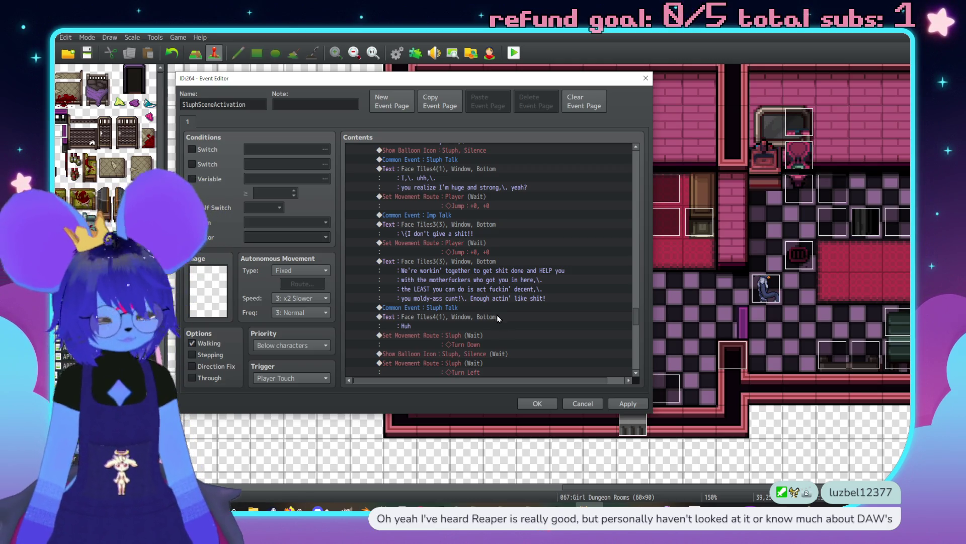
scroll(507, 313, "down", 3)
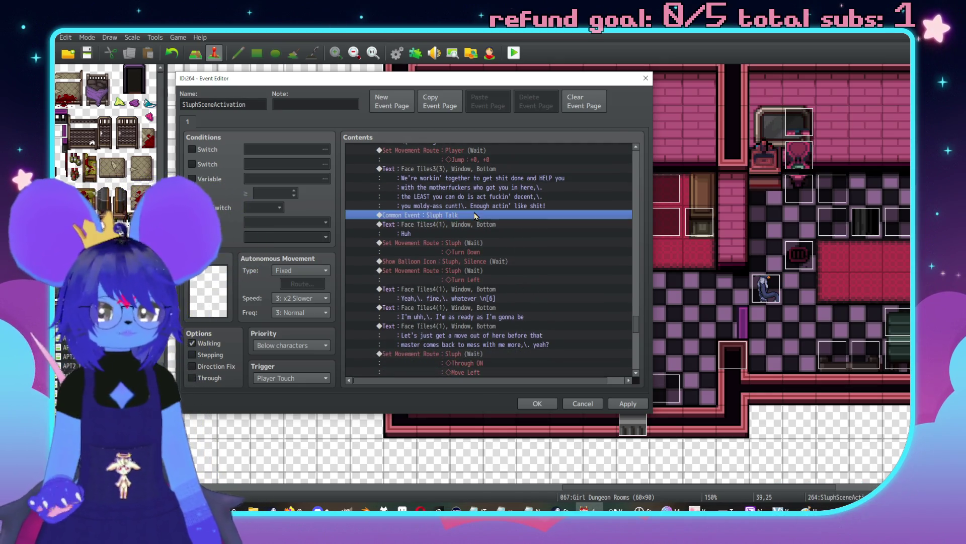
double_click(485, 215)
scroll(533, 150, "down", 1)
left_click(533, 152)
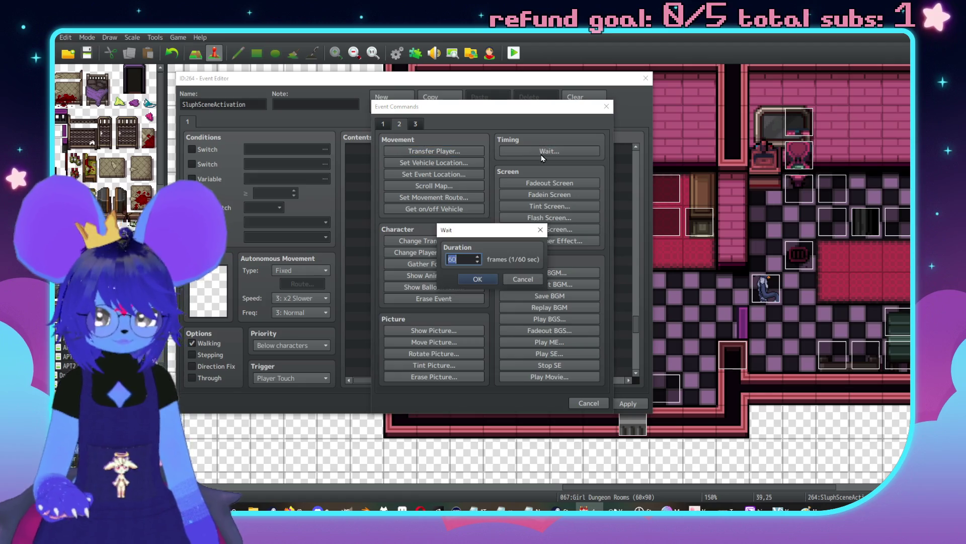
key("Return")
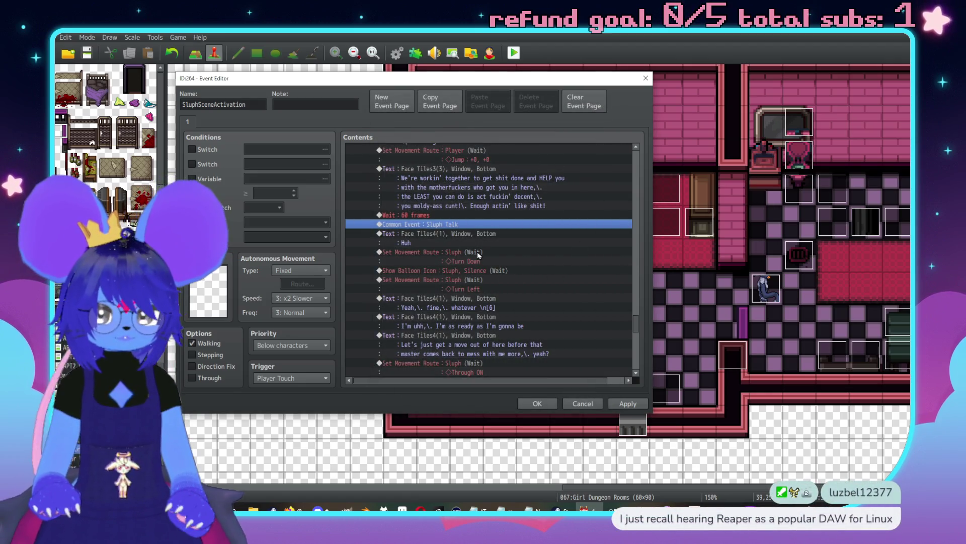
Step: Shorten the new wait to 30 frames
double_click(480, 234)
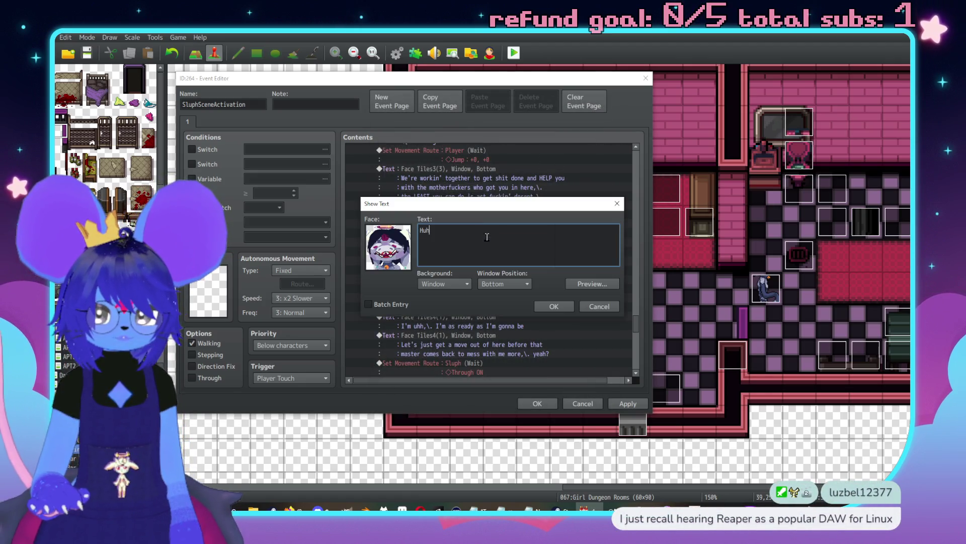
left_click(599, 306)
double_click(433, 215)
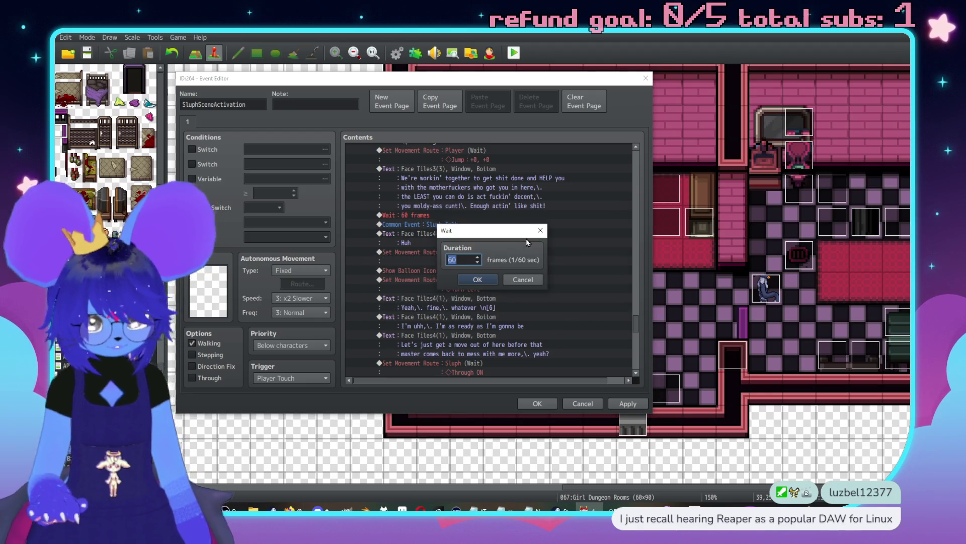
type("30")
key("Return")
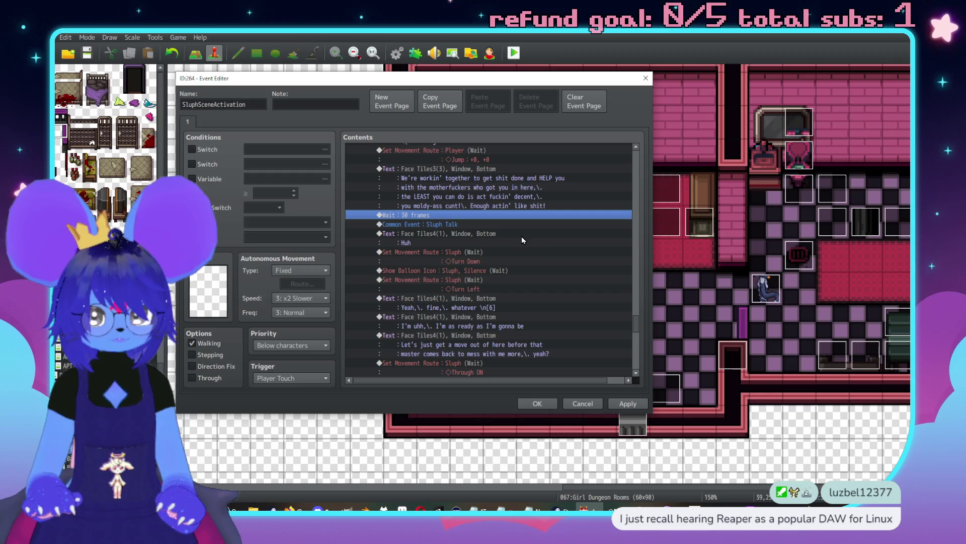
scroll(515, 233, "down", 10)
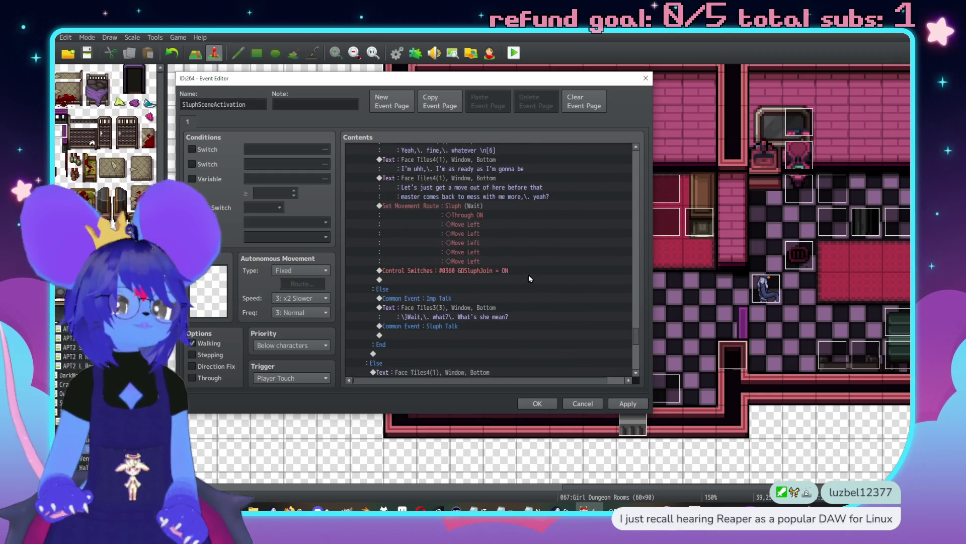
Step: Replace 'We' with 'Okay,\. we' and delete 'though' in Sluph's Else-branch line
scroll(526, 287, "down", 2)
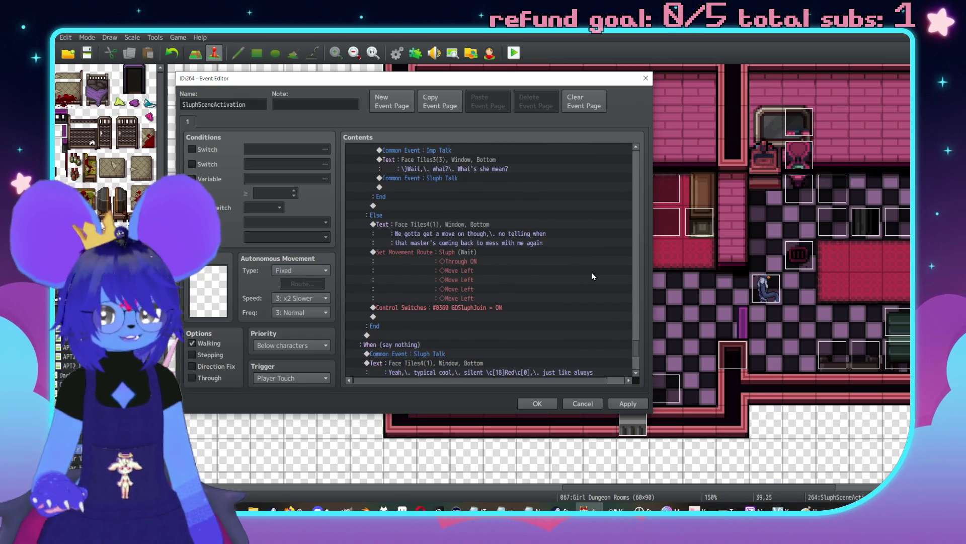
scroll(459, 287, "up", 7)
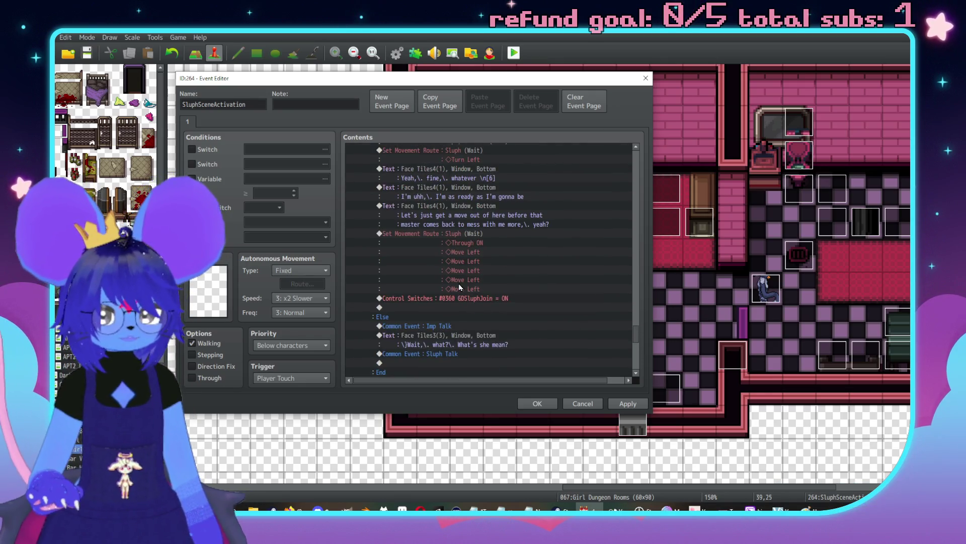
scroll(465, 287, "down", 3)
left_click(466, 312)
double_click(465, 312)
left_click_drag(429, 231, 420, 232)
type("Okay,")
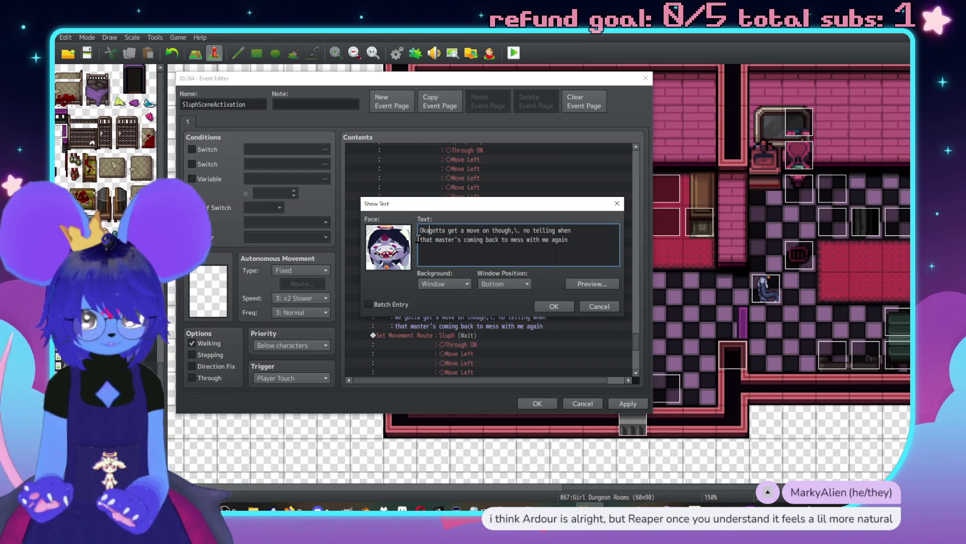
type("\\. we")
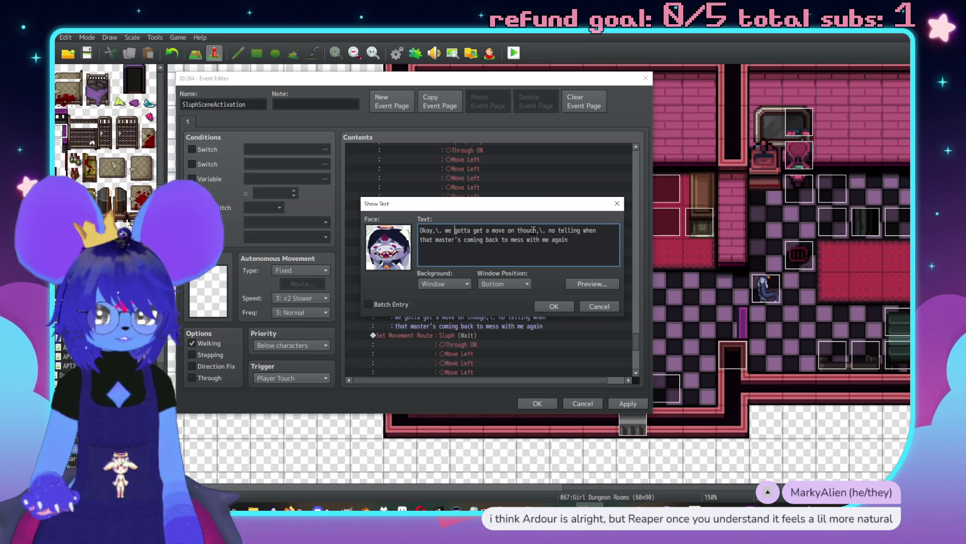
left_click_drag(537, 230, 515, 230)
key("BackSpace")
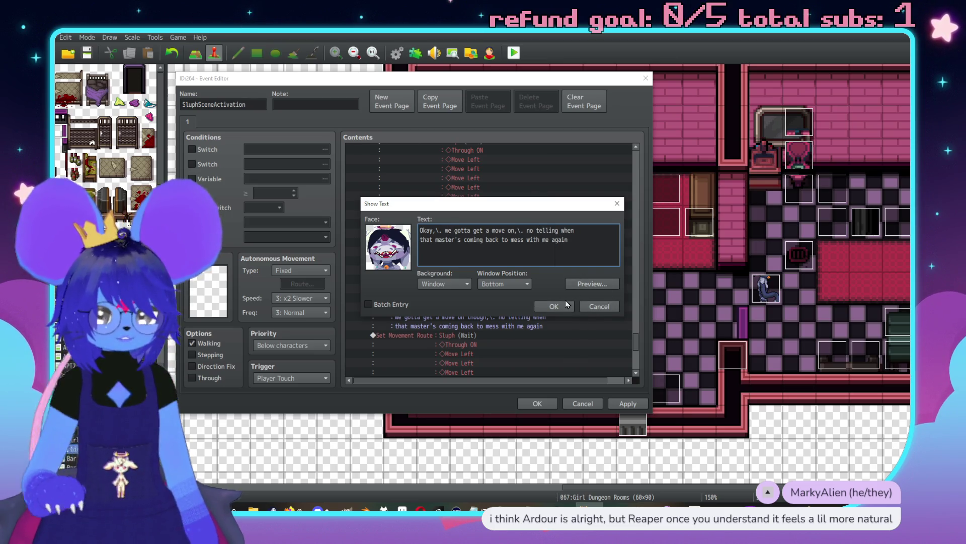
left_click(566, 306)
scroll(550, 279, "up", 1)
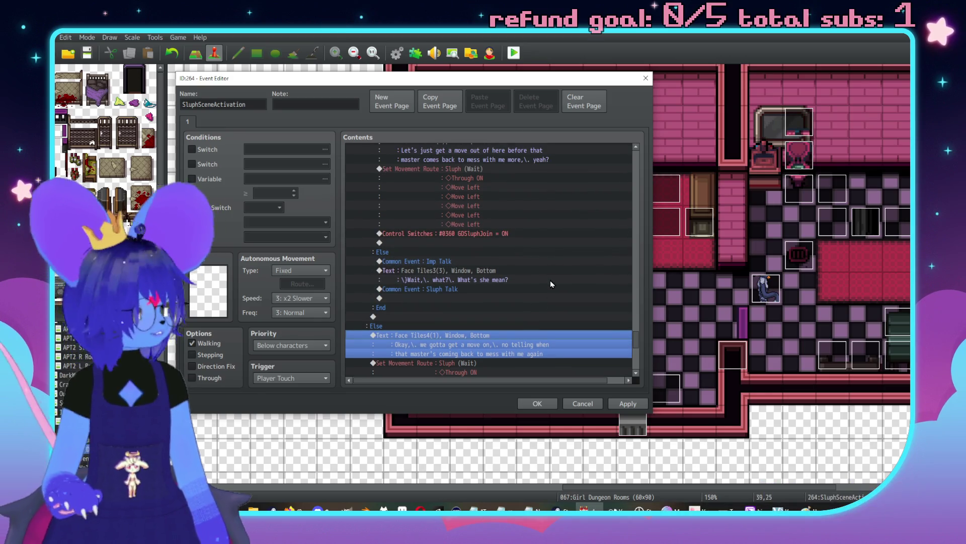
scroll(551, 280, "down", 7)
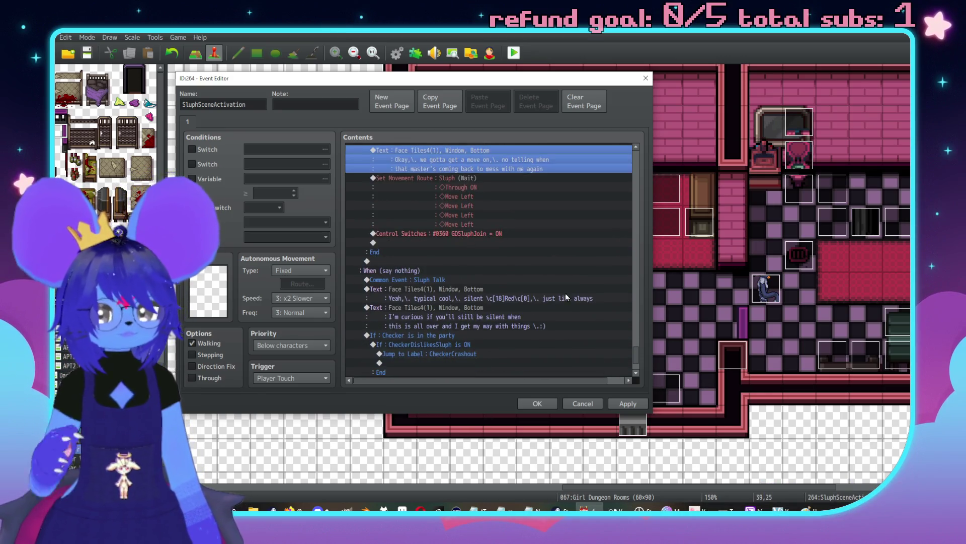
Step: Replace 'way with things' with 'turn' in Sluph's 'I'm curious' line
scroll(565, 301, "down", 2)
scroll(560, 280, "down", 1)
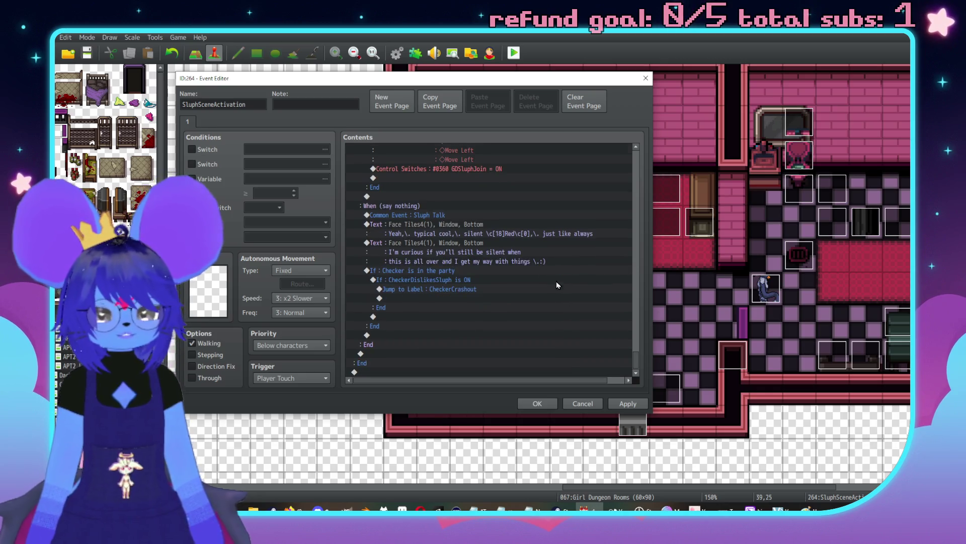
scroll(511, 269, "up", 5)
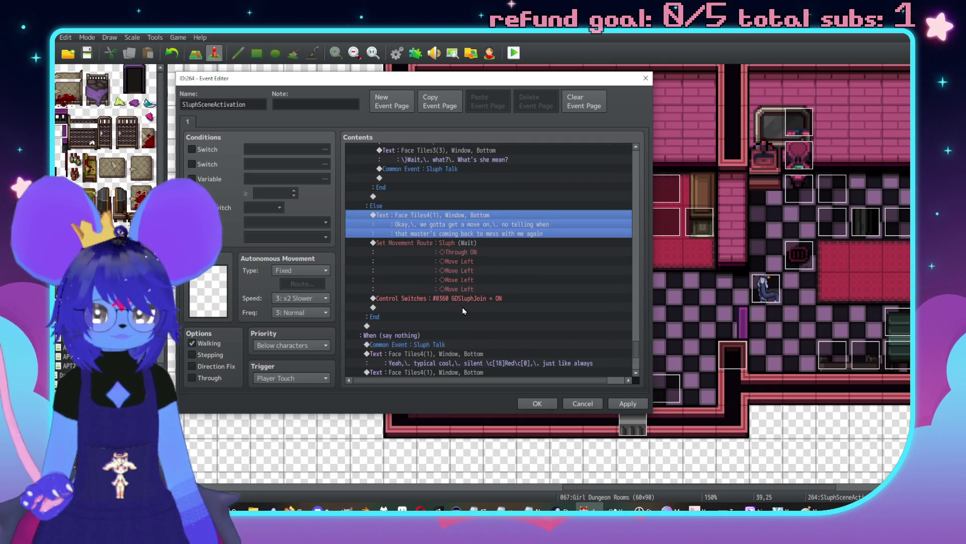
left_click(458, 298, "shift")
scroll(453, 292, "down", 5)
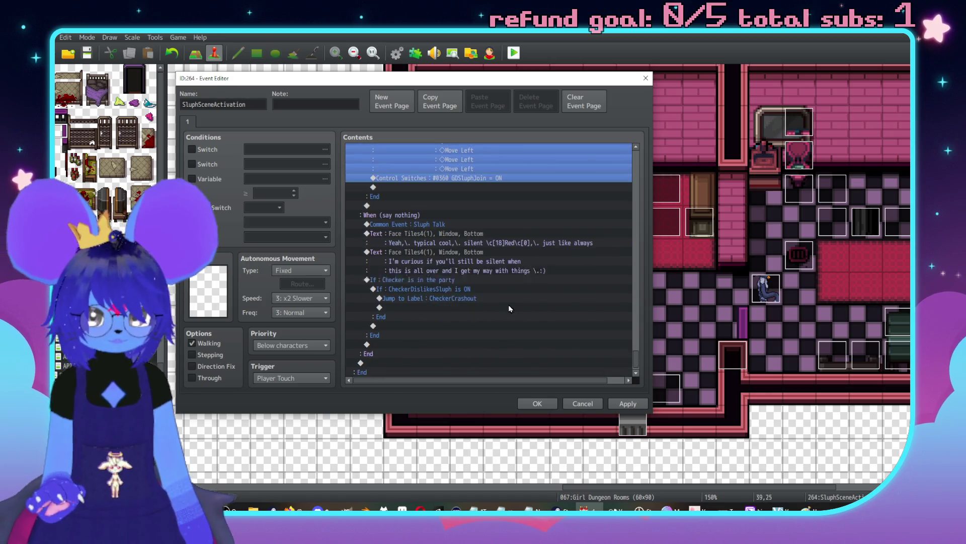
left_click(423, 281)
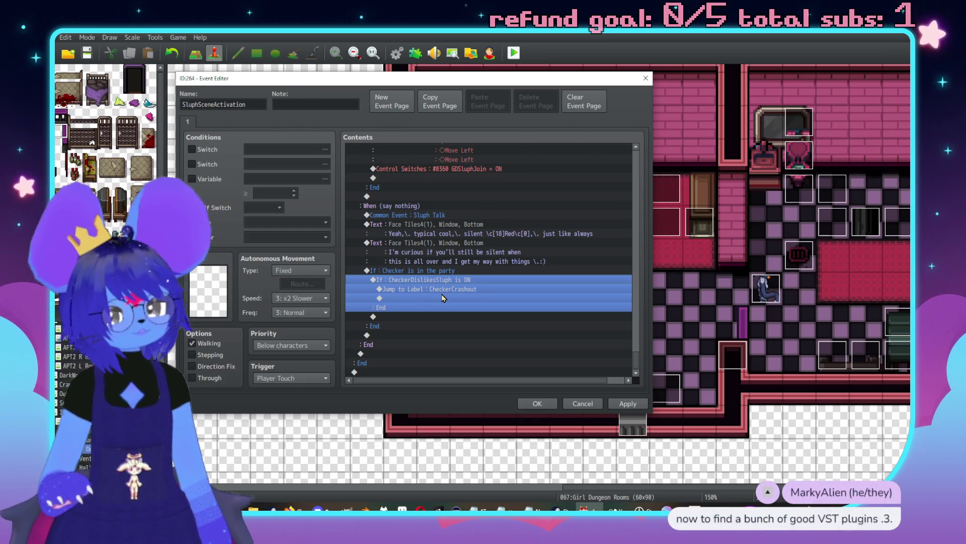
left_click(461, 238)
double_click(461, 252)
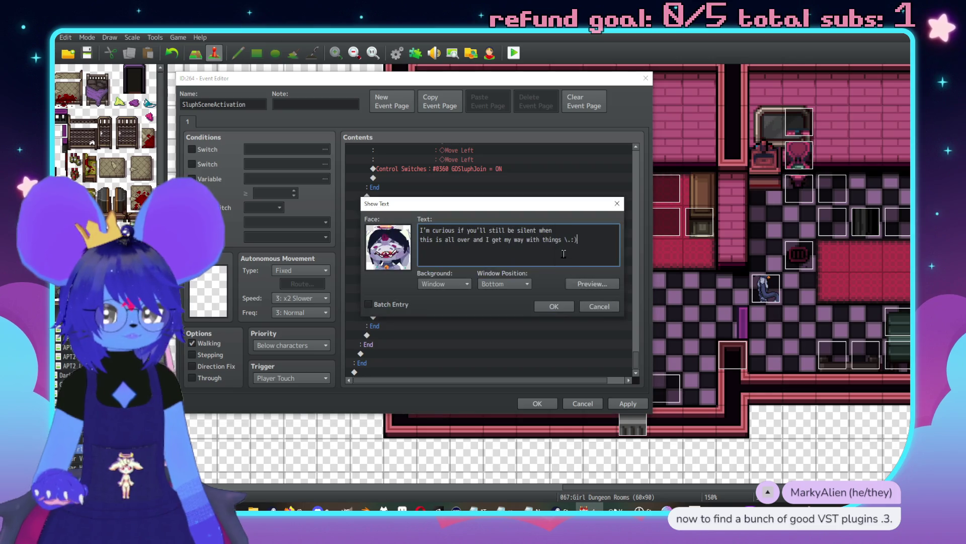
left_click_drag(562, 241, 514, 240)
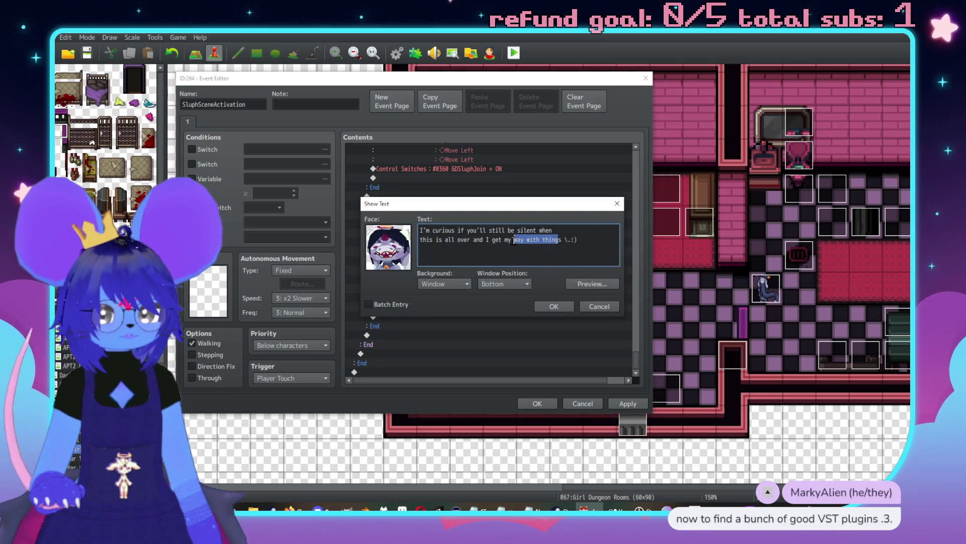
type("turn")
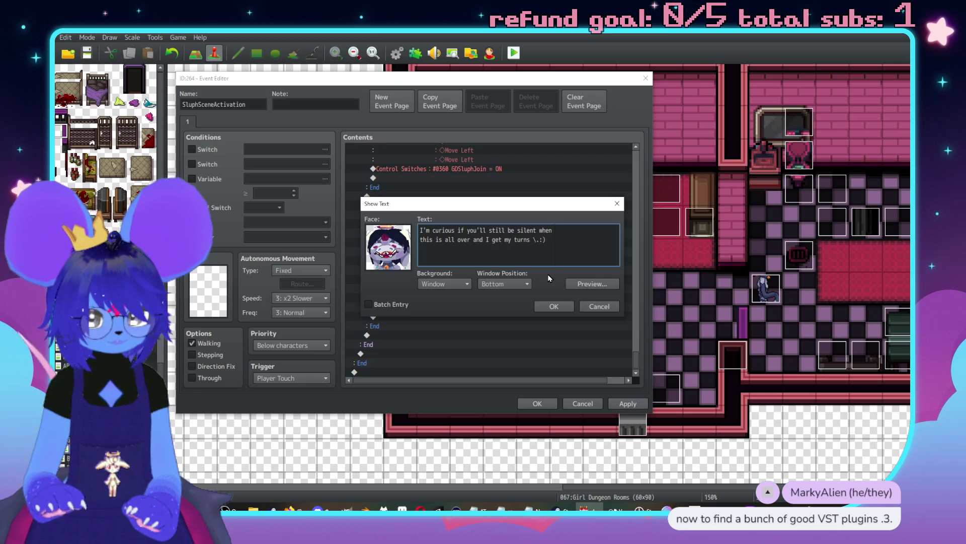
left_click(549, 306)
left_click(512, 298)
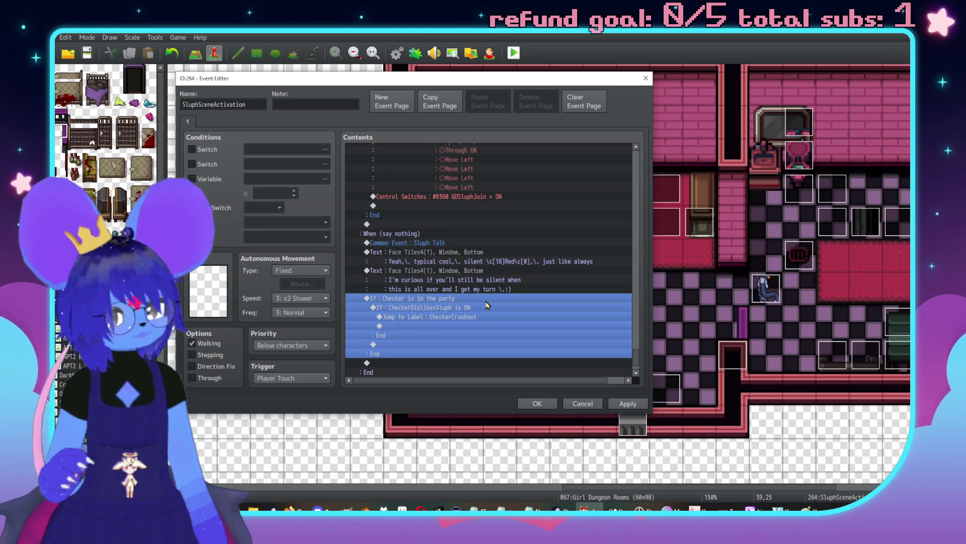
Step: Add an Else branch to the CheckerDislikesSluph condition
scroll(493, 302, "down", 1)
left_click(471, 300)
key("Return")
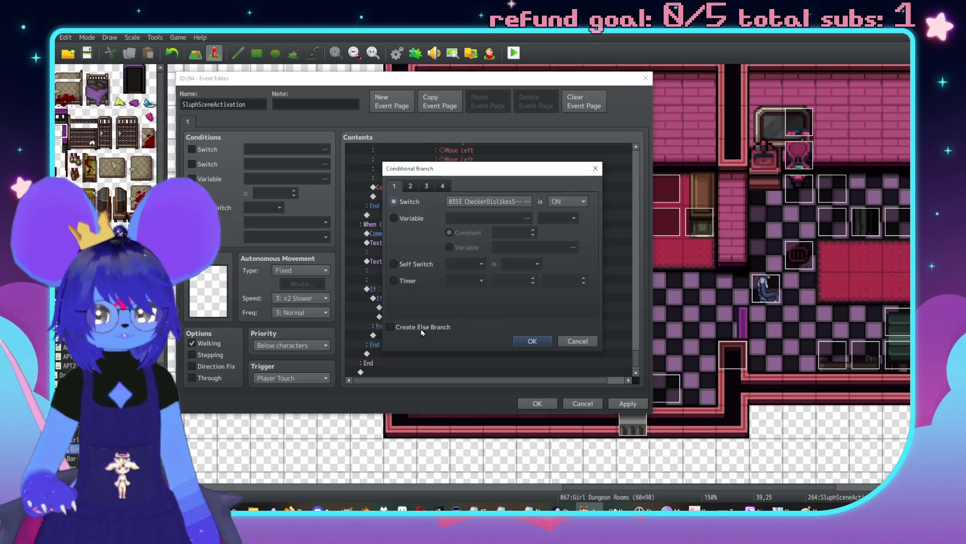
left_click(527, 342)
left_click(440, 300)
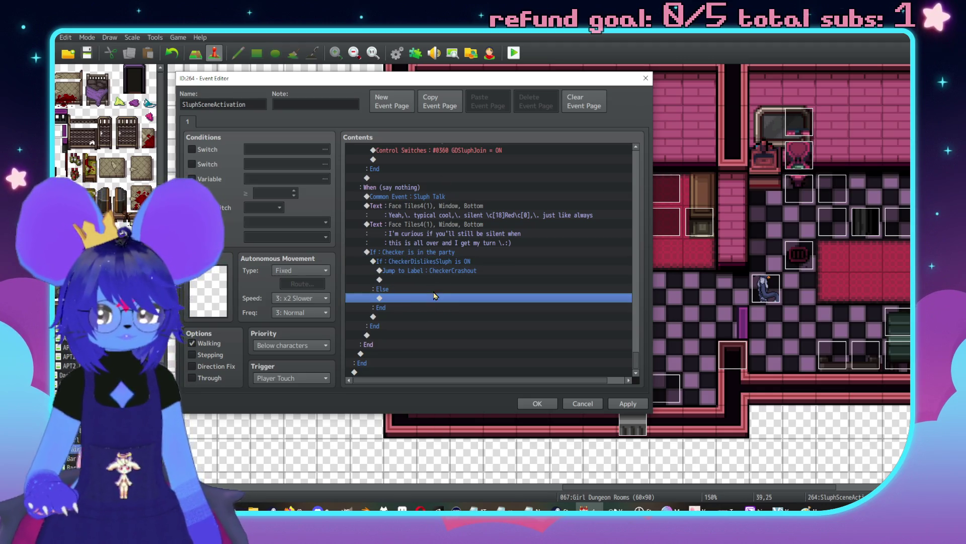
Step: Call the Imp Talk common event inside the Else branch
double_click(431, 301)
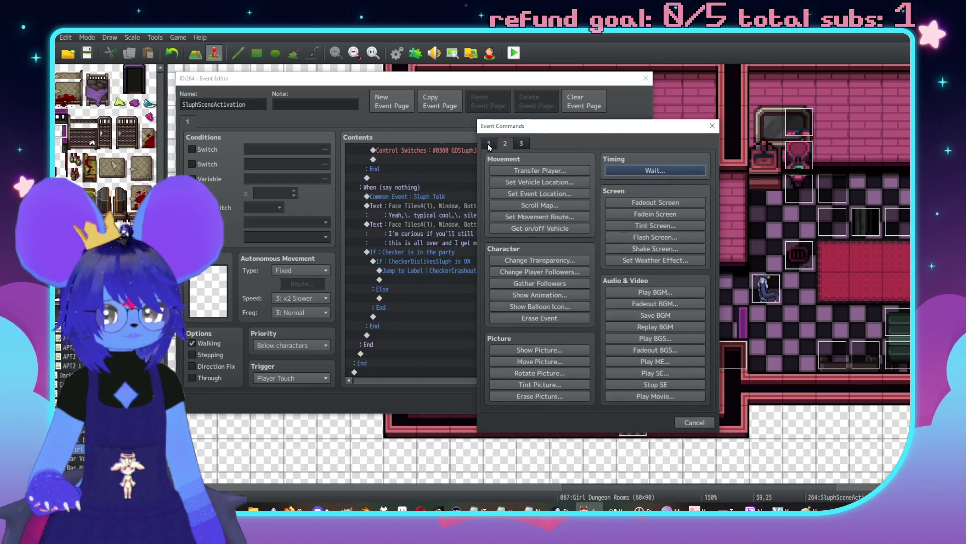
left_click(489, 143)
left_click(540, 362)
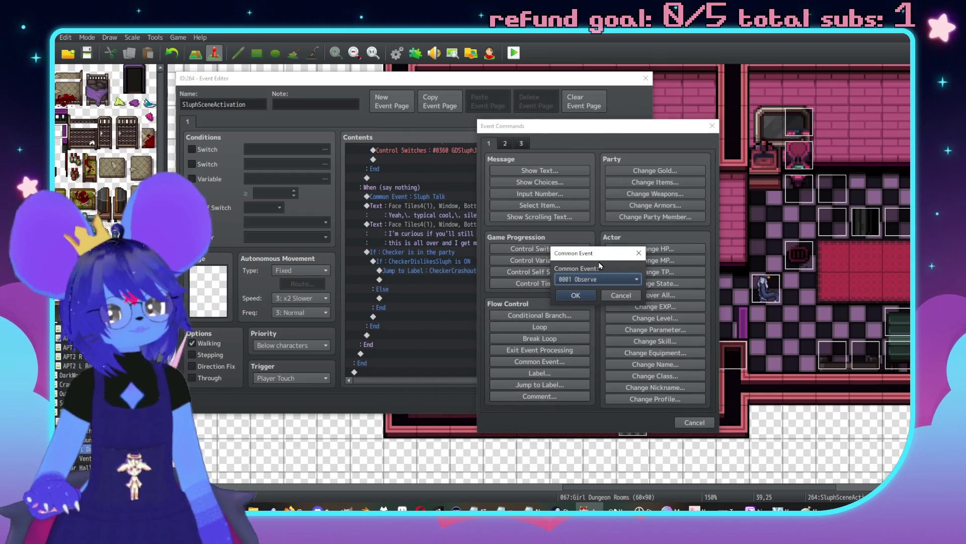
left_click(600, 279)
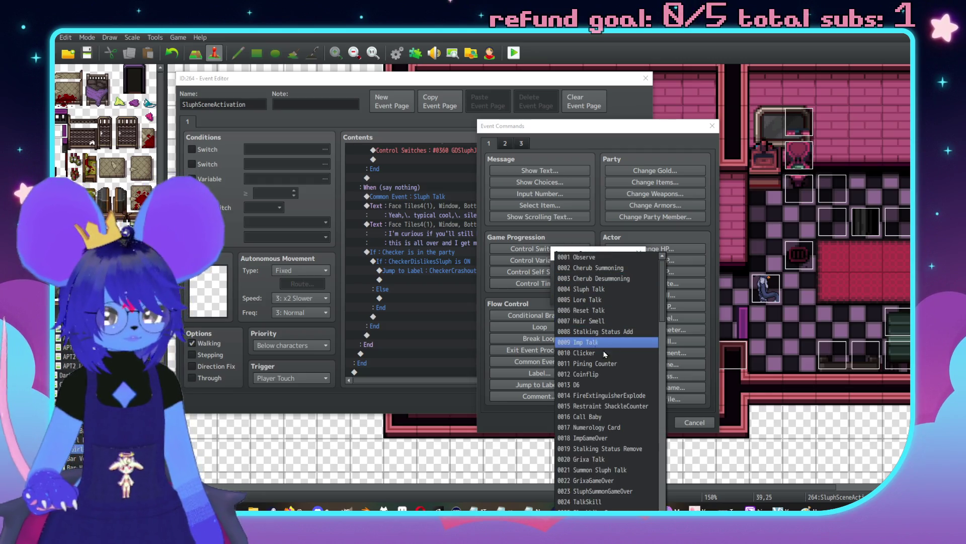
left_click(596, 343)
left_click(574, 278)
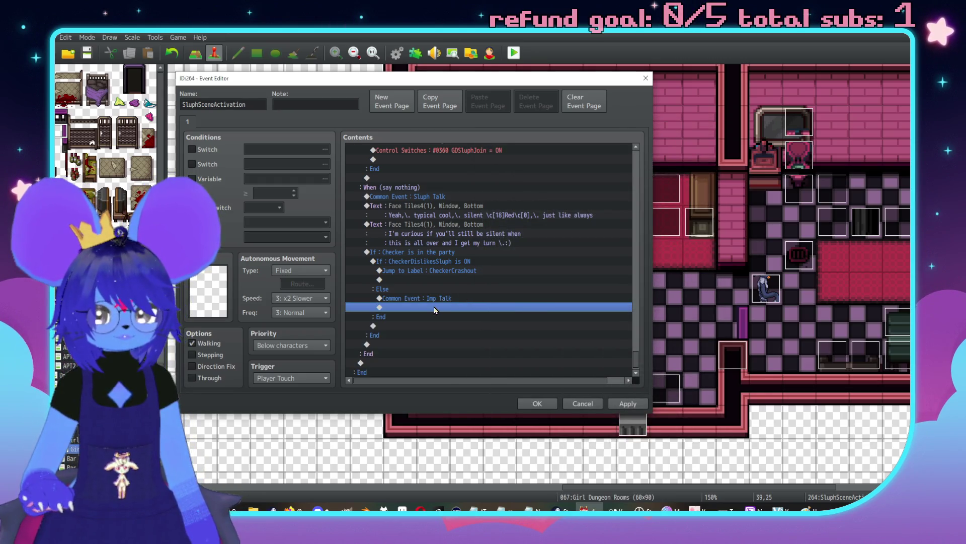
Step: Add a red-imp-face message starting 'Weird vibes suddenly..' after Imp Talk
double_click(436, 308)
left_click(421, 151)
left_click(387, 227)
left_click(372, 186)
left_click(370, 195)
double_click(585, 192)
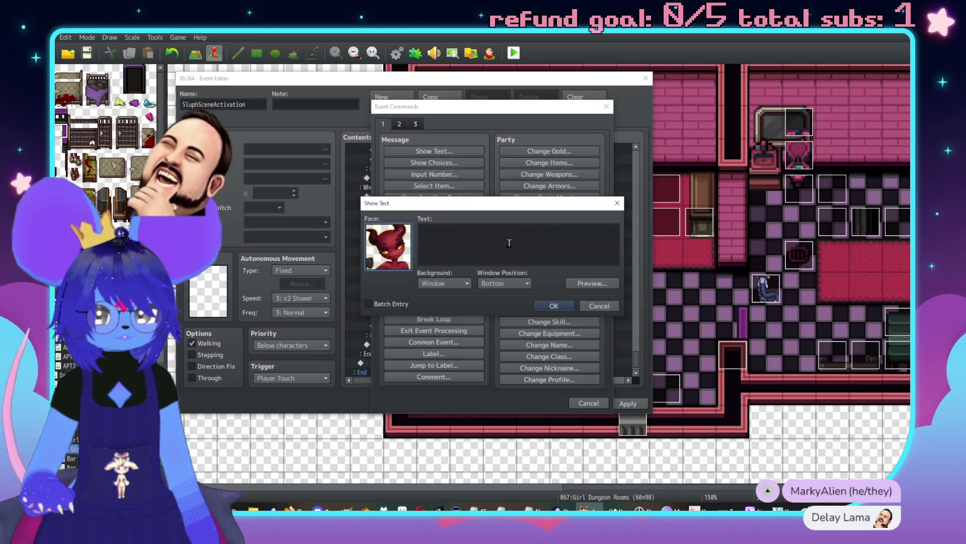
left_click(509, 245)
type("\\}")
type("H")
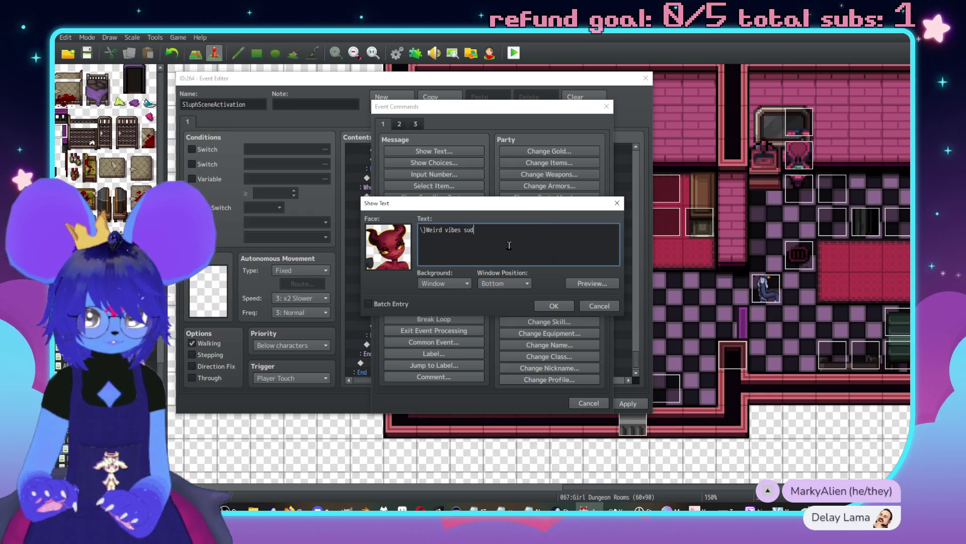
type("..")
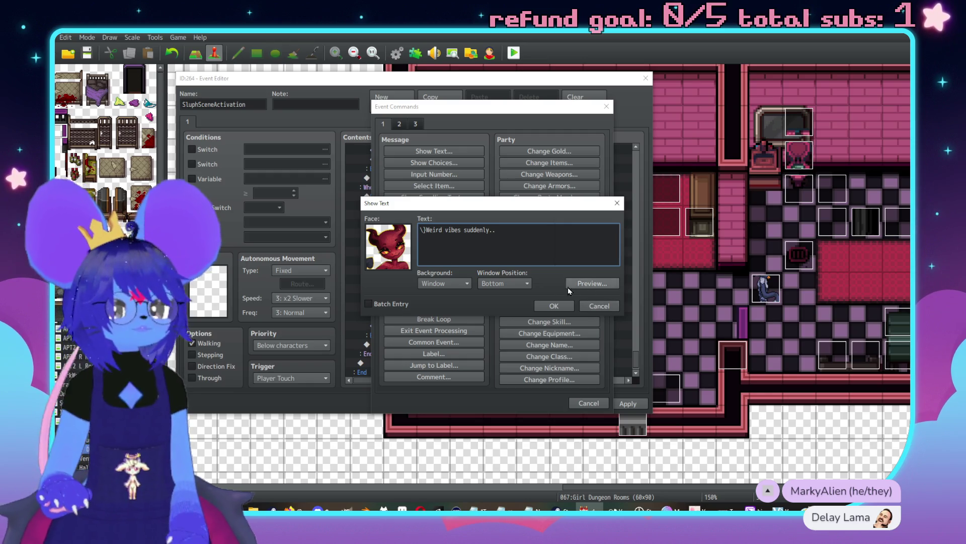
left_click(553, 305)
Step: Complete the Imp message with 'I don't think I'm so into this now.' and preview it
double_click(437, 307)
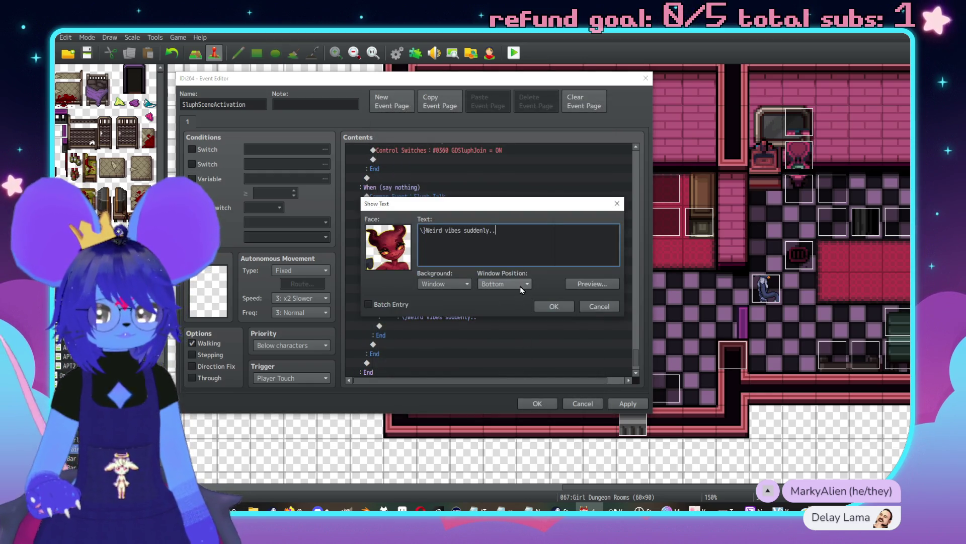
type("\\. I do't t")
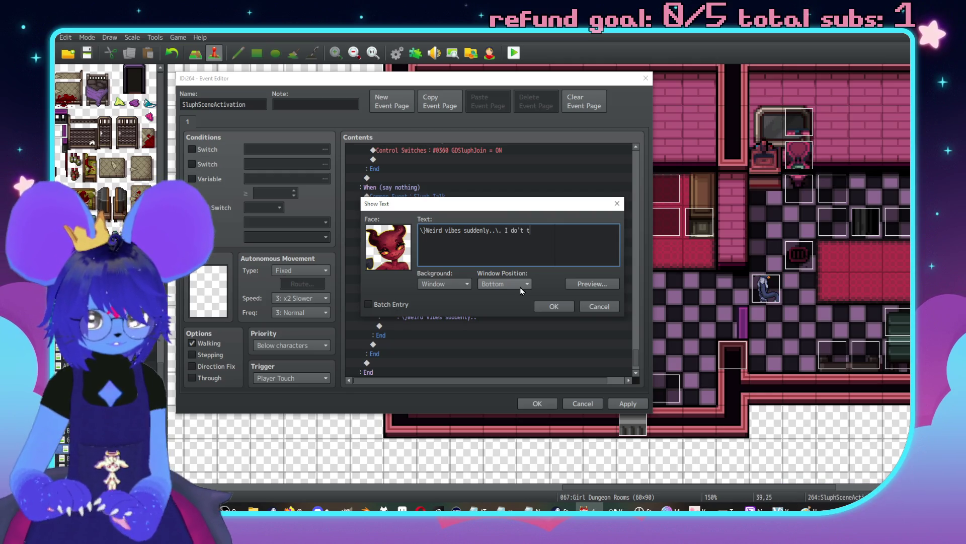
key("Left")
key("Left")
key("Left")
type("n")
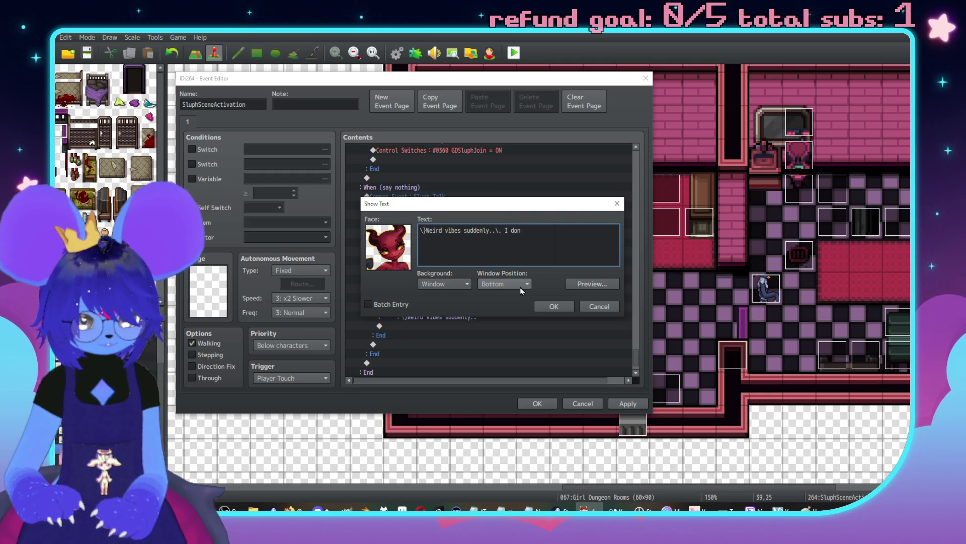
key("End")
type("hink")
key("Return")
type("I'm")
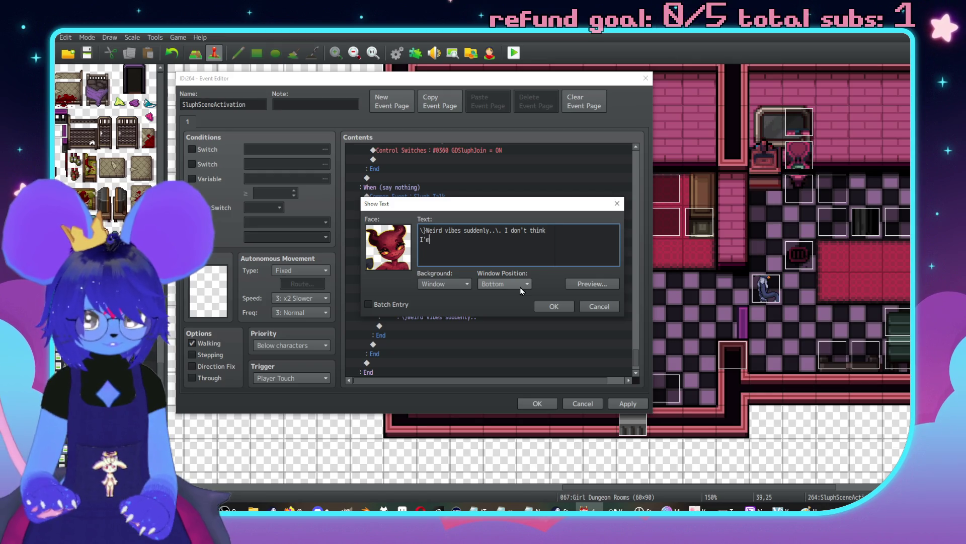
type(" so into this now")
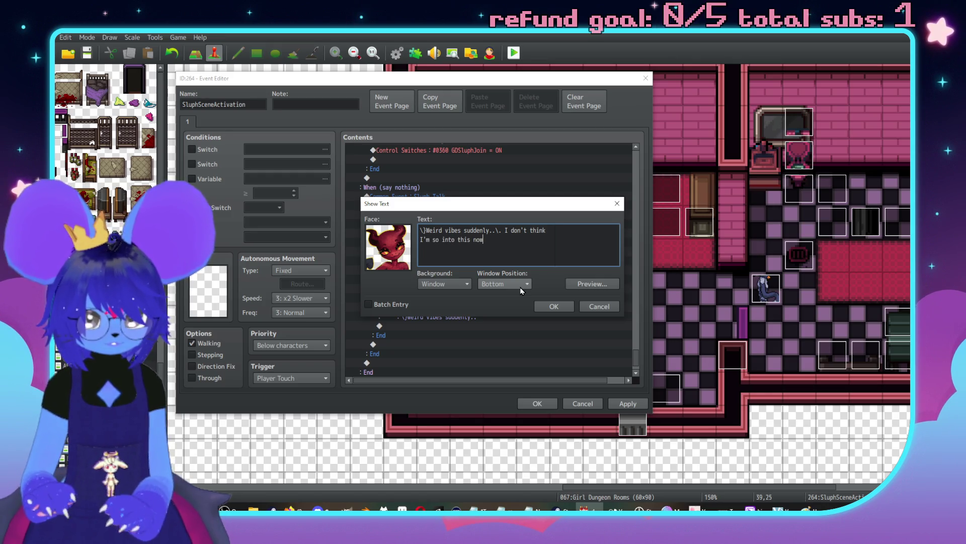
type("..")
left_click(582, 283)
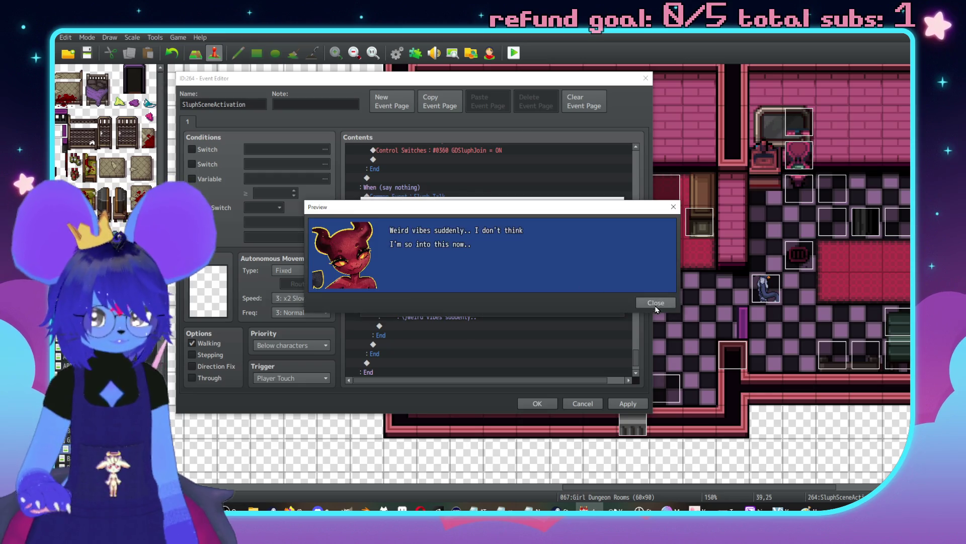
left_click(663, 304)
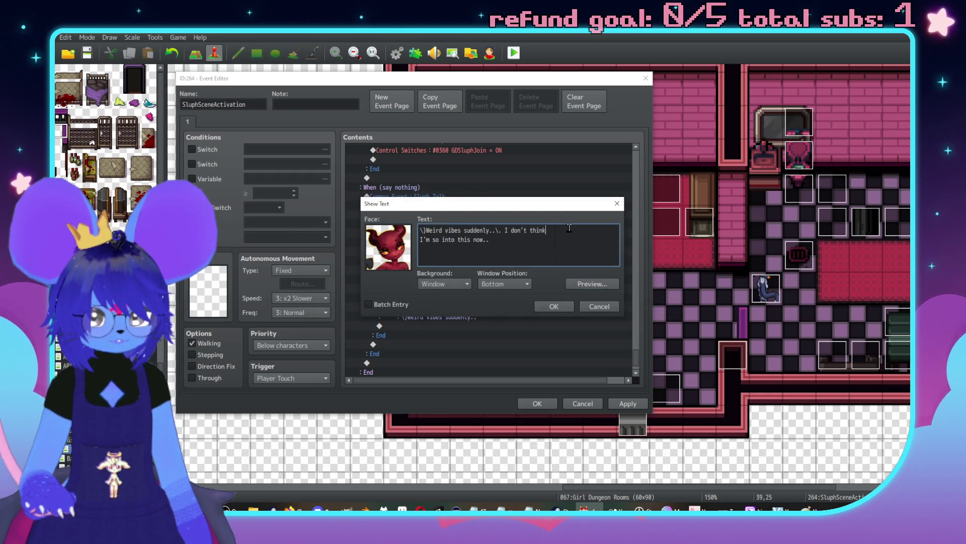
key("BackSpace")
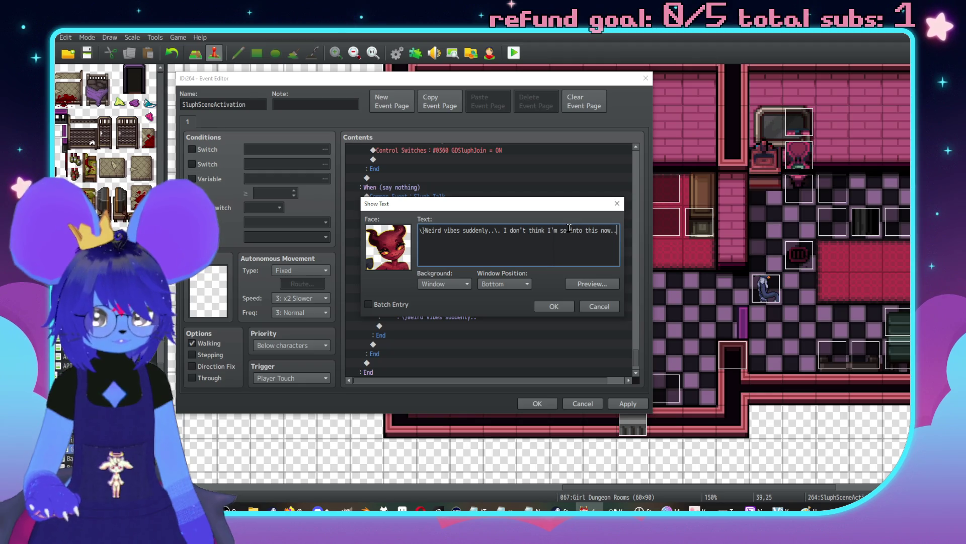
left_click(554, 306)
Step: Turn switch 0353 CheckerDislikesSluph ON after the Imp's message
scroll(475, 313, "down", 1)
double_click(451, 299)
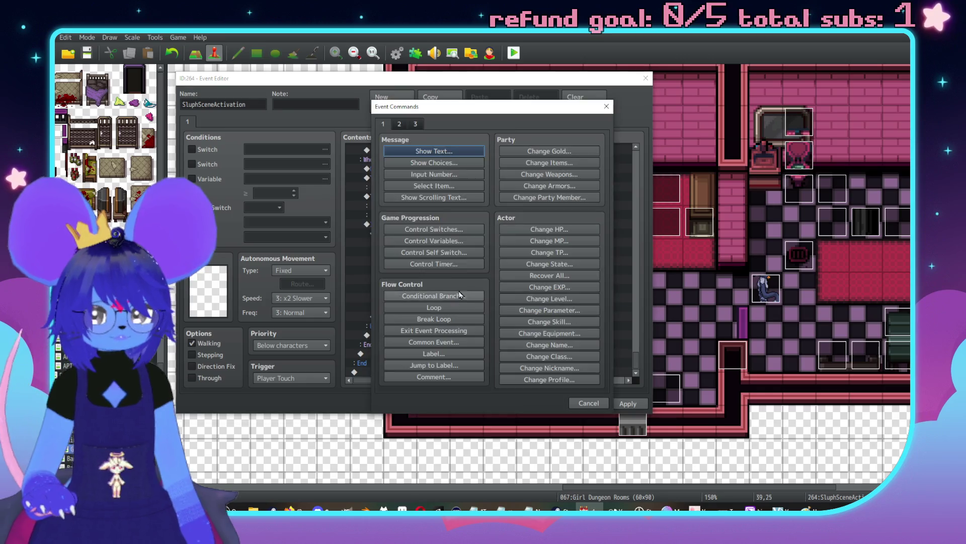
left_click(433, 229)
left_click(555, 237)
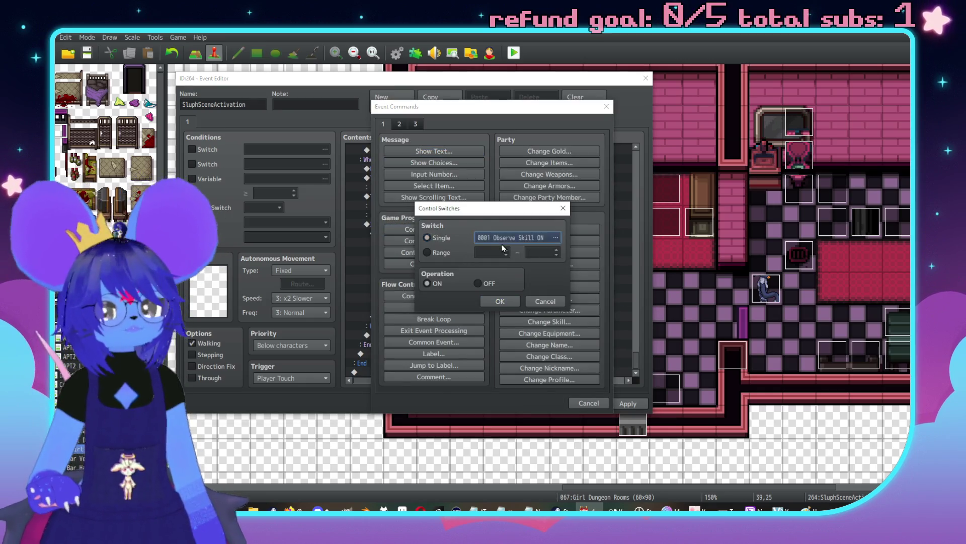
double_click(537, 269)
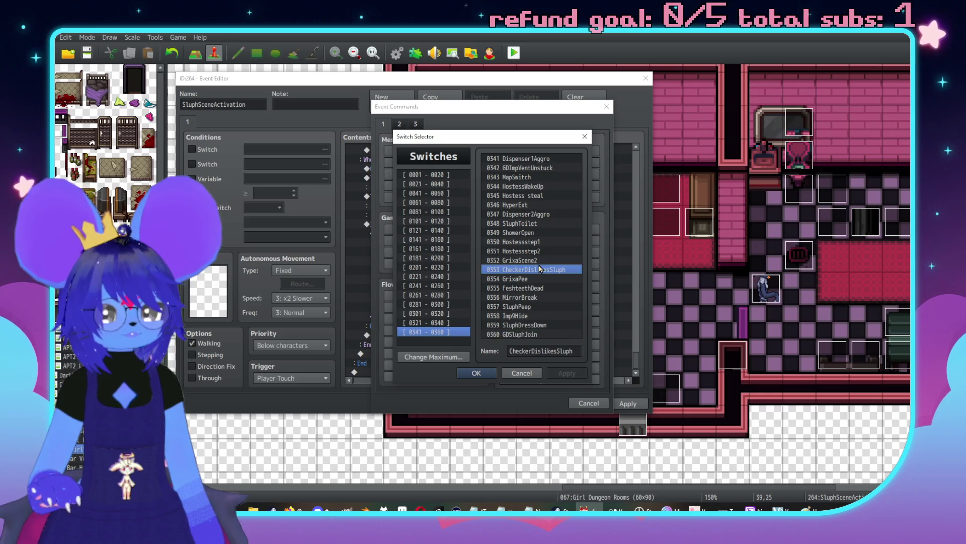
left_click(491, 299)
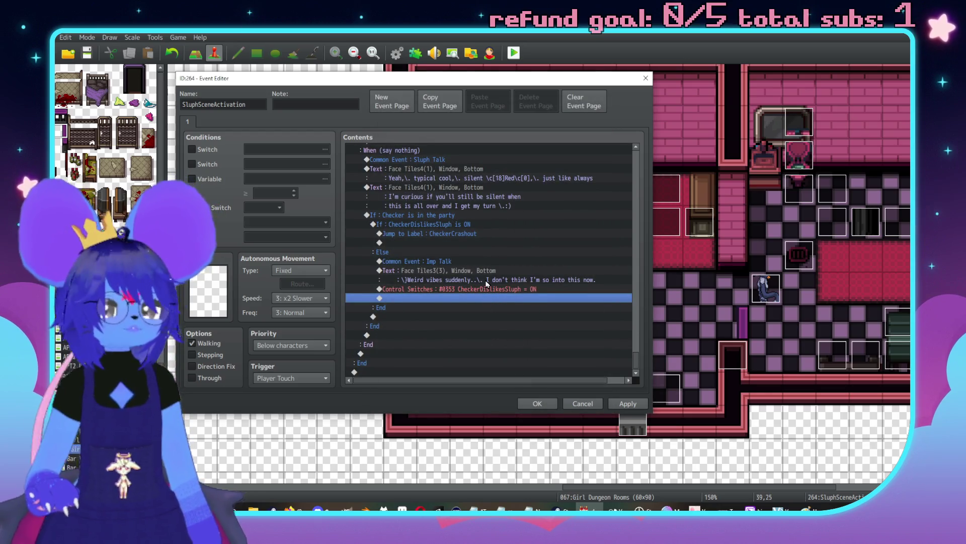
Step: Paste Sluph's leaving Text, movement route and switch commands below the Checker-in-party block
left_click(424, 224)
scroll(426, 250, "up", 3)
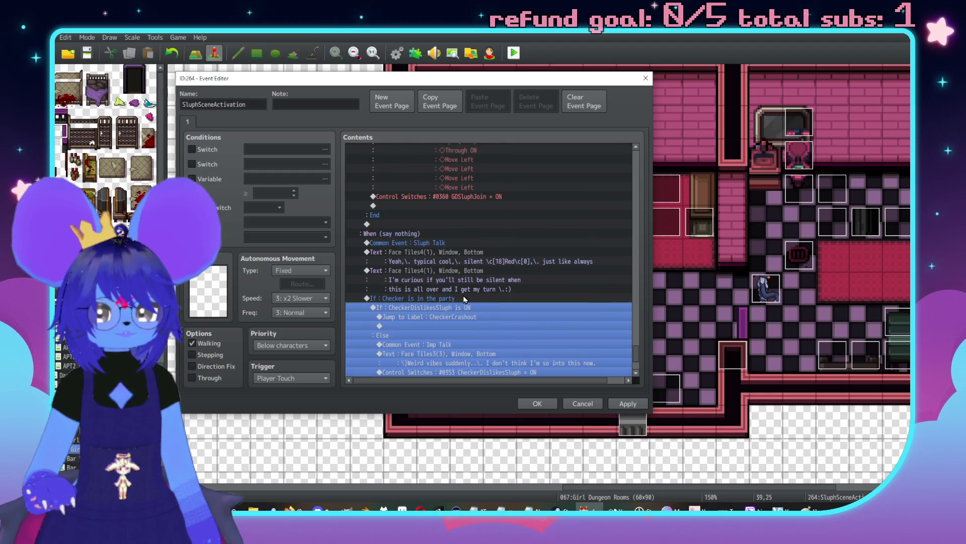
scroll(493, 297, "down", 3)
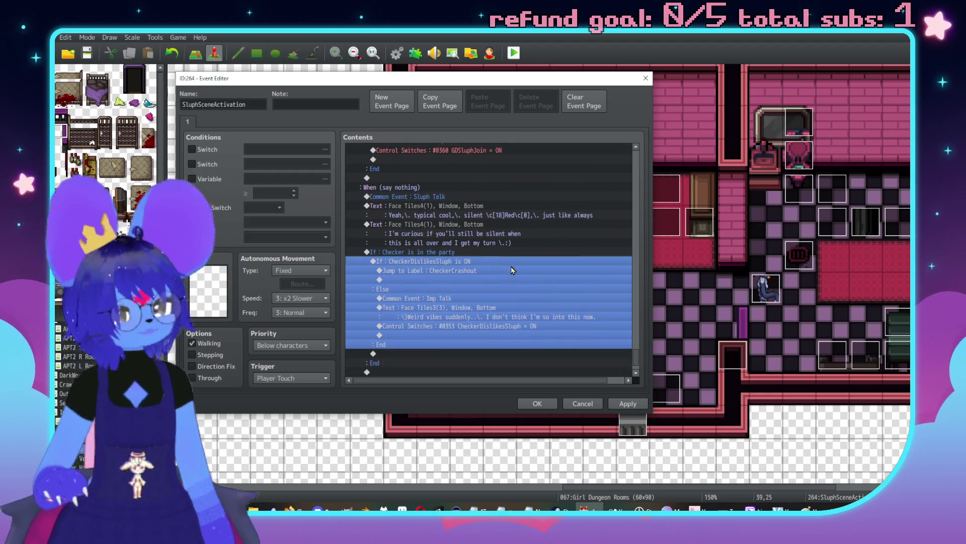
left_click(481, 274)
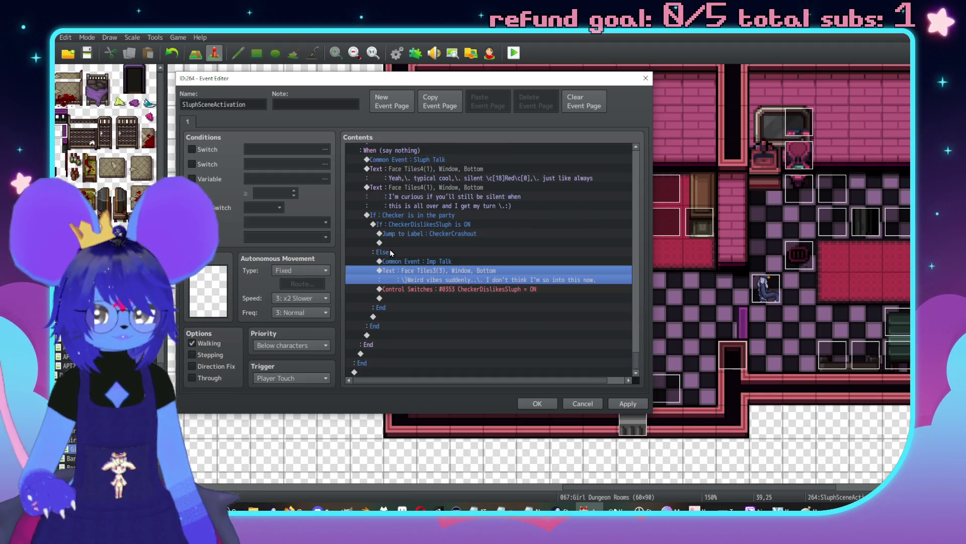
left_click(397, 216)
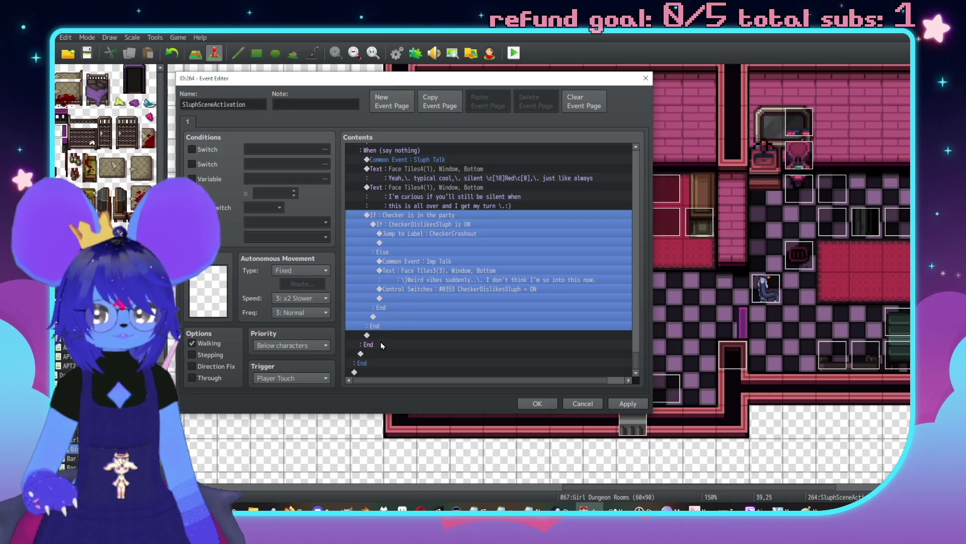
left_click(381, 336)
key("ctrl+v")
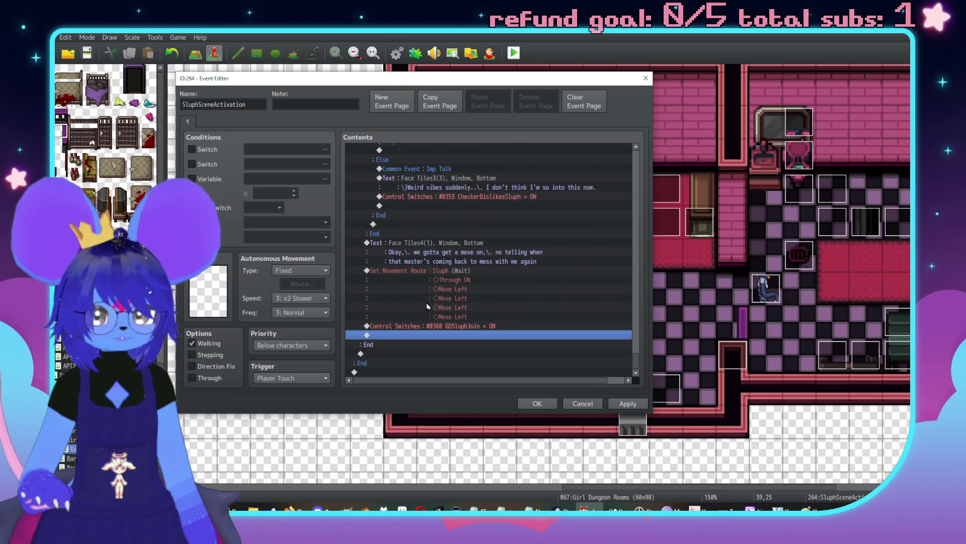
Step: Review the event's command list, including the Follower 1 plugin command line
scroll(427, 303, "up", 3)
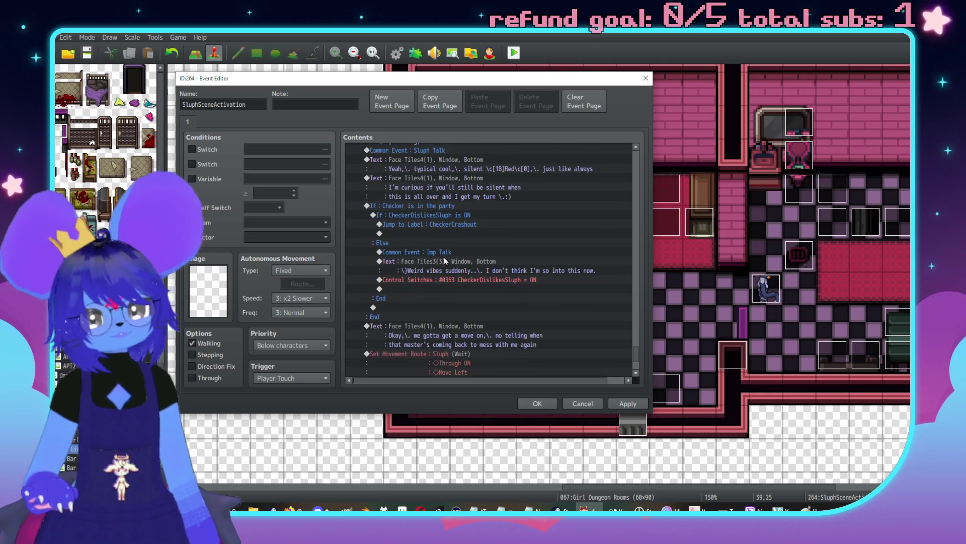
scroll(445, 259, "down", 3)
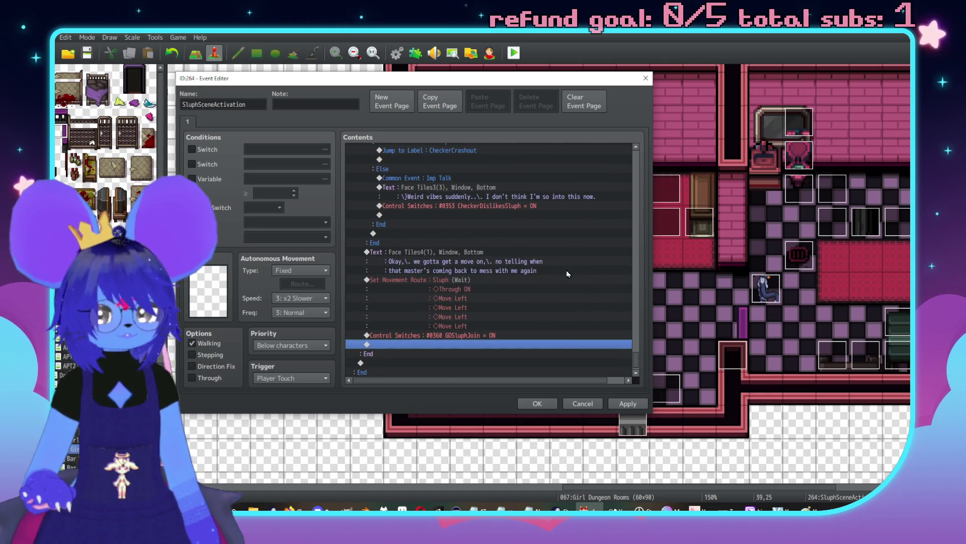
scroll(557, 295, "up", 5)
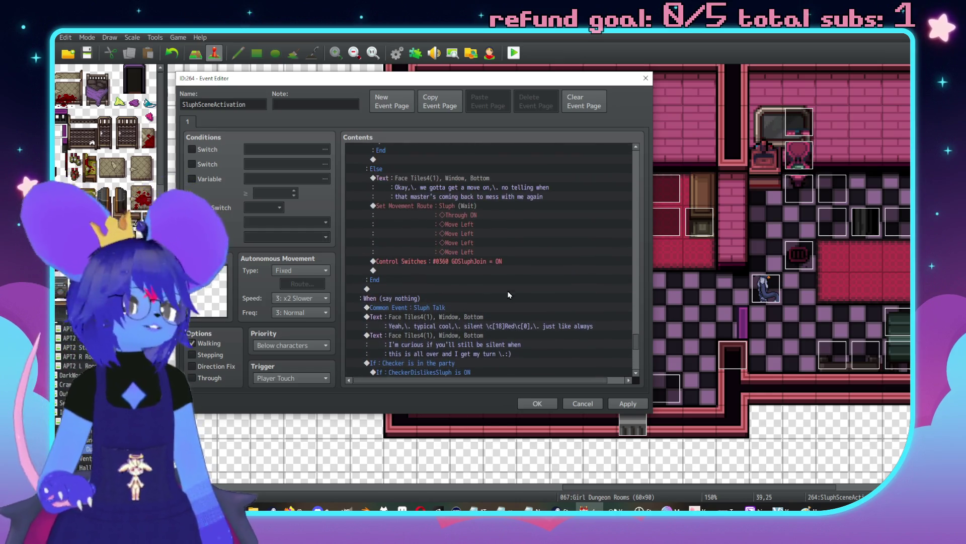
scroll(525, 269, "up", 4)
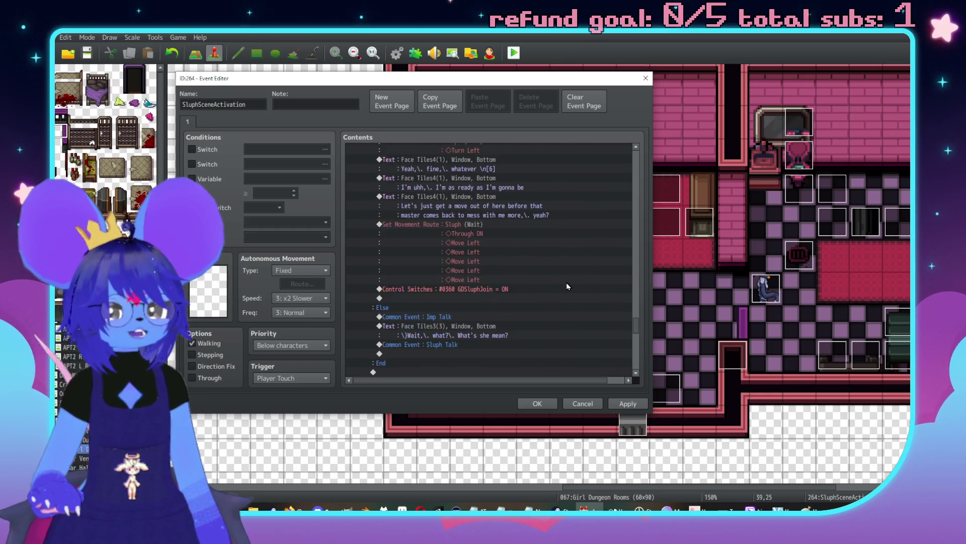
scroll(527, 264, "up", 3)
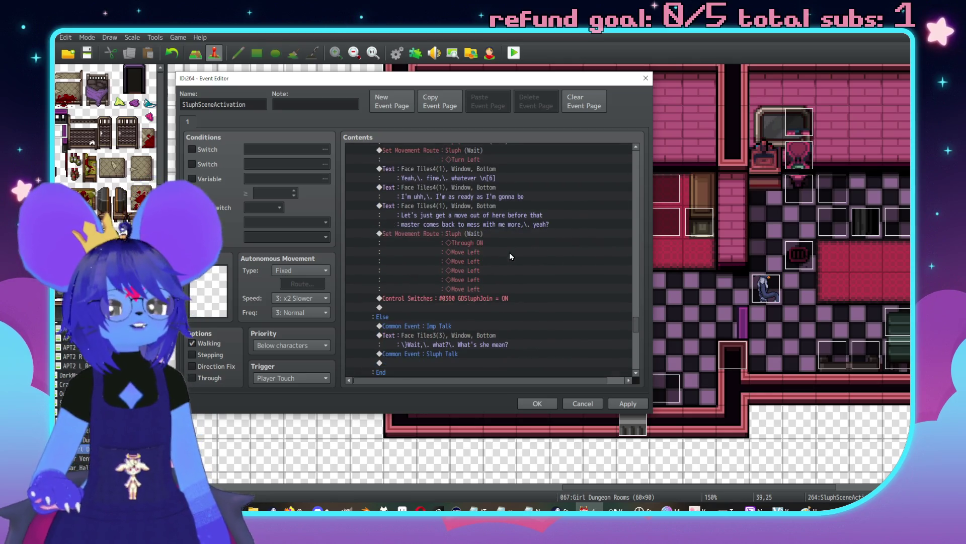
scroll(488, 259, "down", 2)
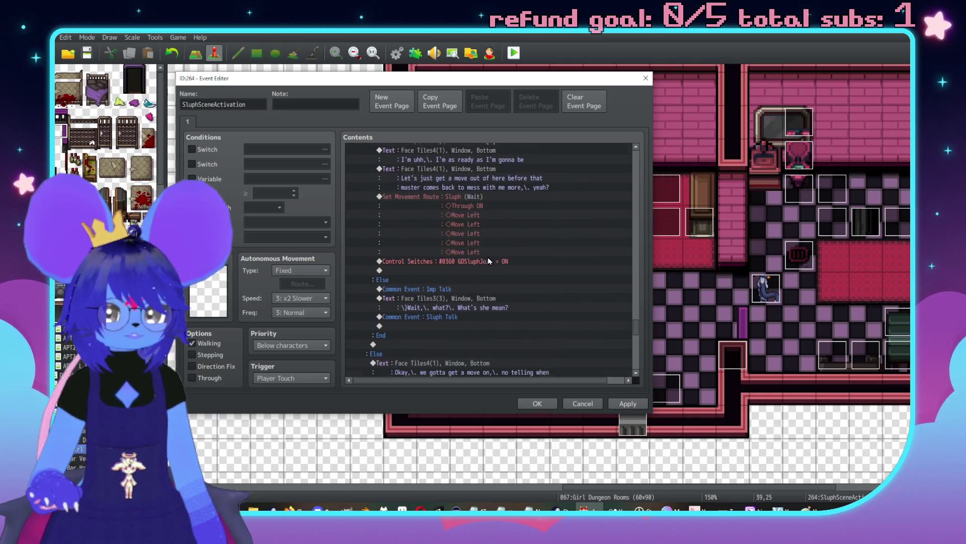
scroll(436, 259, "down", 2)
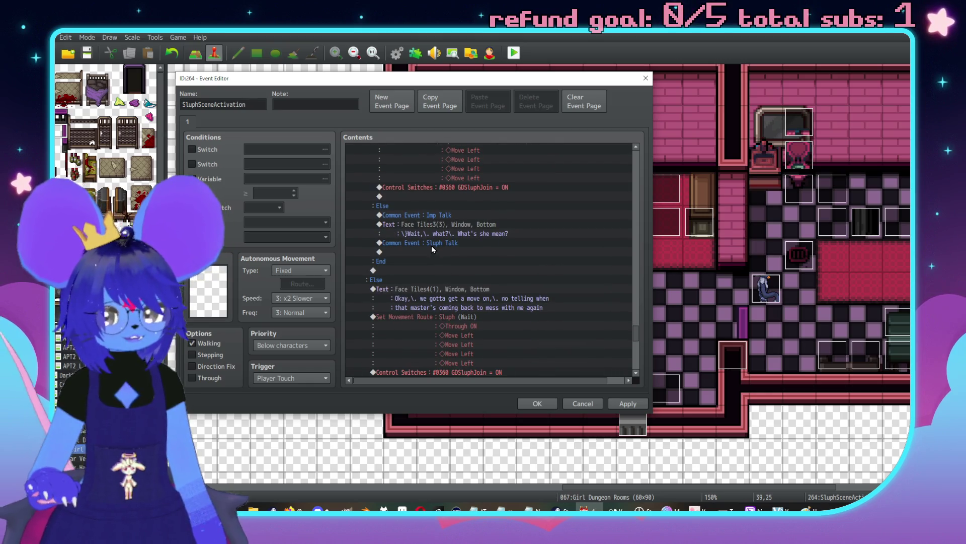
scroll(429, 245, "up", 10)
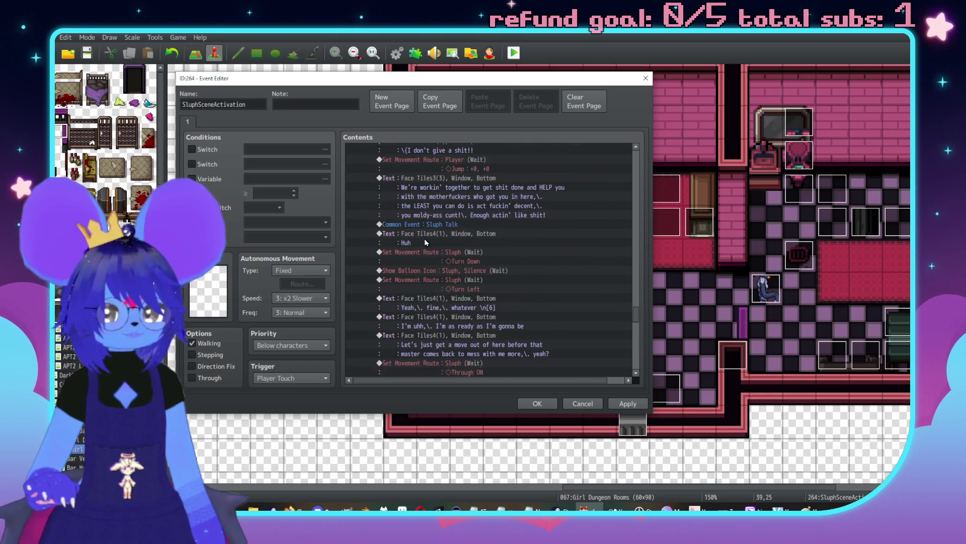
scroll(453, 229, "up", 5)
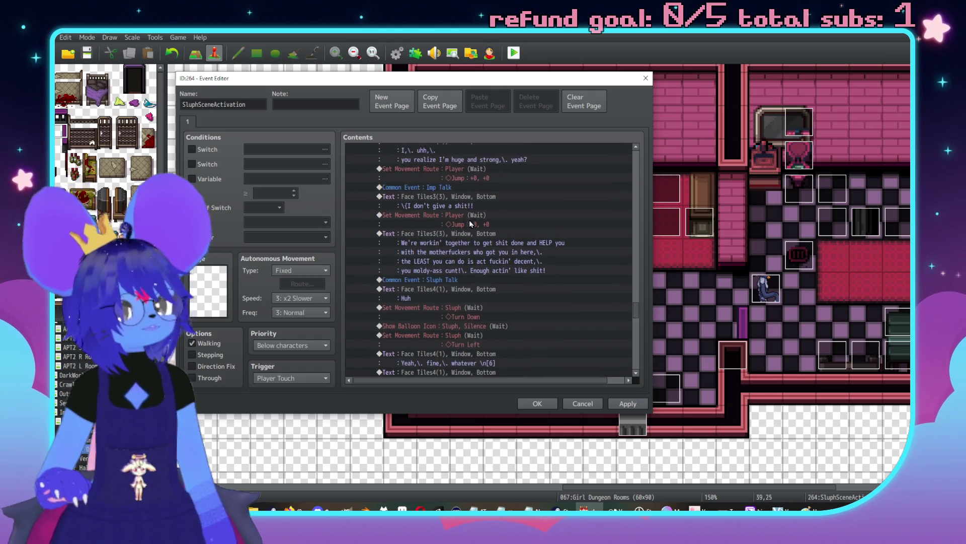
scroll(453, 226, "up", 6)
left_click(483, 237)
scroll(483, 237, "down", 2)
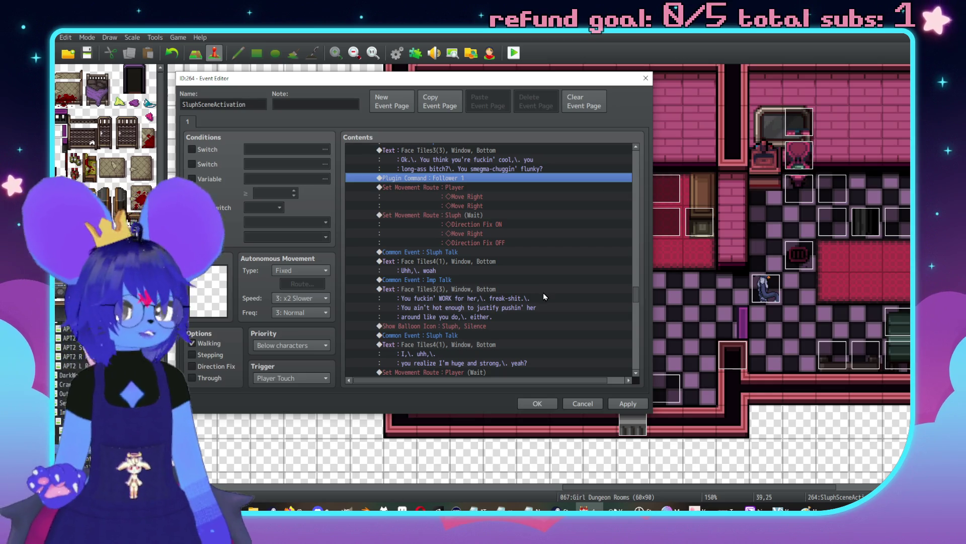
scroll(511, 300, "up", 2)
scroll(512, 300, "up", 10)
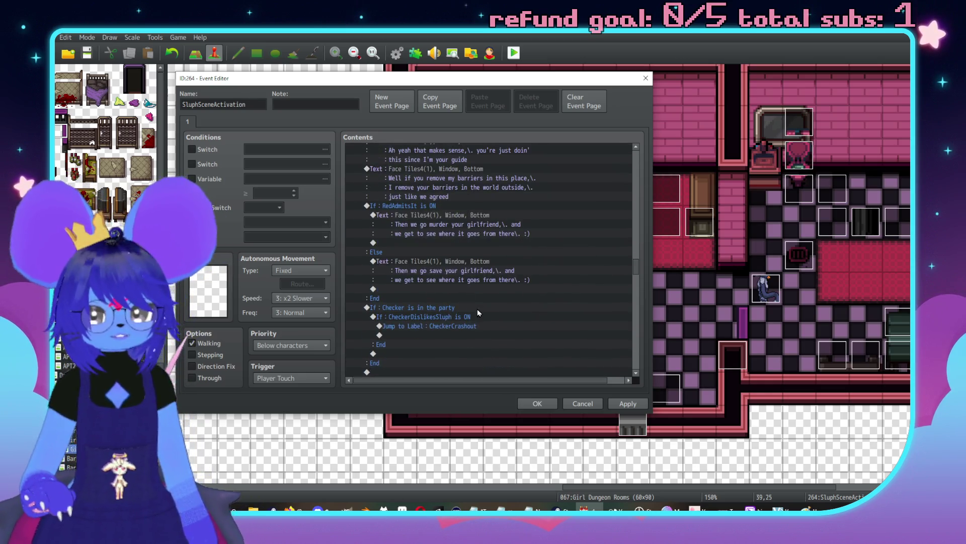
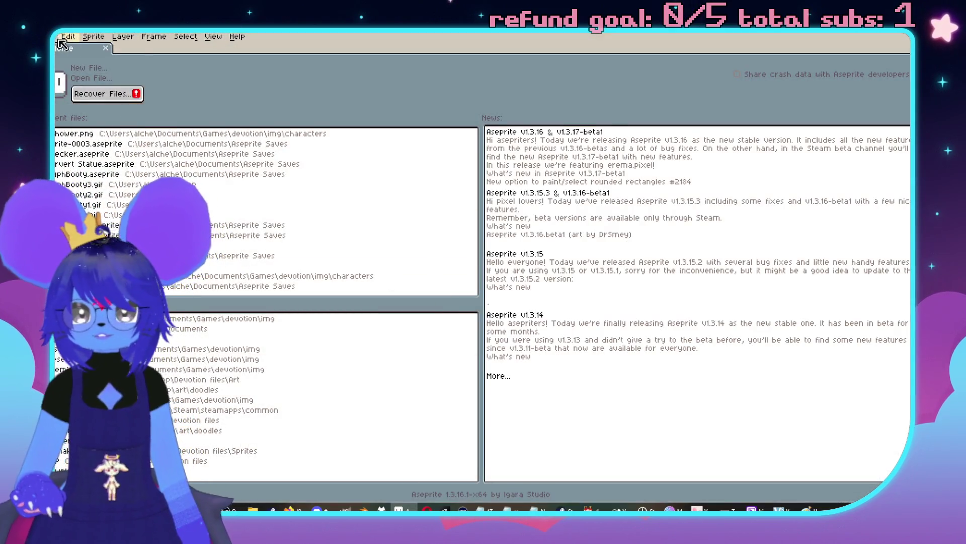
Step: Create a new 144×144 sprite in Aseprite
left_click(56, 37)
left_click(65, 49)
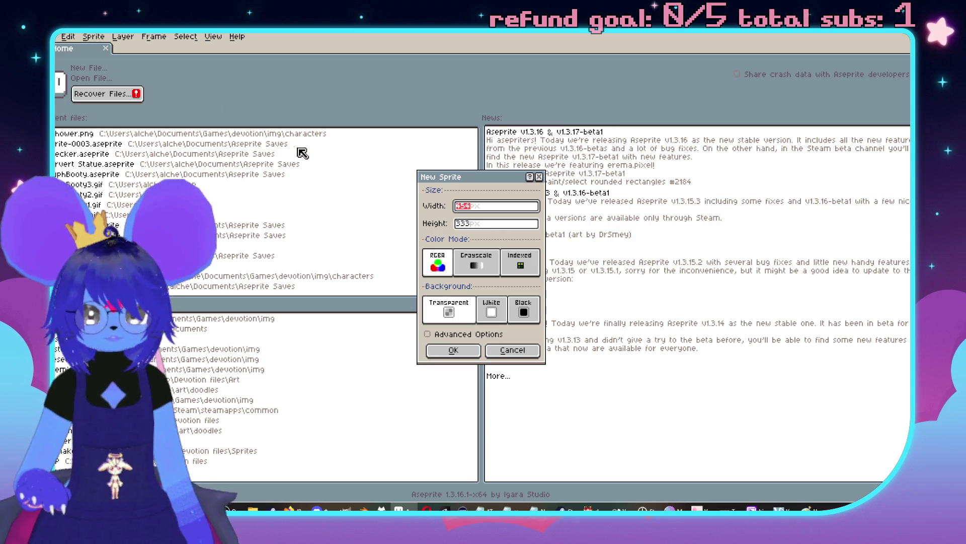
type("6")
key("Tab")
type("16")
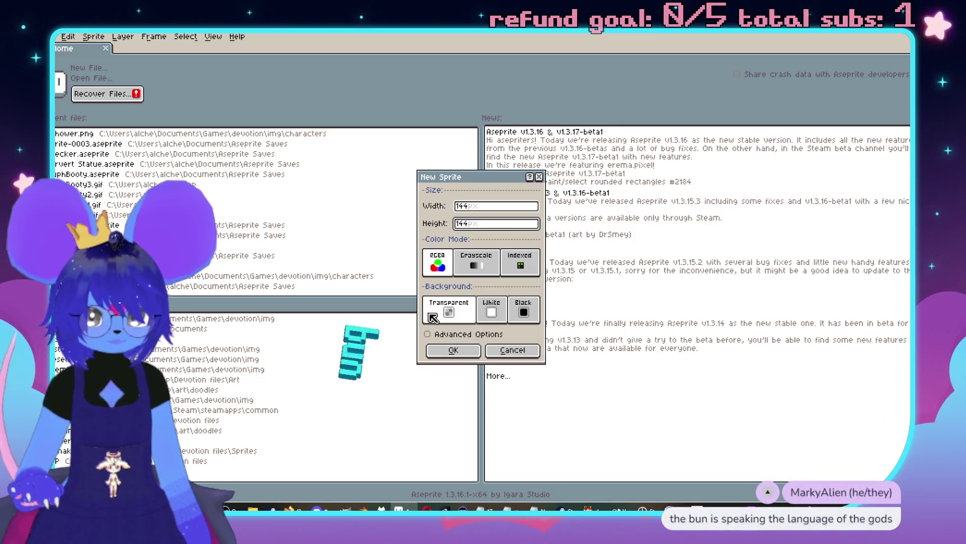
key("Return")
Step: Load a different palette preset for the sprite
left_click(77, 65)
left_click(78, 65)
left_click(78, 64)
left_click(106, 110)
left_click(569, 261)
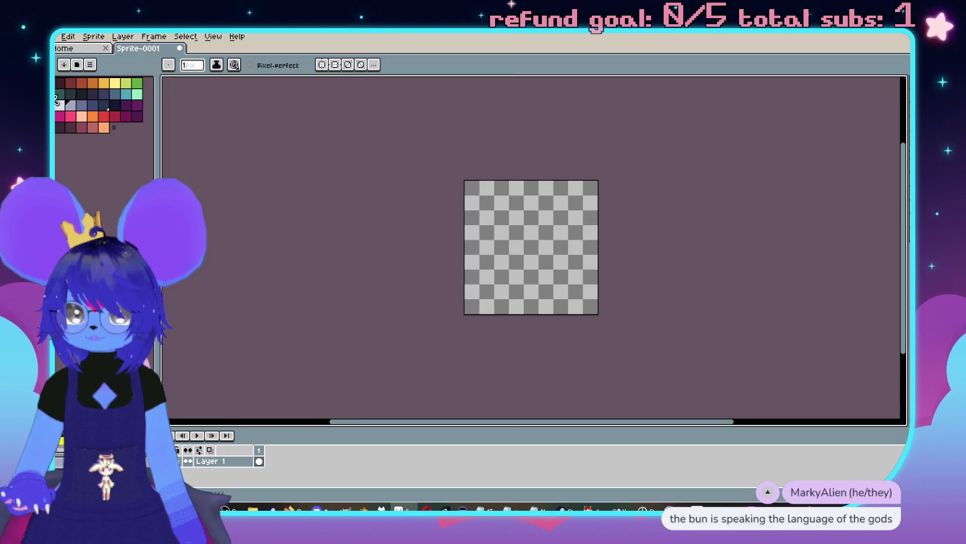
Step: Fill the whole transparent canvas with cream using the Paint Bucket
scroll(468, 221, "up", 5)
key("g")
left_click(433, 243)
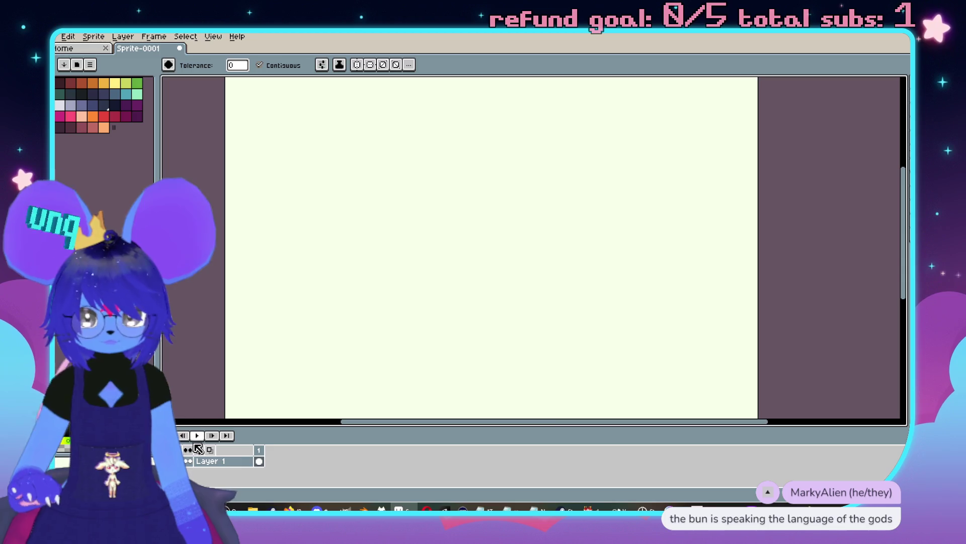
Step: Add a new layer above Layer 1
right_click(208, 466)
mouse_move(244, 448)
left_click(330, 446)
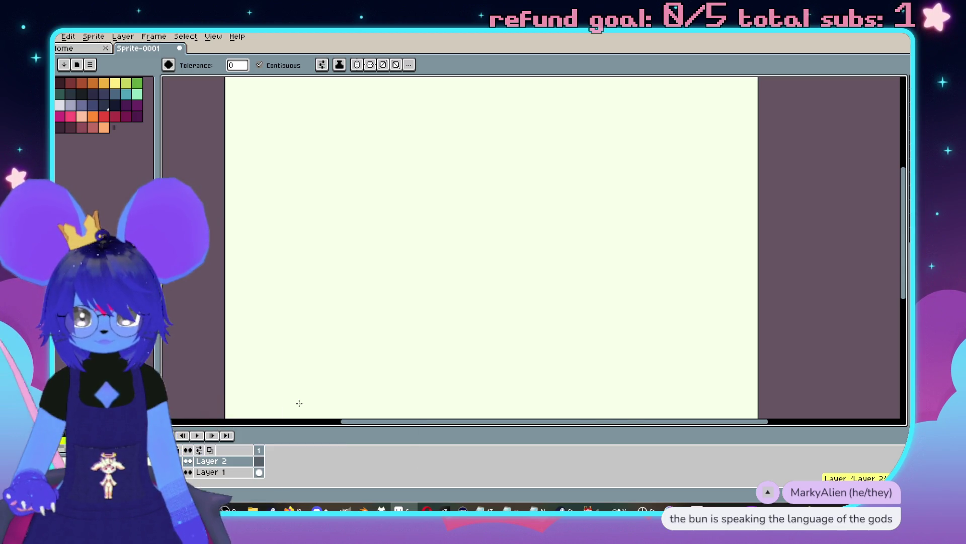
Step: Write the dark headings 'Like' and 'Dislike' side by side near the canvas top
left_click(115, 105)
scroll(470, 209, "up", 2)
key("b")
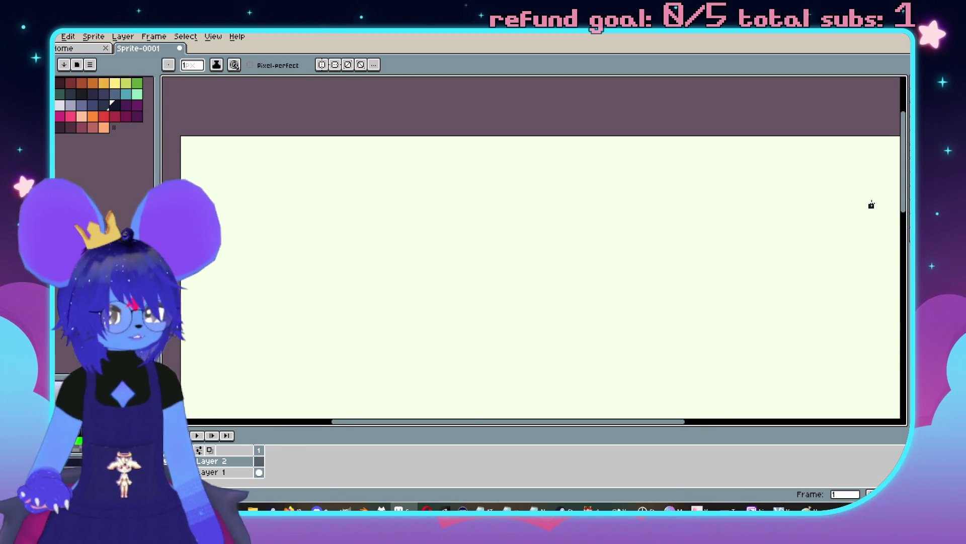
key("t")
scroll(449, 183, "down", 1)
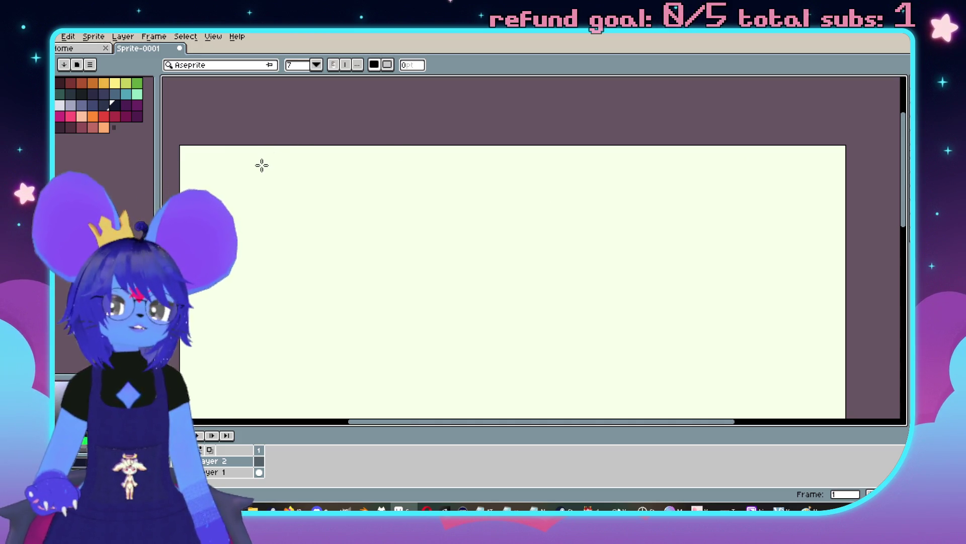
left_click_drag(269, 156, 475, 209)
type("e")
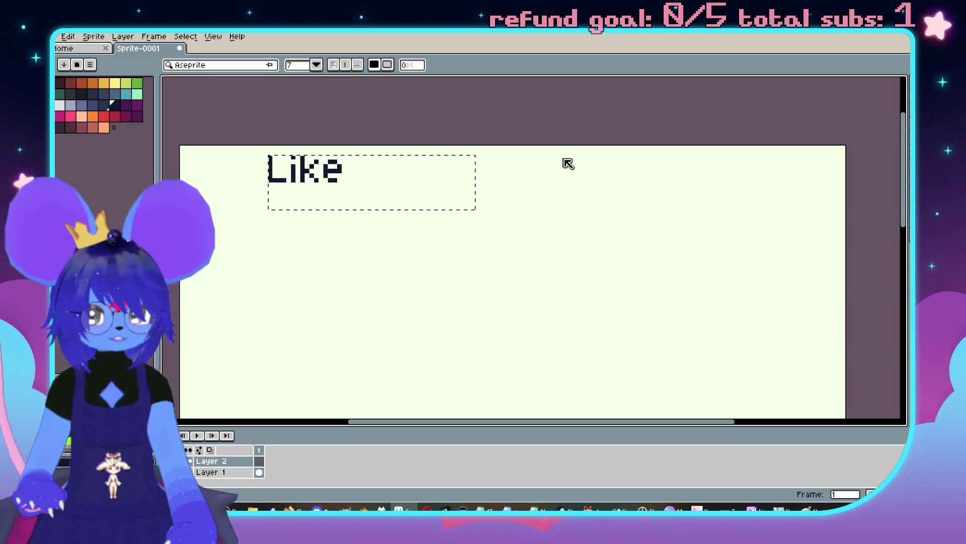
left_click_drag(554, 155, 780, 214)
type("islike")
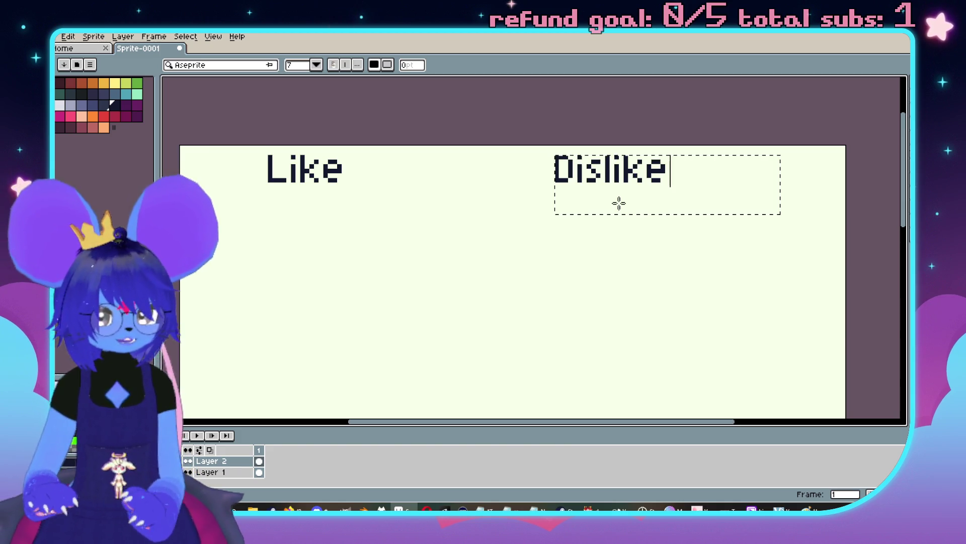
scroll(339, 142, "left", 2)
left_click(115, 118)
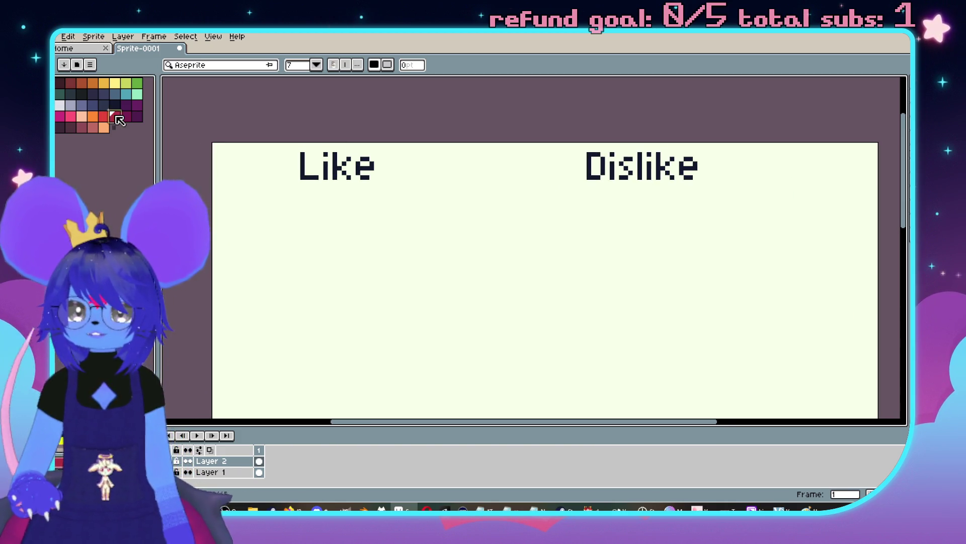
Step: Add a red 'L/D' label and move it under the Dislike heading
mouse_move(278, 190)
left_mouse_down()
mouse_move(331, 212)
mouse_move(480, 240)
left_mouse_up()
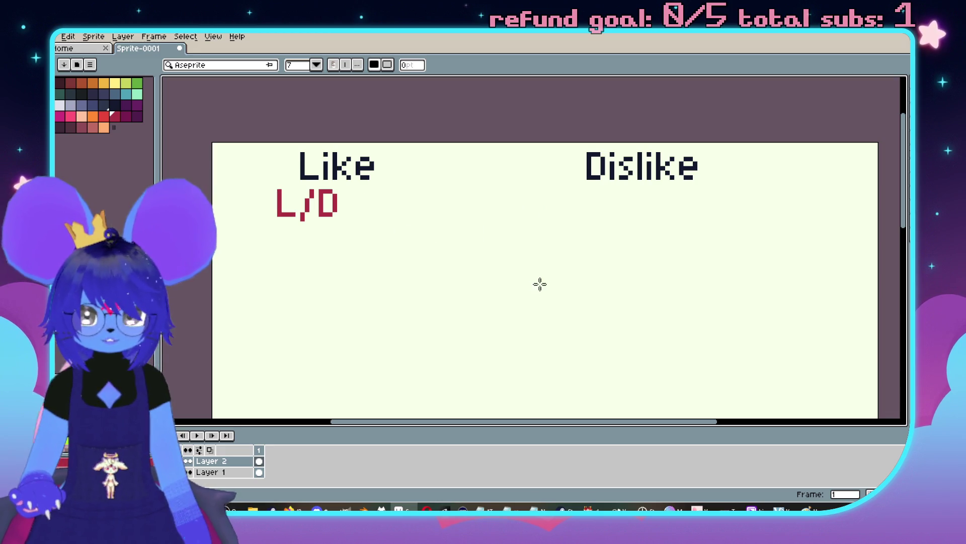
key("m")
left_click_drag(261, 186, 358, 243)
left_click_drag(318, 213, 638, 218)
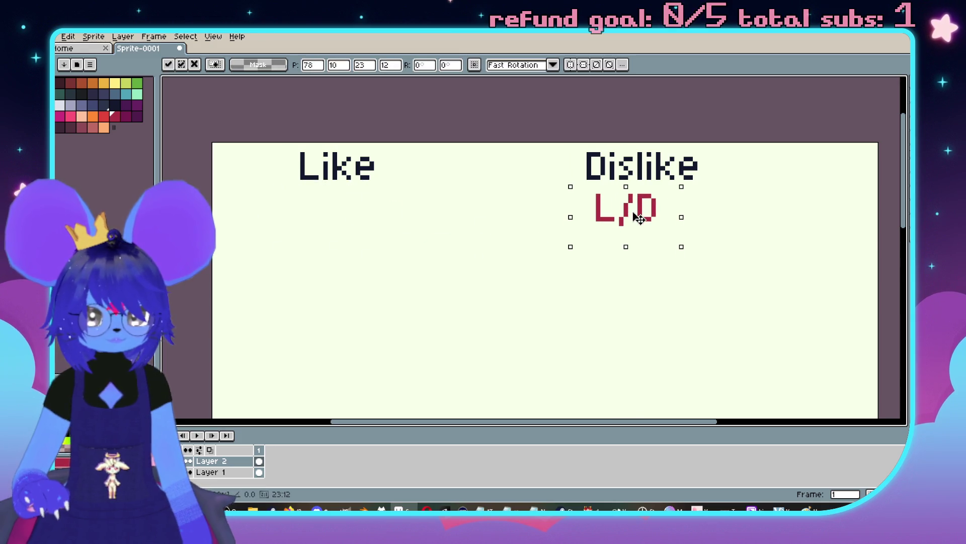
key("Return")
Step: Sketch dark navy lines hanging below the Like and Dislike headings
left_click(104, 104)
key("b")
left_click_drag(277, 161, 307, 264)
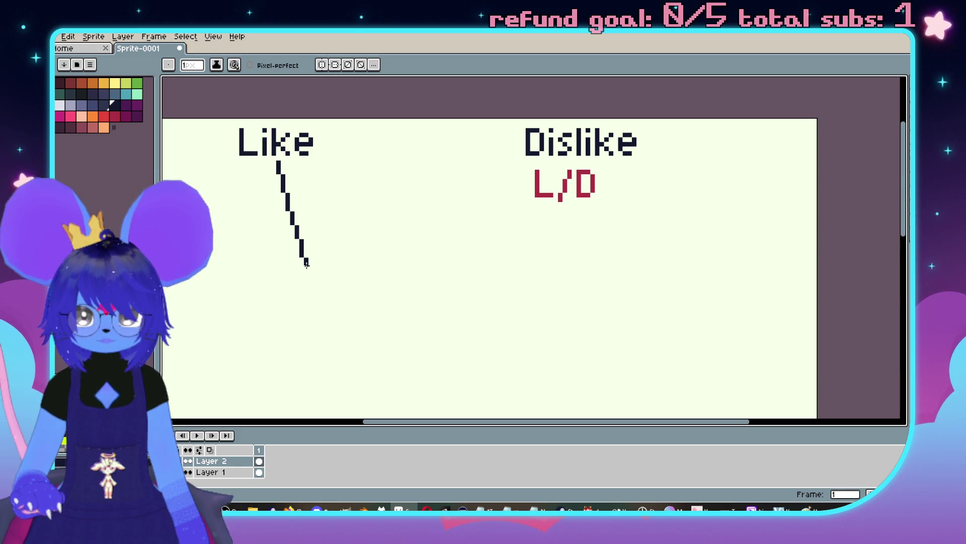
scroll(572, 202, "down", 3)
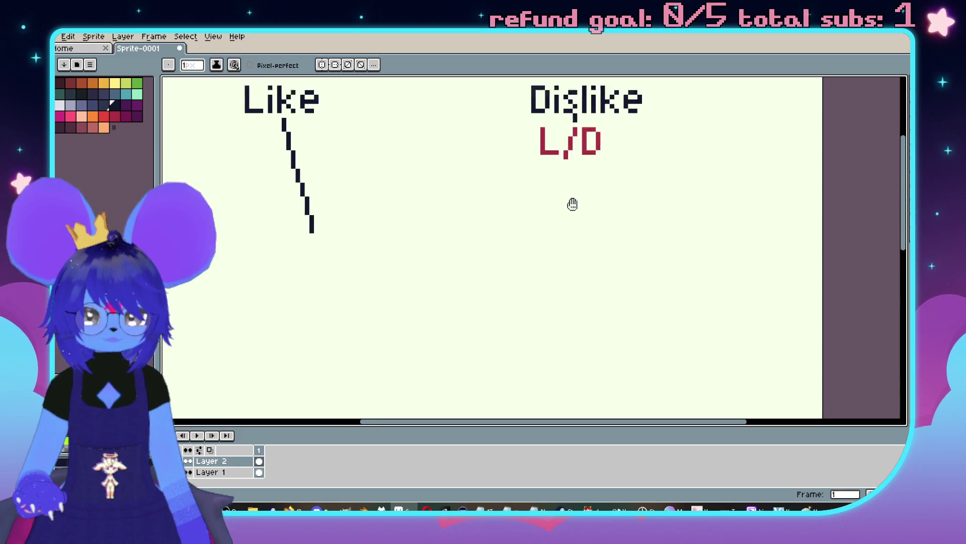
scroll(561, 212, "up", 3)
scroll(576, 289, "left", 3)
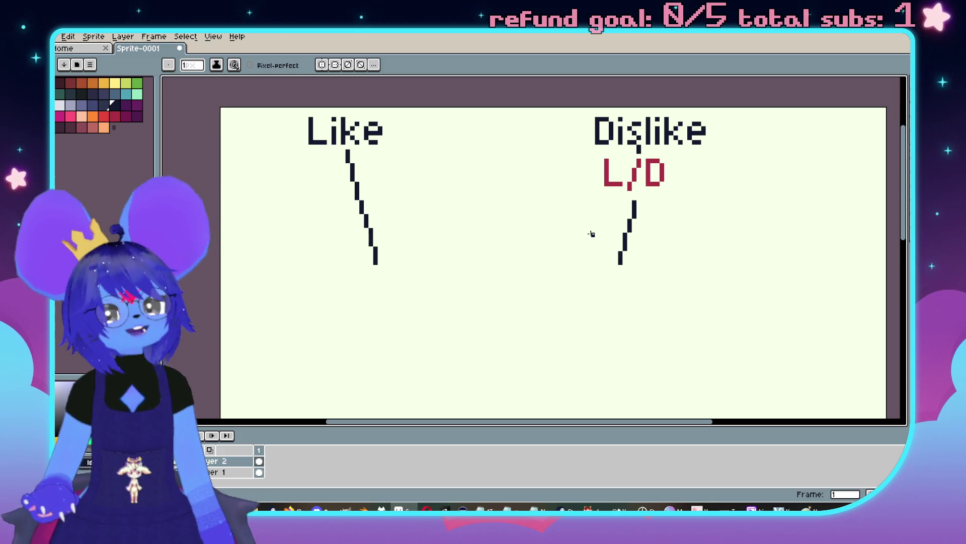
key("ctrl+z")
key("ctrl+z")
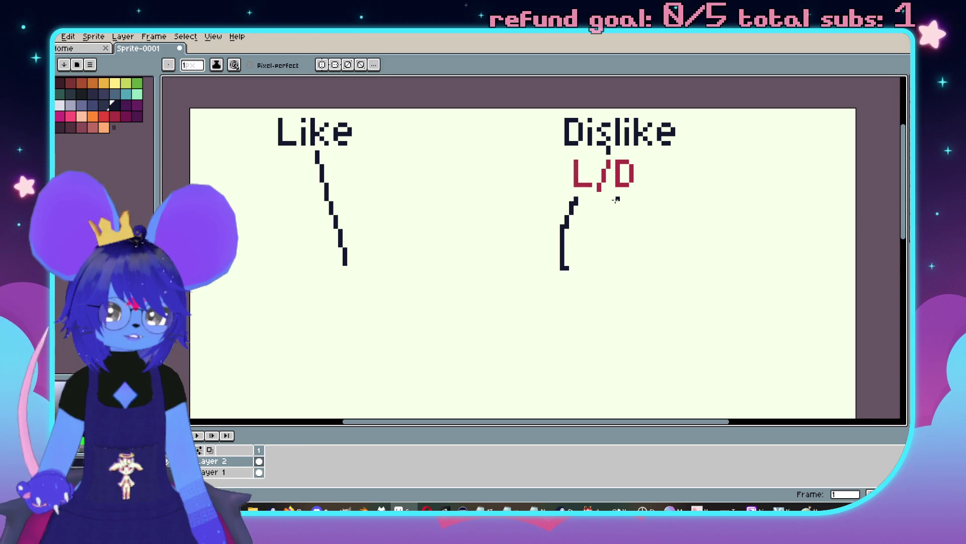
left_click_drag(609, 285, 574, 258)
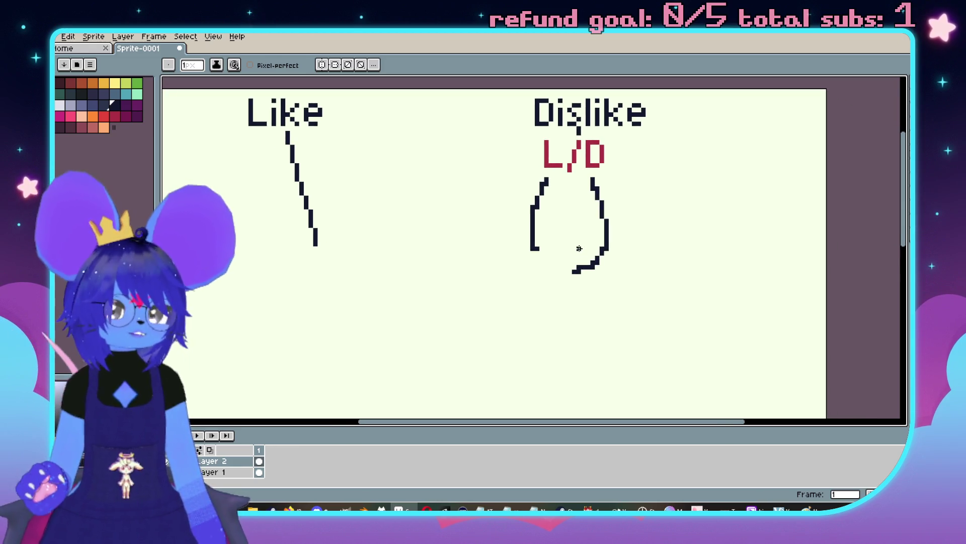
left_click_drag(582, 312, 613, 296)
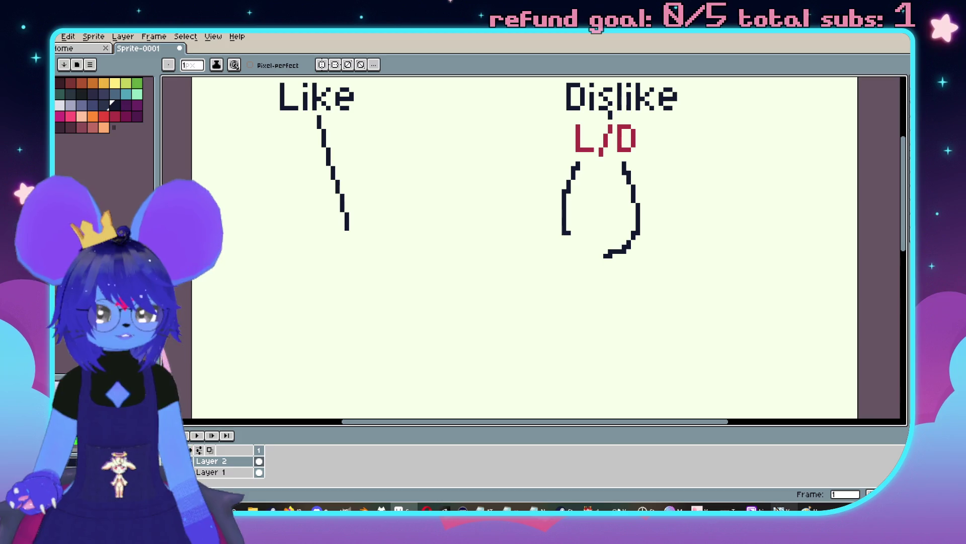
left_click(593, 506)
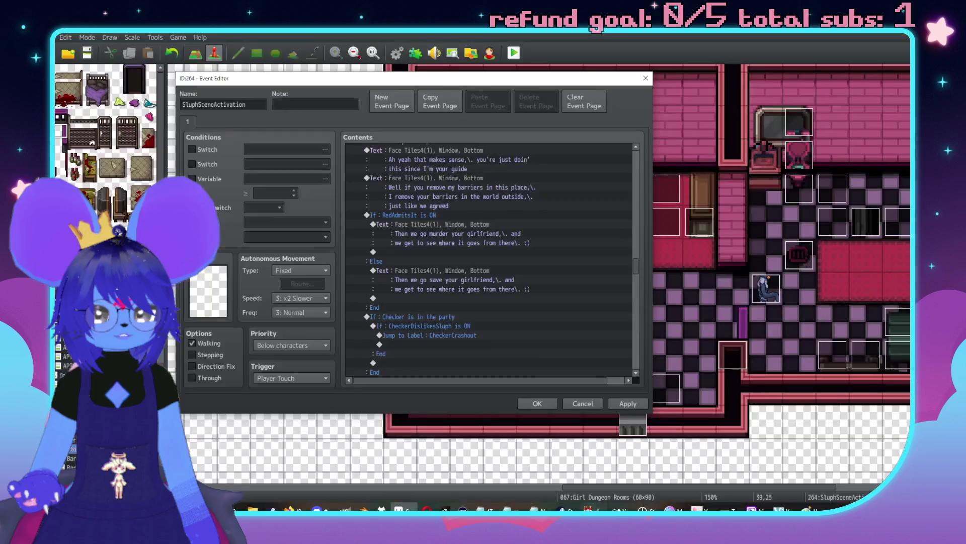
Step: Inspect the event's Show Choices options, then start a text box below the Aseprite sketch
scroll(448, 277, "up", 4)
left_click(446, 244)
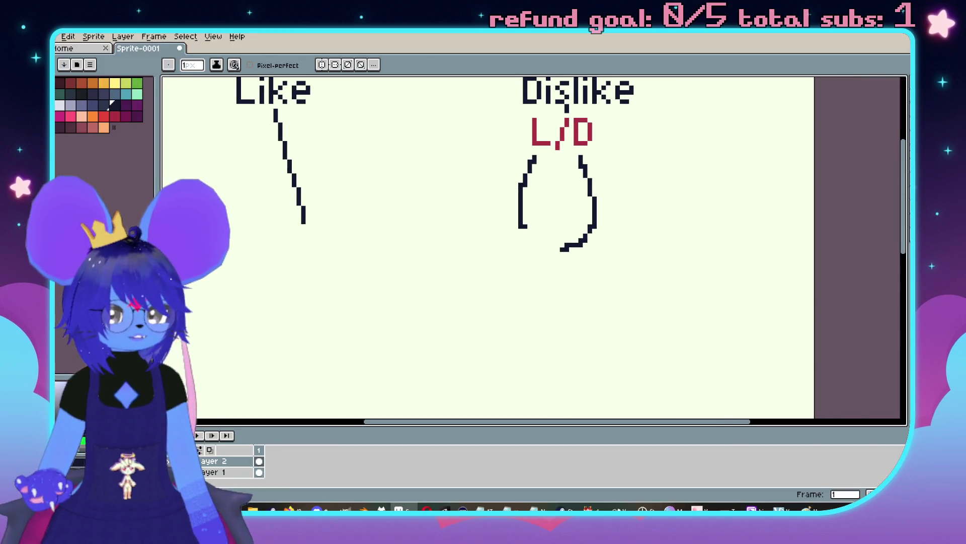
key("t")
left_click_drag(425, 261, 788, 327)
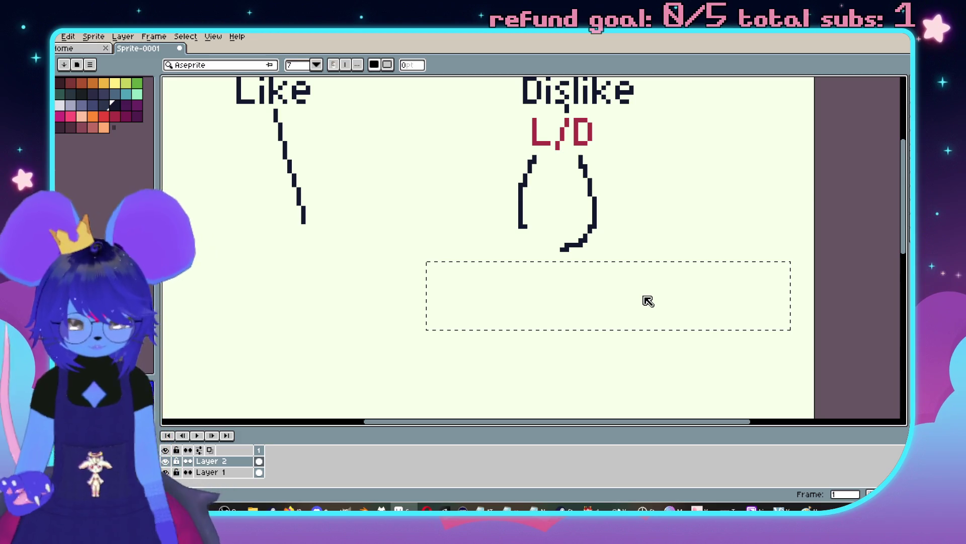
Step: Write the choices row 'Help | Salvage | ---' and nudge it into position
type("Help | ")
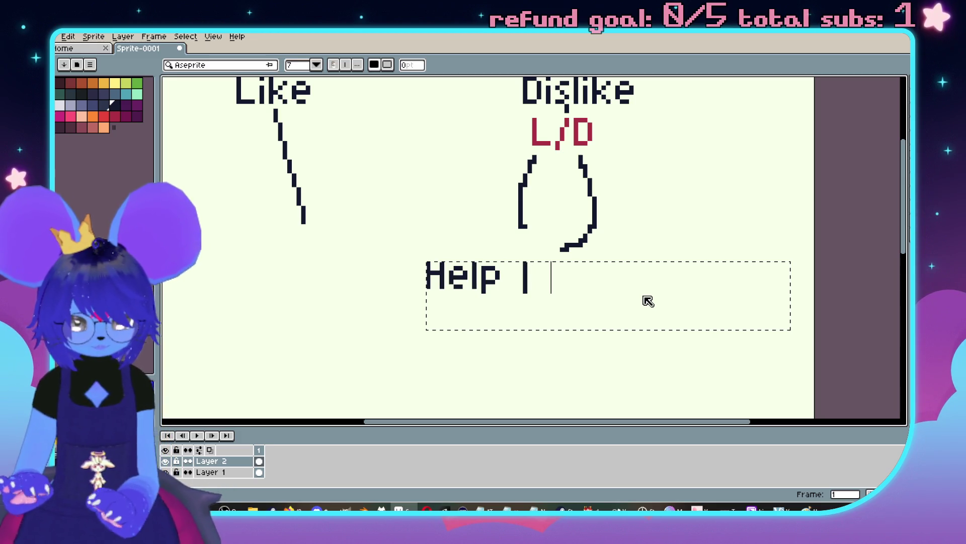
type("Salvage | ---")
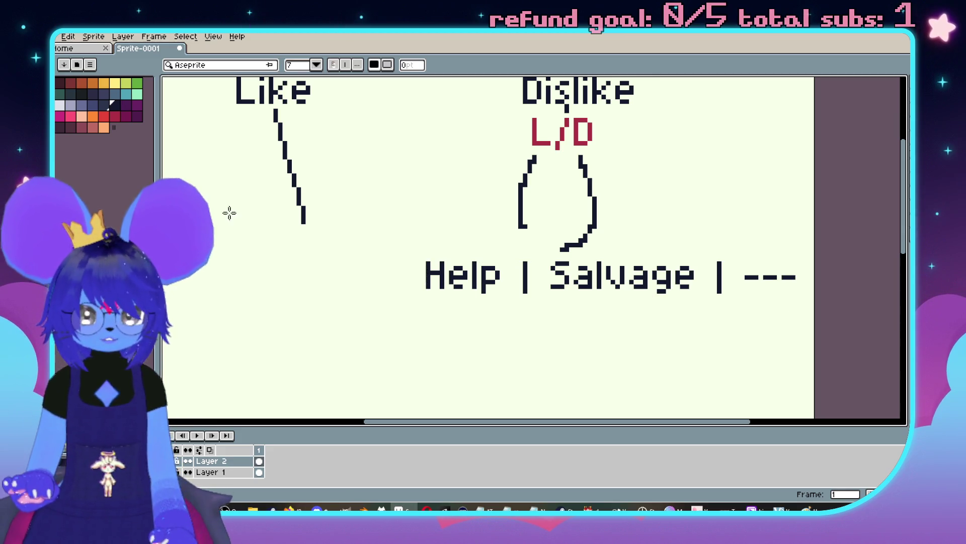
key("m")
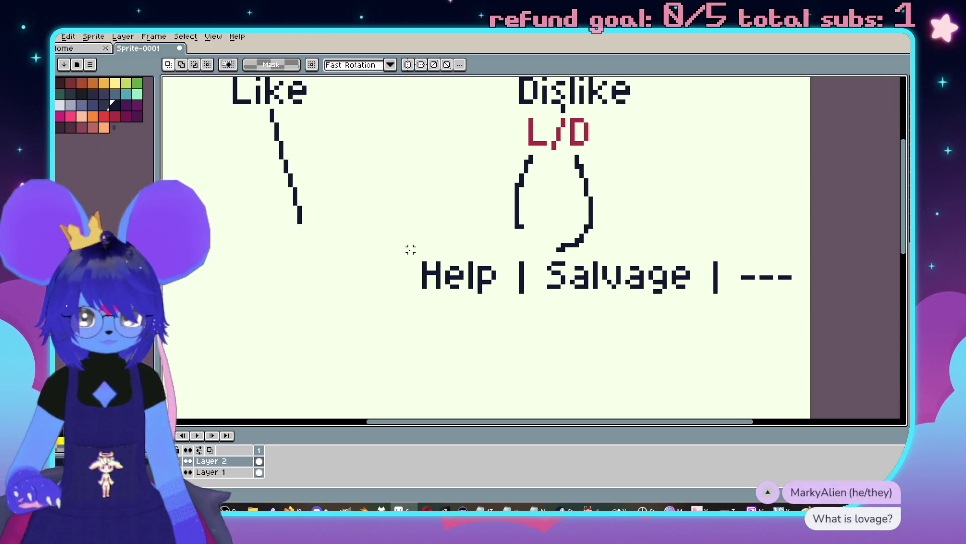
mouse_move(410, 254)
left_mouse_down()
mouse_move(809, 292)
mouse_move(794, 302)
left_mouse_up()
left_click_drag(706, 284, 685, 285)
left_click(663, 203)
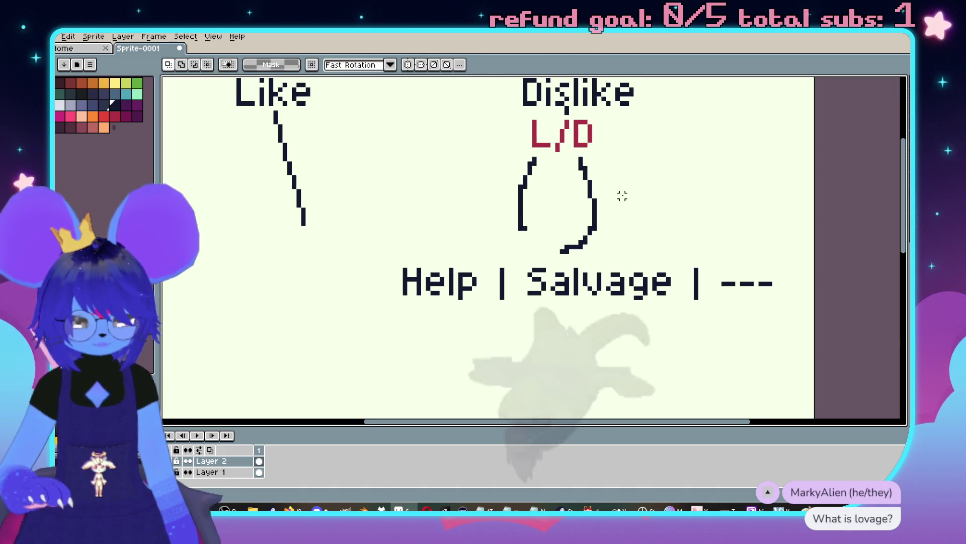
Step: Erase the right bracket of the shape under L/D with the Eraser
key("e")
left_click(584, 161)
mouse_move(584, 159)
left_mouse_down()
mouse_move(593, 195)
mouse_move(571, 243)
mouse_move(535, 231)
mouse_move(535, 161)
mouse_move(561, 187)
mouse_move(561, 240)
mouse_move(579, 229)
left_mouse_up()
key("b")
scroll(589, 221, "down", 1)
Step: Undo the arrowhead's right stroke and repaint the L of L/D green
key("v")
key("b")
key("ctrl+z")
scroll(579, 216, "up", 1)
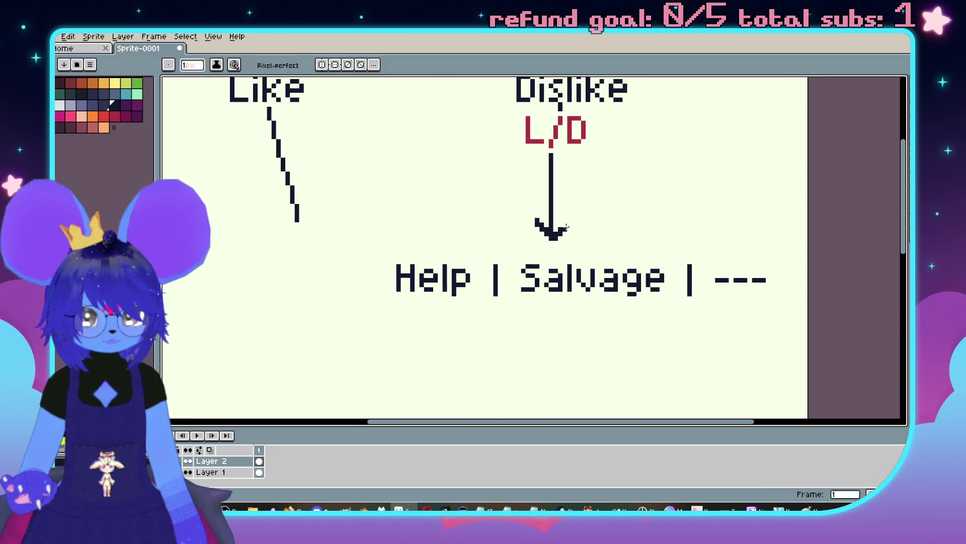
scroll(421, 155, "up", 2)
left_click(136, 83)
left_click(473, 250)
scroll(472, 236, "up", 1)
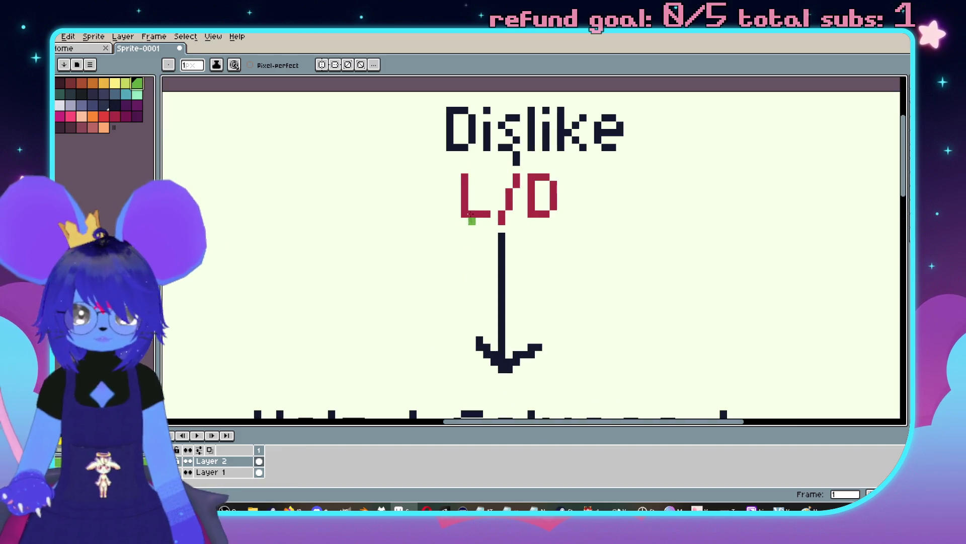
mouse_move(464, 177)
left_mouse_down()
mouse_move(464, 212)
mouse_move(477, 214)
left_mouse_up()
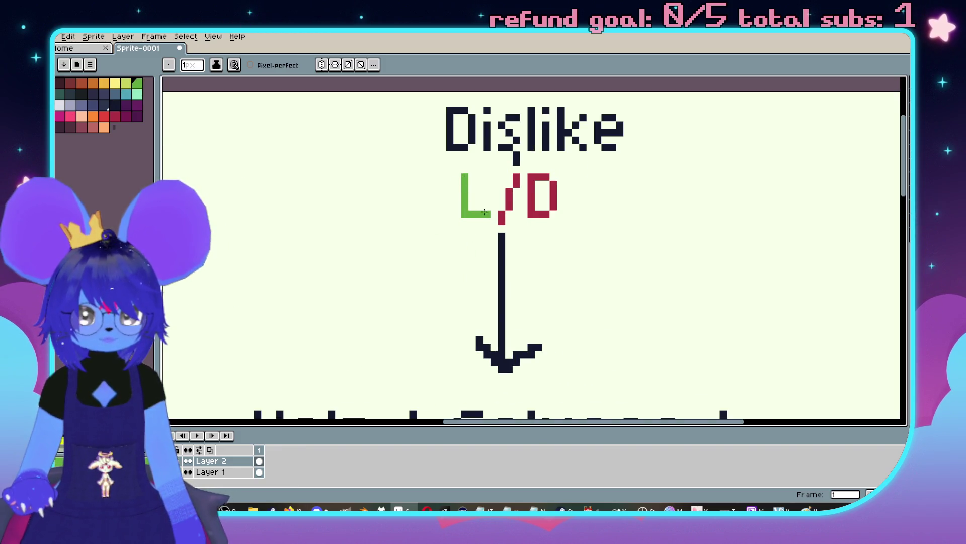
Step: Bring the choices row into view, then scroll through the RPG Maker event's dialogue branches
scroll(484, 212, "down", 1)
mouse_move(506, 266)
left_mouse_down()
mouse_move(535, 230)
mouse_move(592, 207)
mouse_move(557, 257)
mouse_move(557, 209)
mouse_move(564, 292)
left_mouse_up()
scroll(570, 245, "down", 1)
key("i")
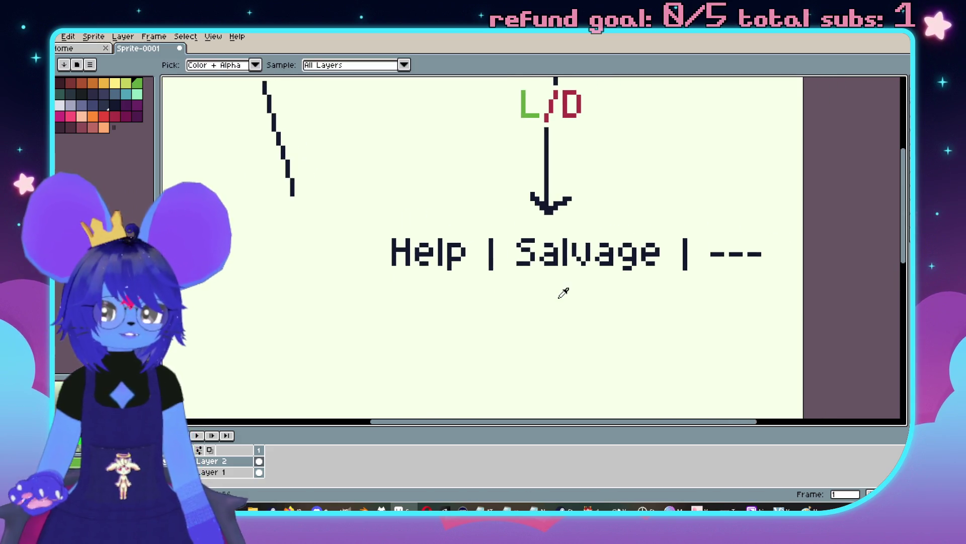
key("alt+Tab")
scroll(502, 263, "up", 5)
scroll(503, 263, "up", 7)
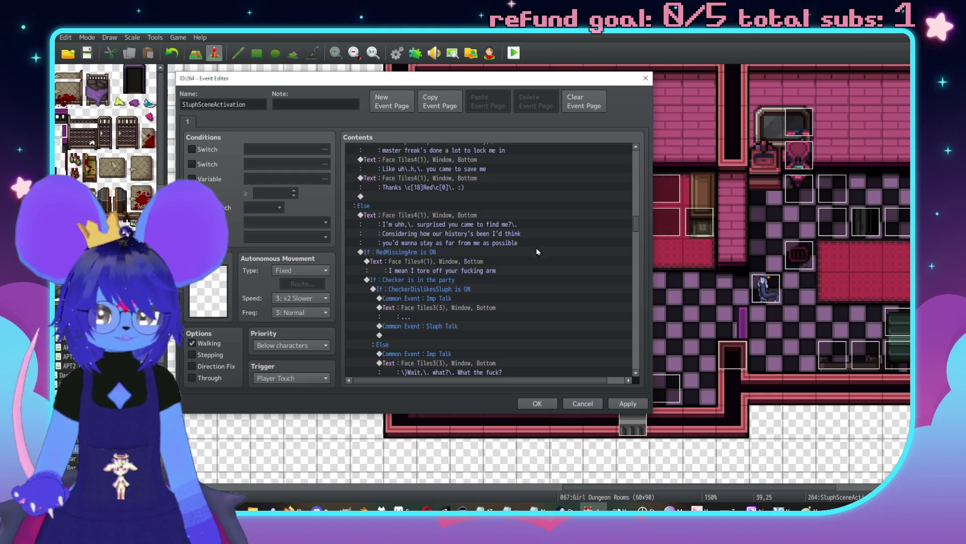
scroll(542, 234, "down", 3)
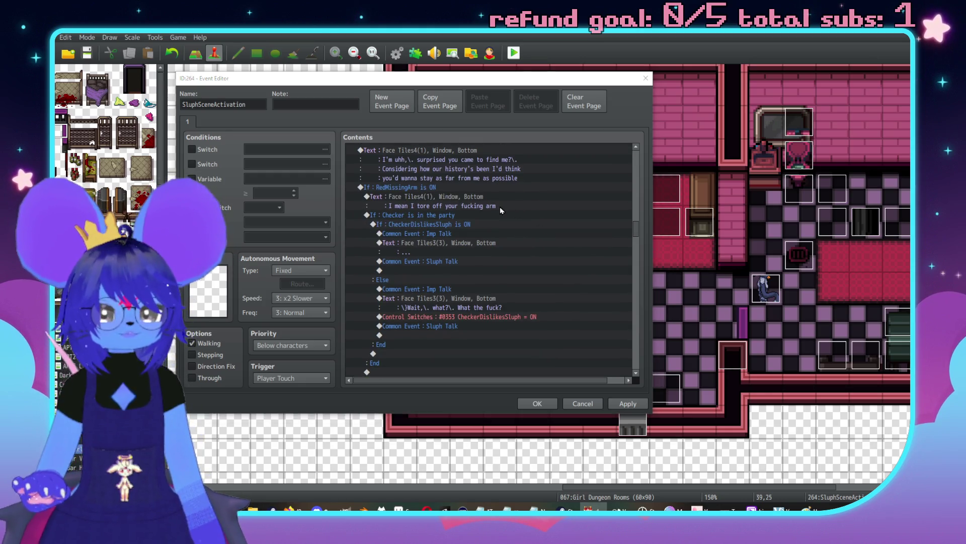
Step: Center the Aseprite view on Dislike, L/D and the downward arrow
key("alt+Tab")
left_click_drag(578, 154, 513, 260)
scroll(513, 259, "up", 1)
left_click_drag(544, 222, 512, 197)
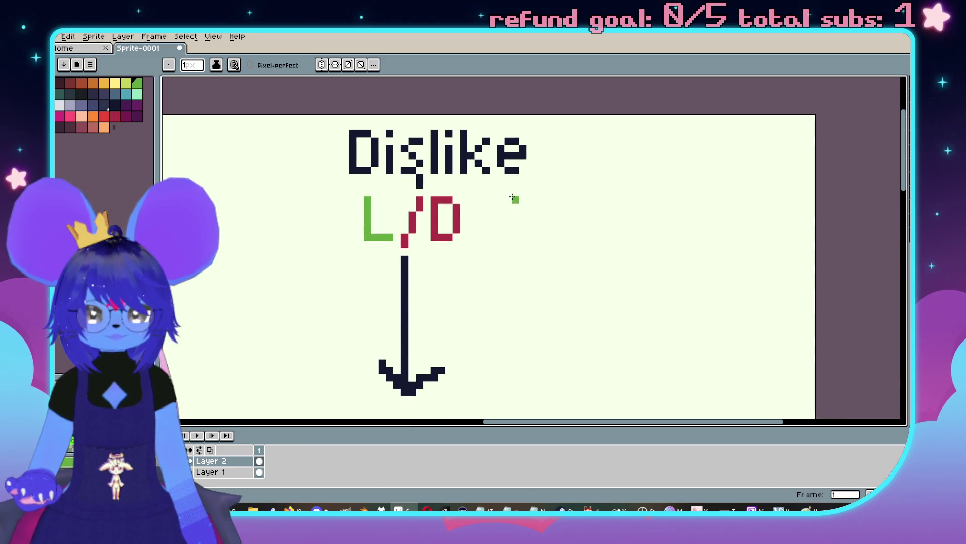
left_click_drag(457, 215, 493, 196)
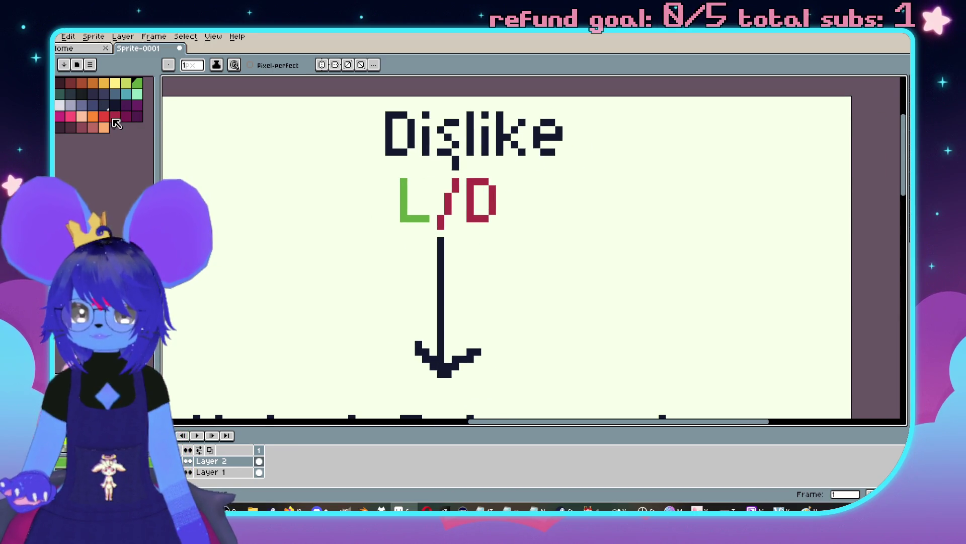
scroll(358, 207, "down", 2)
left_click_drag(358, 202, 451, 192)
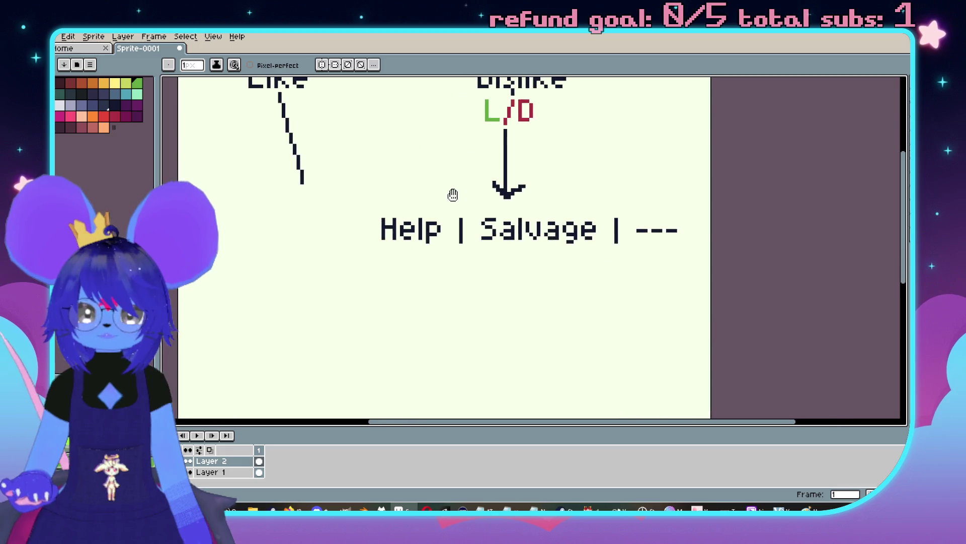
key("alt+Tab")
scroll(460, 243, "up", 4)
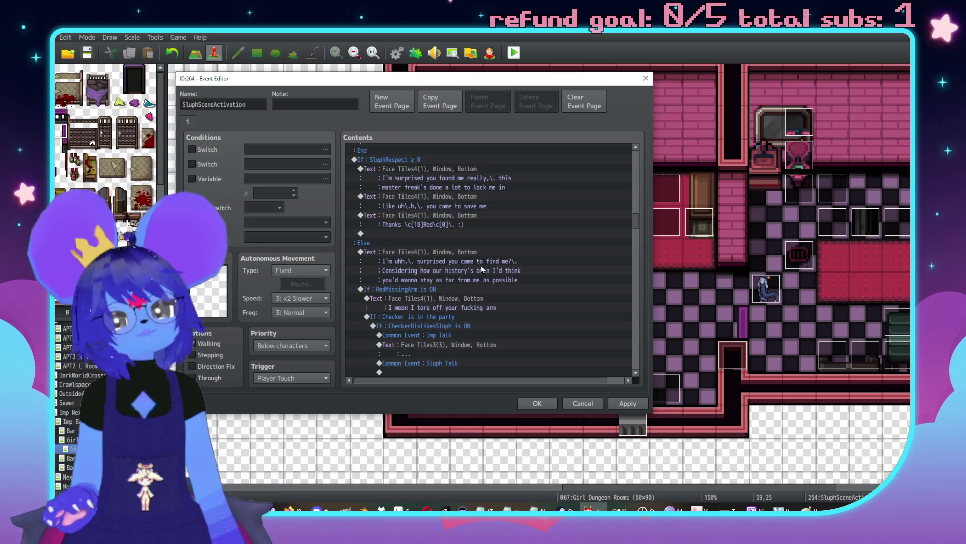
scroll(480, 272, "down", 3)
key("alt+Tab")
scroll(490, 245, "up", 1)
left_click_drag(418, 80, 406, 236)
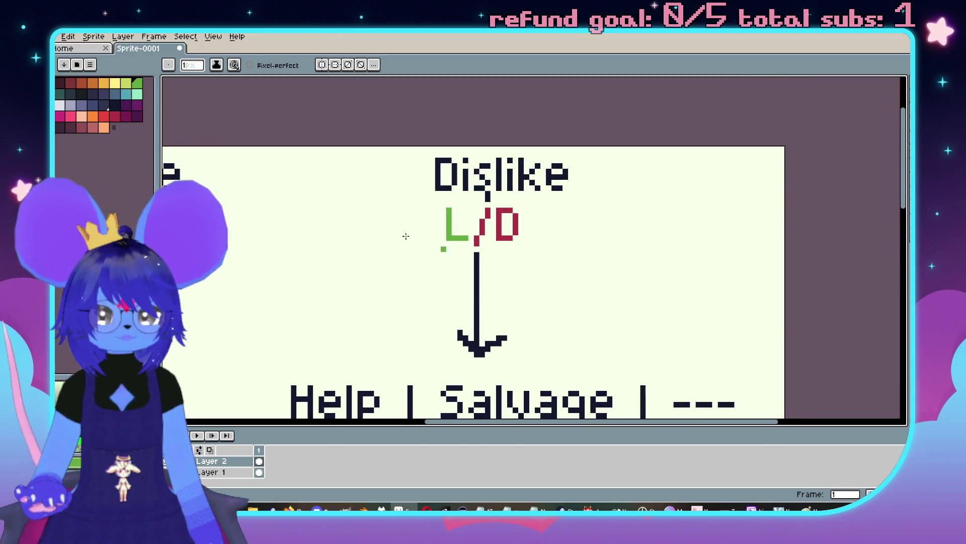
Step: Write a crimson 'Arm' label to the right of the arrow under L/D
left_click(115, 116)
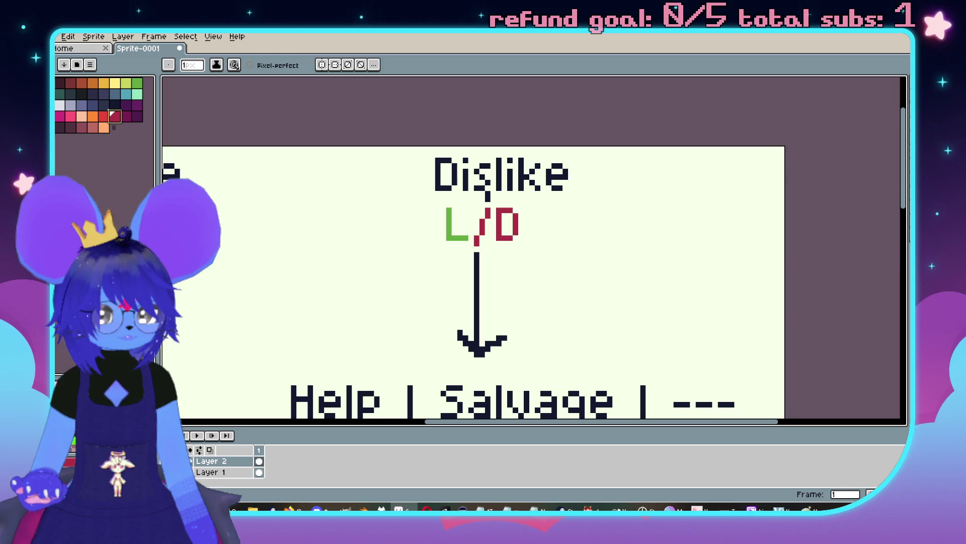
key("t")
left_click_drag(507, 269, 653, 309)
type("rm")
key("Return")
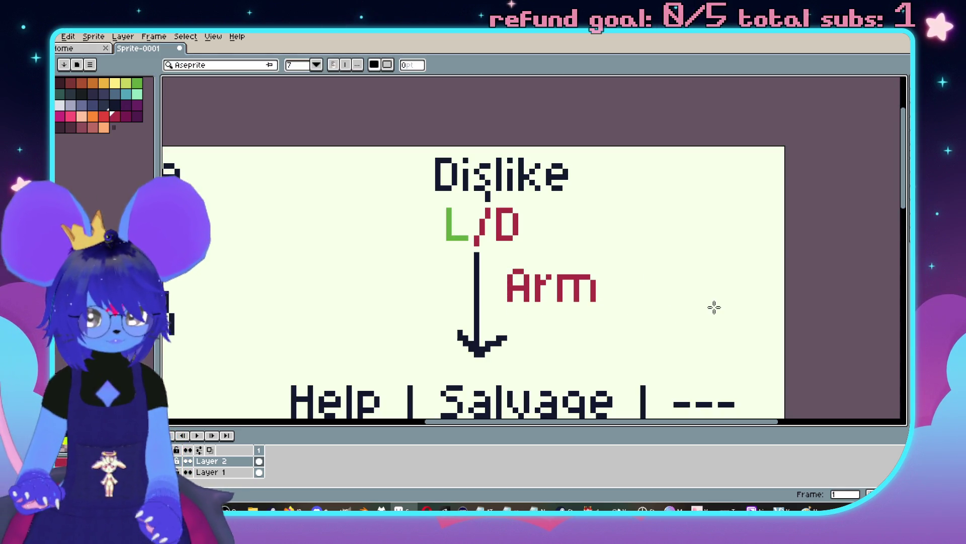
key("alt+Tab")
scroll(491, 239, "down", 6)
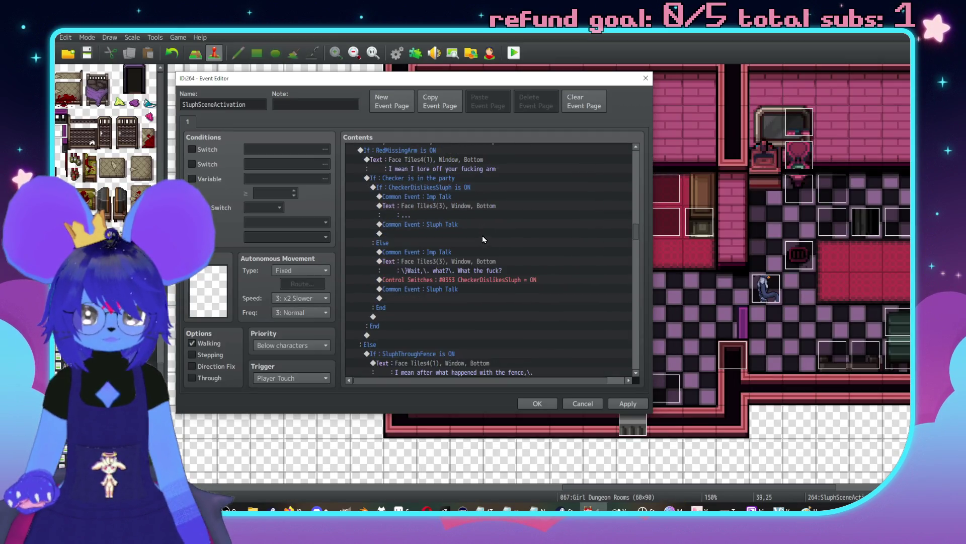
Step: Scroll up and down through the SluphSceneActivation Event Editor contents before returning to Aseprite
scroll(487, 259, "up", 4)
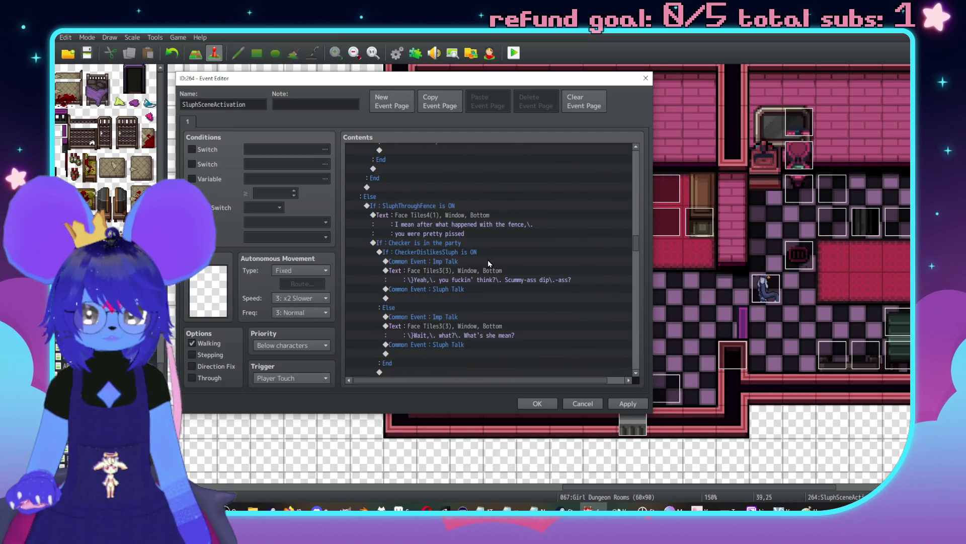
scroll(487, 261, "up", 2)
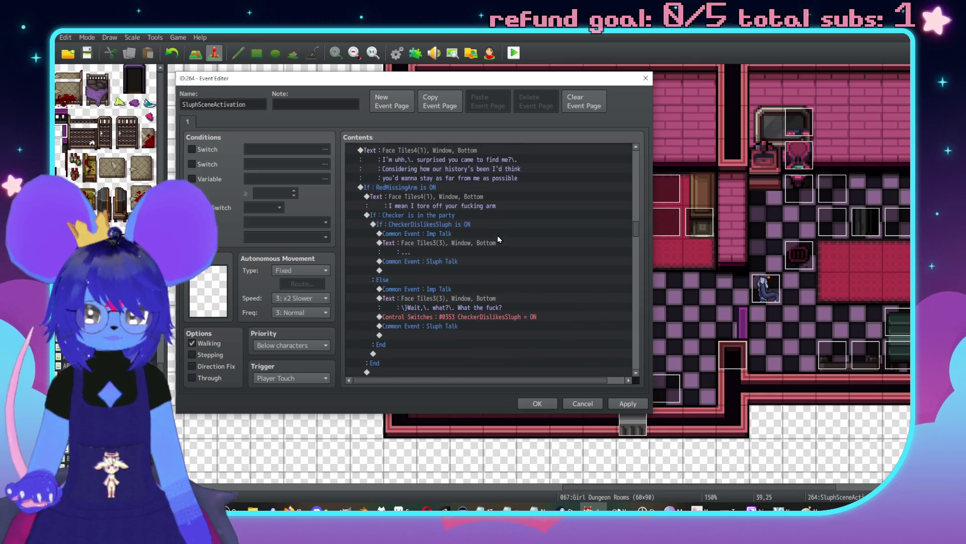
scroll(500, 273, "down", 2)
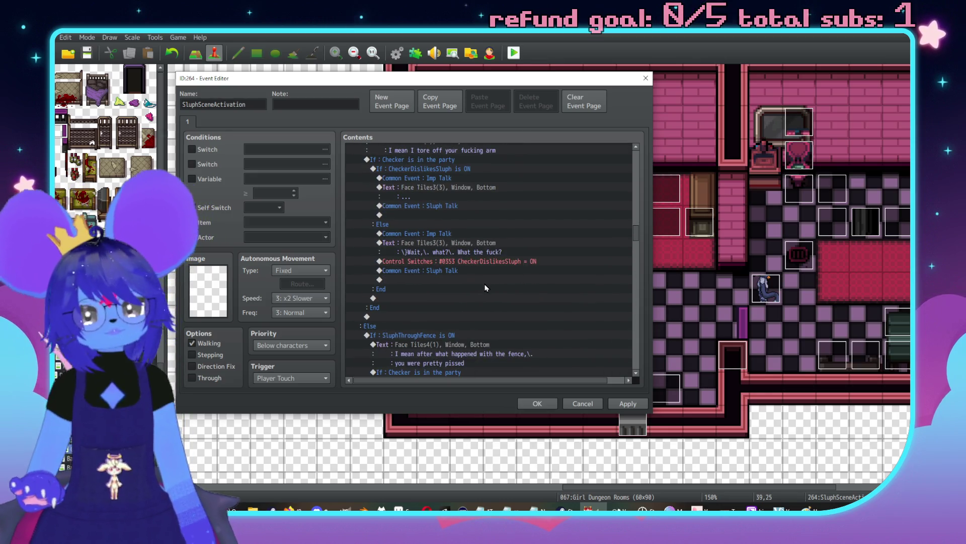
scroll(508, 262, "down", 7)
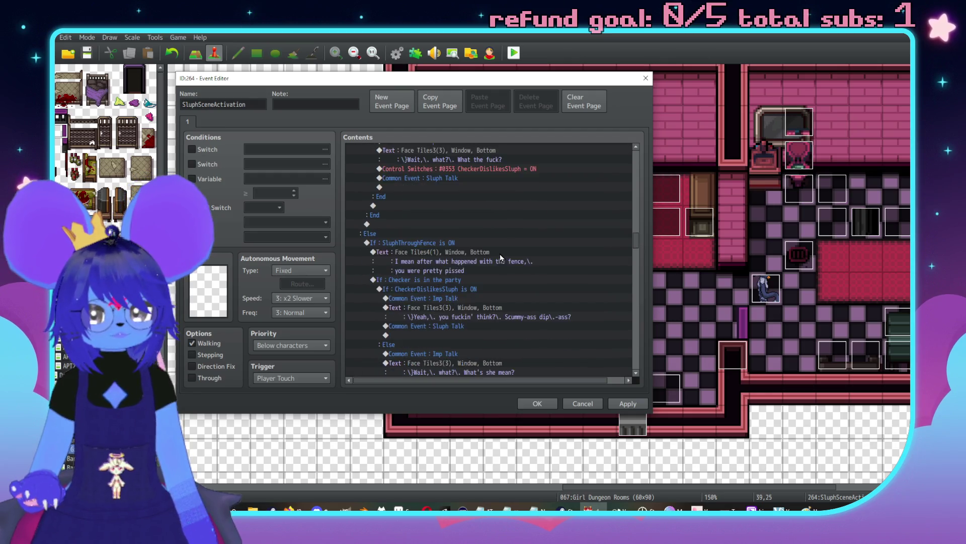
scroll(509, 247, "down", 3)
key("alt+Tab")
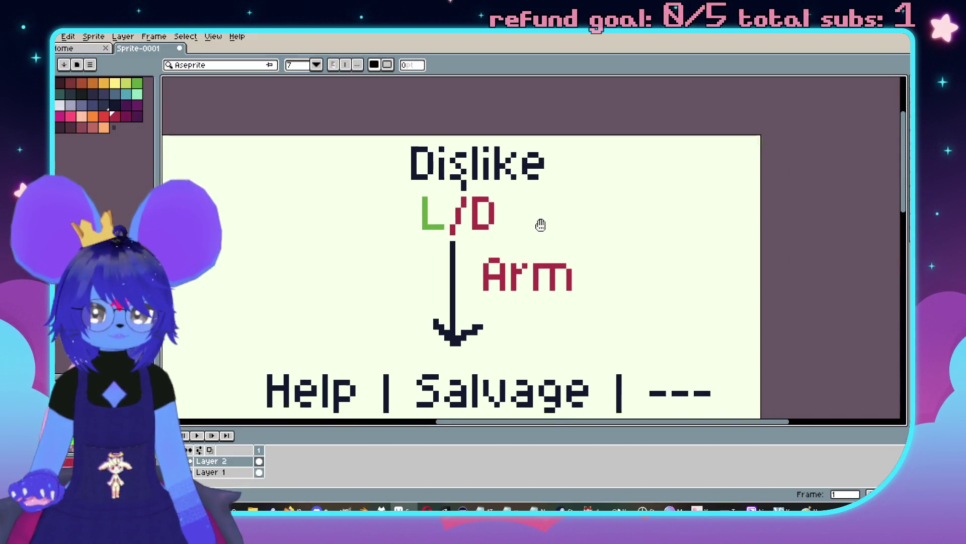
Step: Write a black 'Fence' label left of the arrow, opposite Arm
left_click_drag(533, 250, 565, 240)
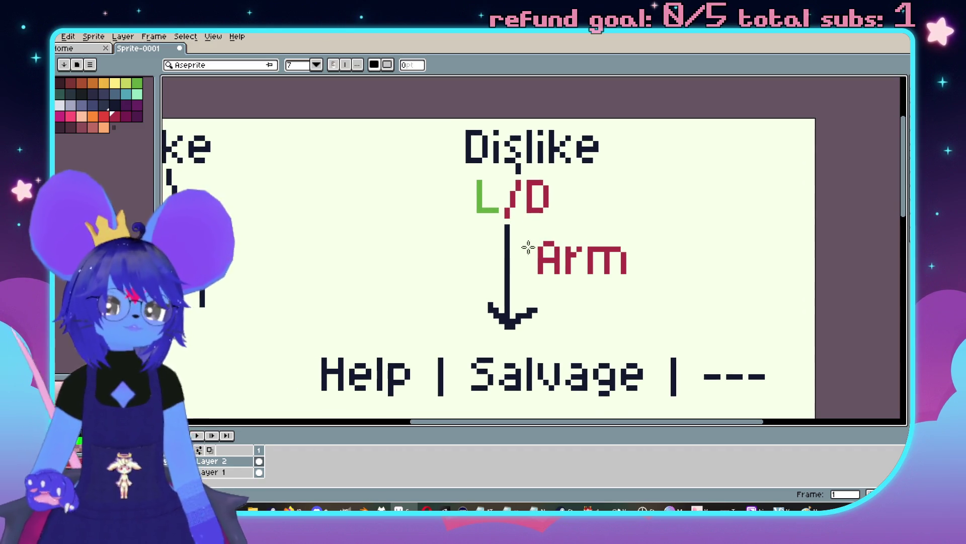
left_click_drag(366, 236, 498, 285)
type("Fence")
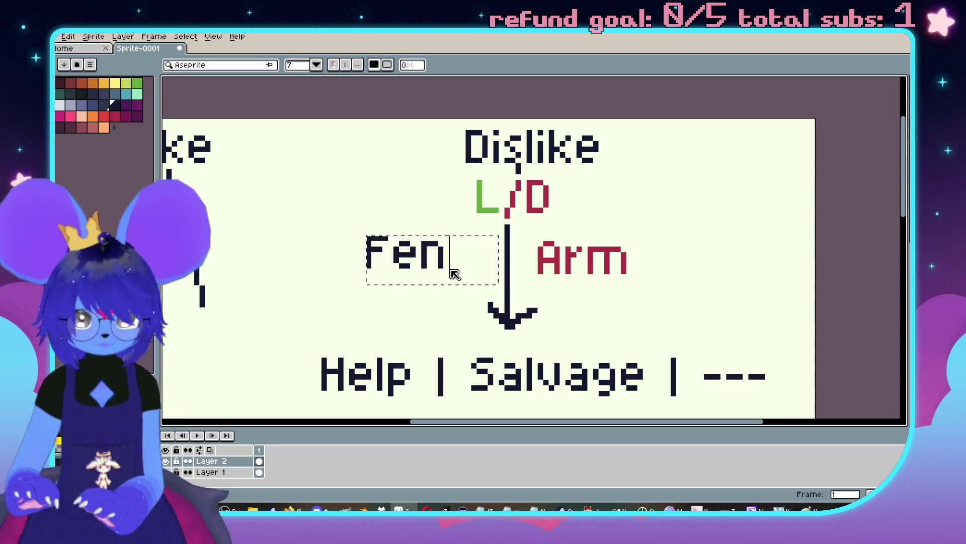
key("Return")
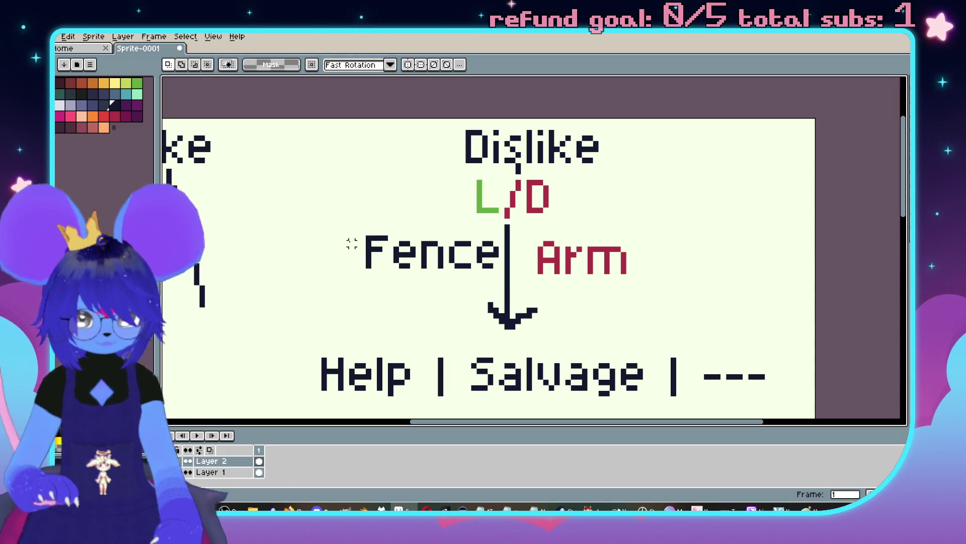
mouse_move(385, 237)
left_mouse_down()
mouse_move(503, 271)
mouse_move(456, 257)
left_mouse_up()
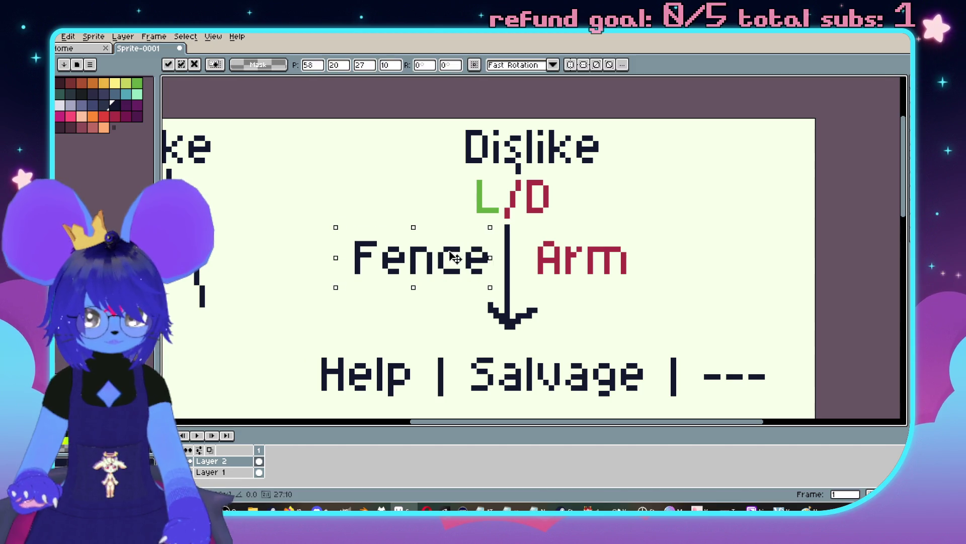
Step: Select the reply Text command under 'I need your help' in the event editor
key("alt+Tab")
scroll(505, 268, "down", 3)
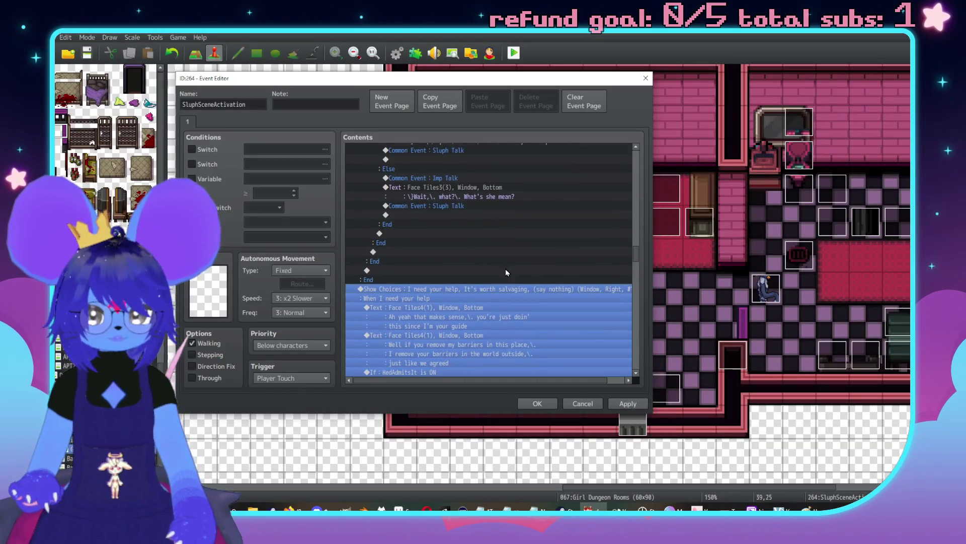
left_click(470, 265)
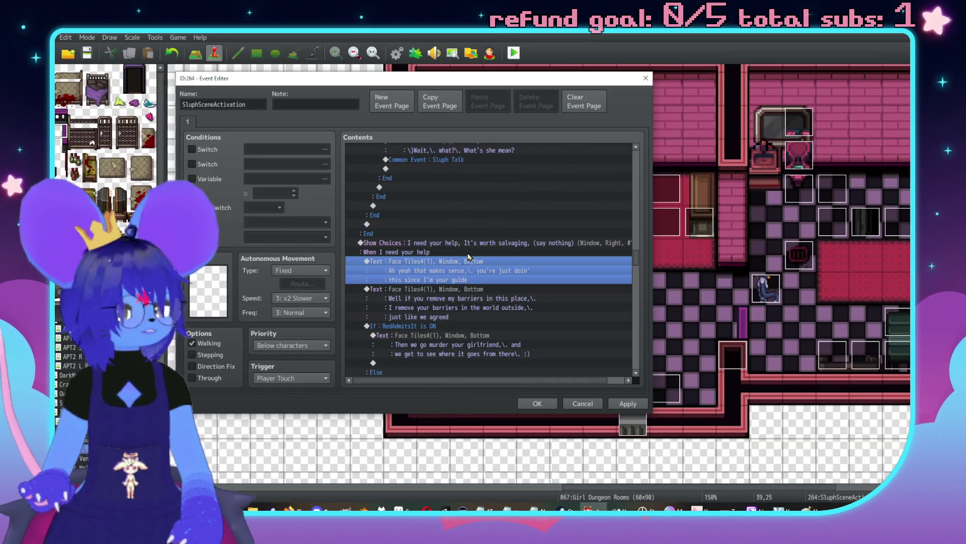
scroll(468, 256, "down", 3)
key("alt+Tab")
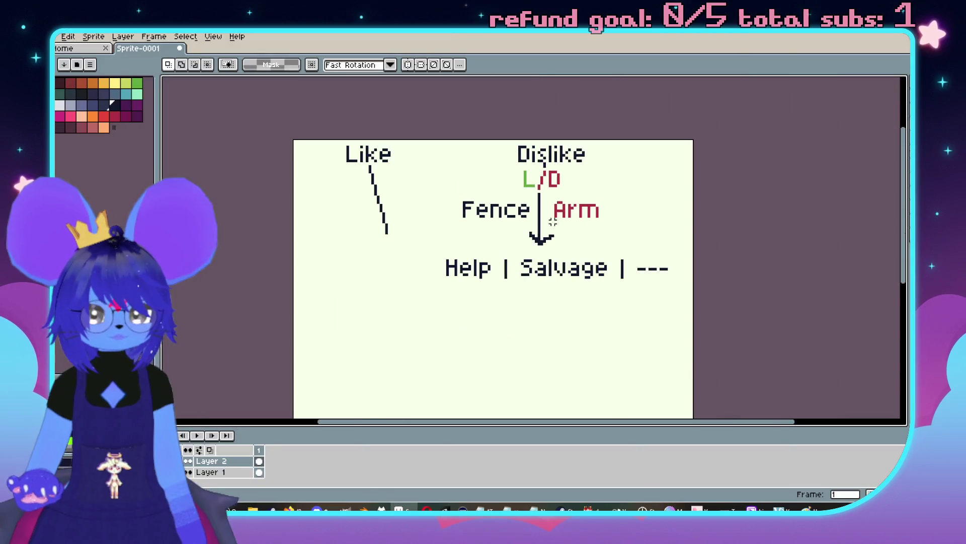
Step: Write a crimson 'Crashout' label below the Help | Salvage | --- row and shift it left
scroll(553, 221, "up", 1)
mouse_move(582, 346)
left_mouse_down()
mouse_move(546, 151)
mouse_move(565, 170)
left_mouse_up()
key("t")
mouse_move(535, 264)
left_mouse_down()
mouse_move(720, 310)
mouse_move(734, 301)
left_mouse_up()
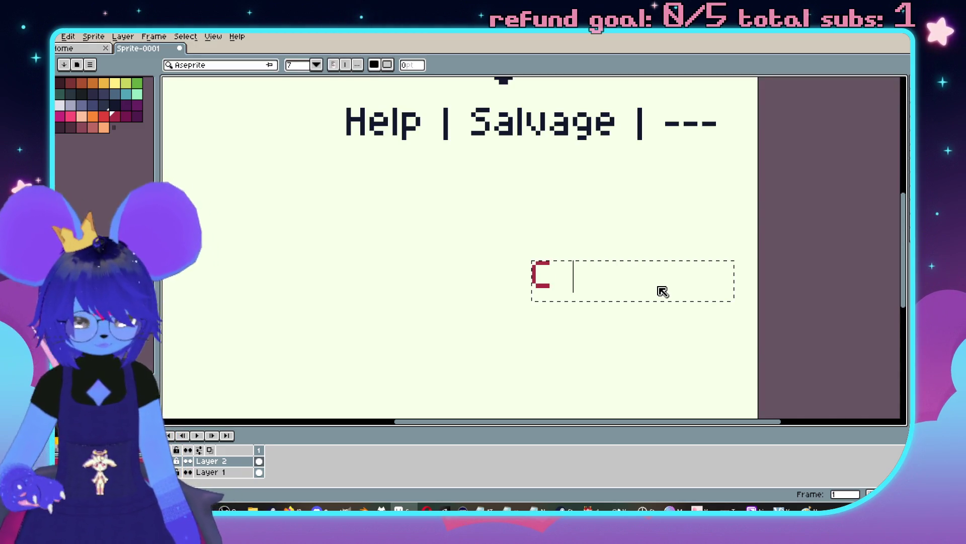
type("rashout")
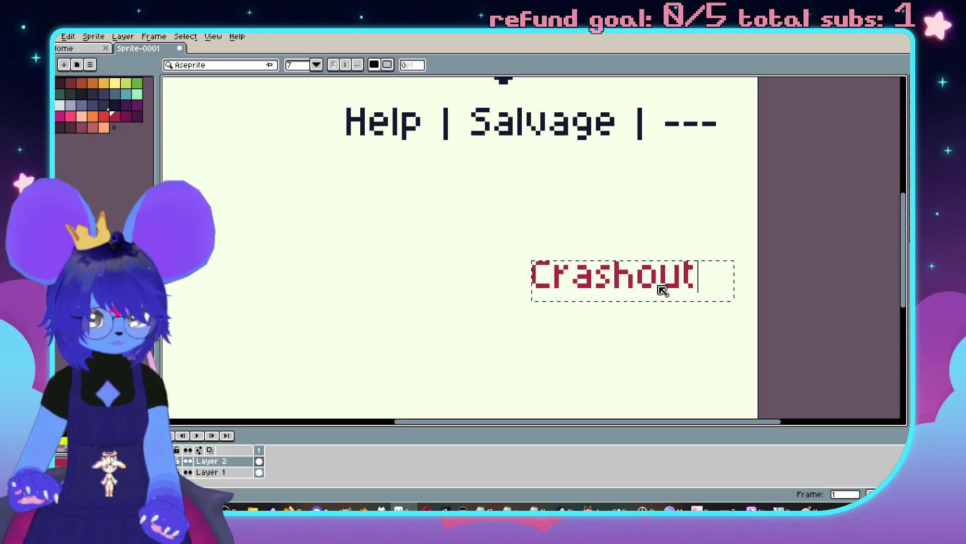
type("m")
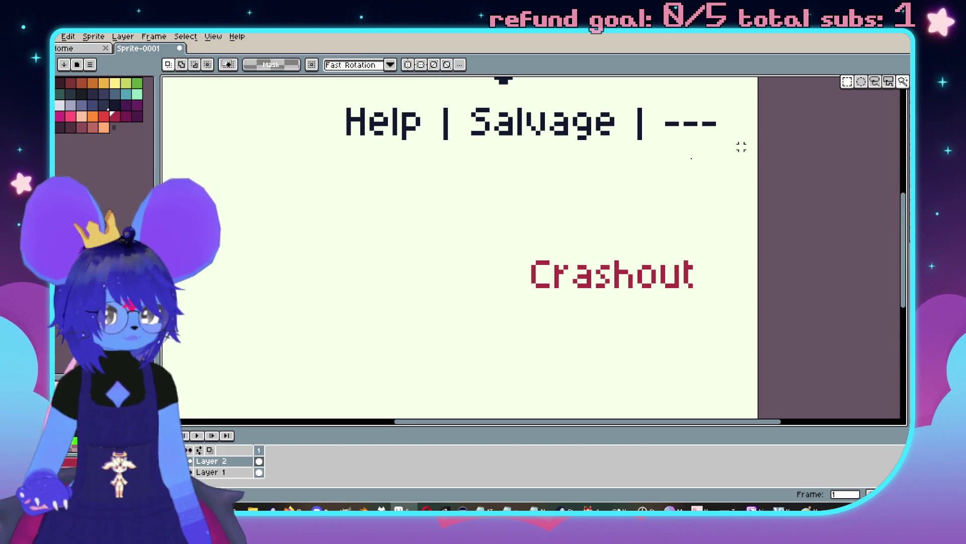
mouse_move(532, 250)
left_mouse_down()
mouse_move(691, 293)
mouse_move(565, 282)
left_mouse_up()
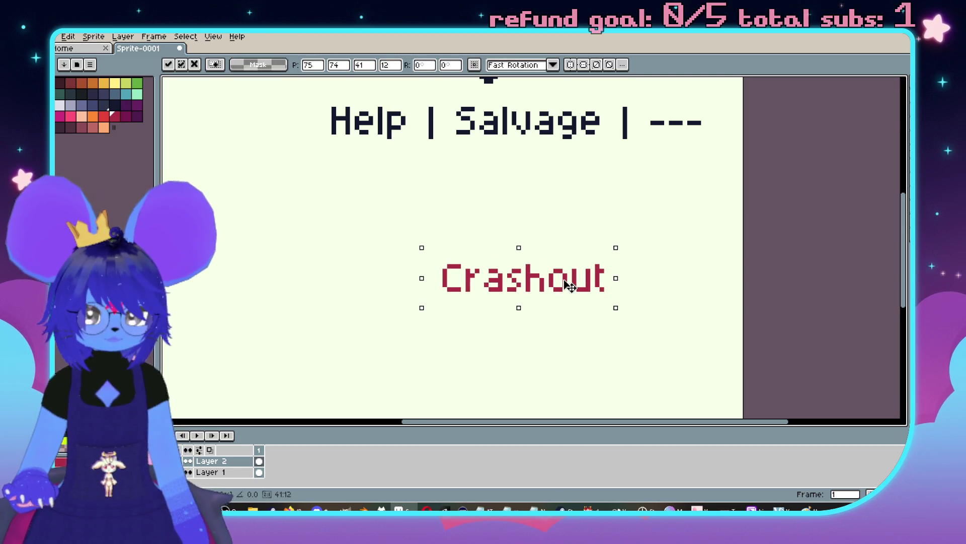
left_click(547, 227)
key("alt+Tab")
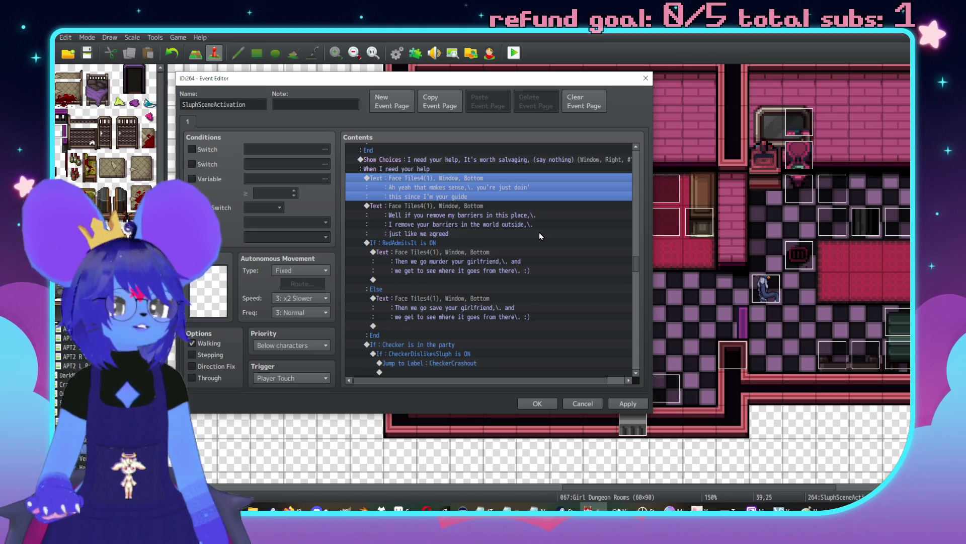
Step: Pan the Aseprite sketch to bring Help | Salvage and the red Crashout into view
key("alt+Tab")
scroll(528, 227, "up", 3)
scroll(513, 210, "down", 4)
scroll(478, 252, "up", 1)
left_click_drag(473, 210, 500, 248)
scroll(529, 262, "down", 2)
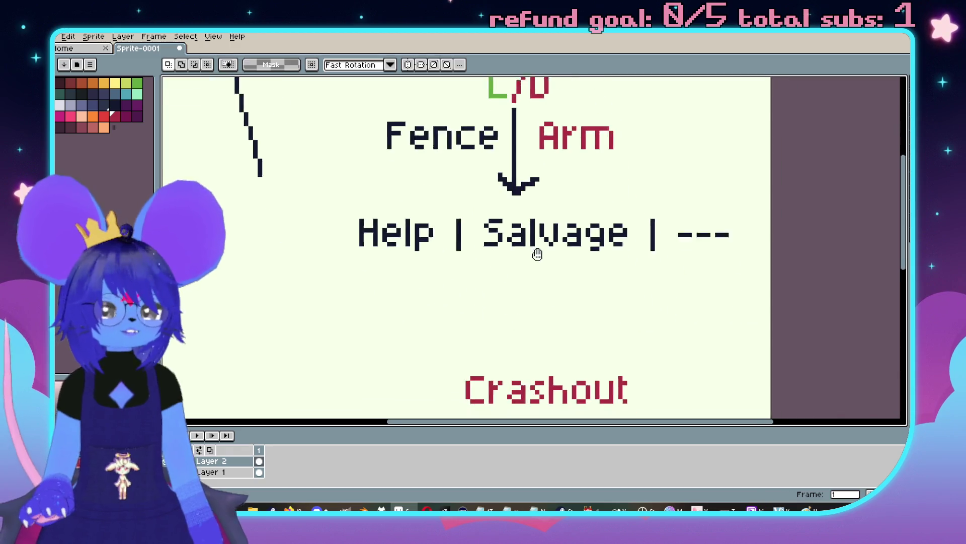
scroll(537, 255, "down", 2)
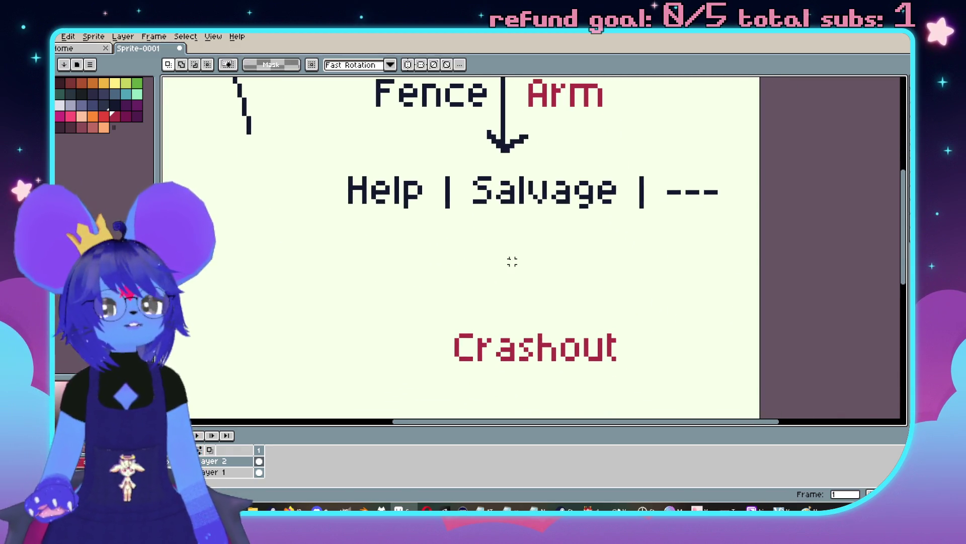
left_click_drag(415, 257, 453, 235)
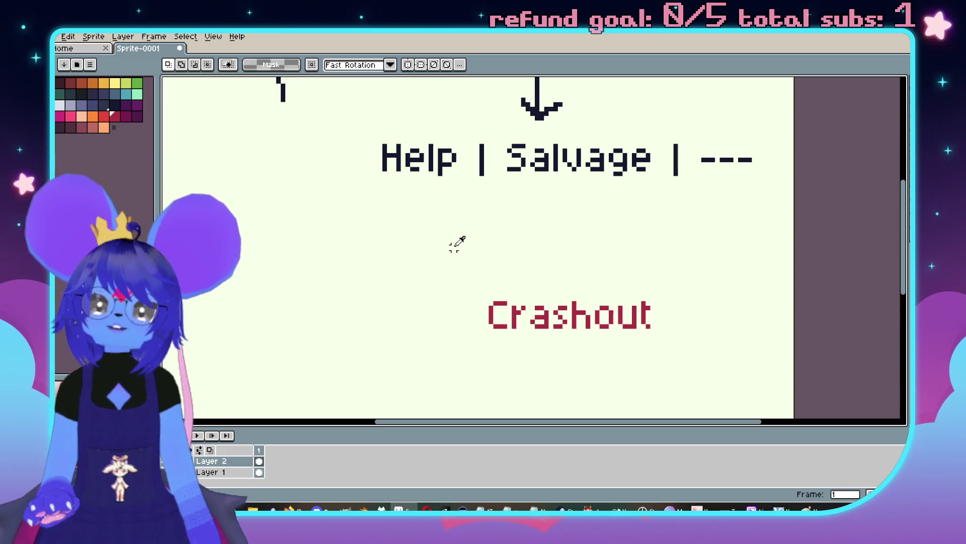
Step: Scroll through the SluphSceneActivation event's branching dialogue, then return to the sketch
key("alt+Tab")
scroll(449, 251, "up", 2)
scroll(450, 250, "down", 3)
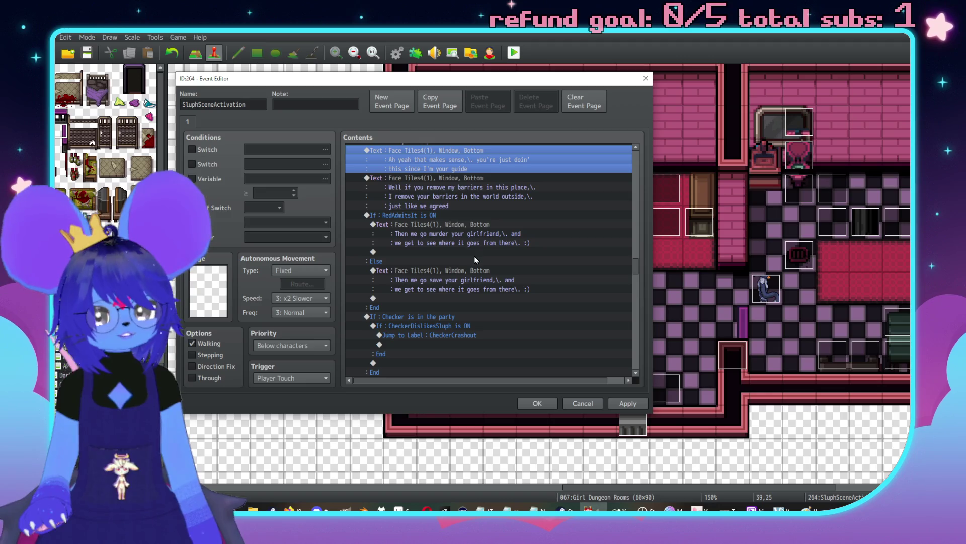
scroll(473, 254, "down", 5)
key("alt+Tab")
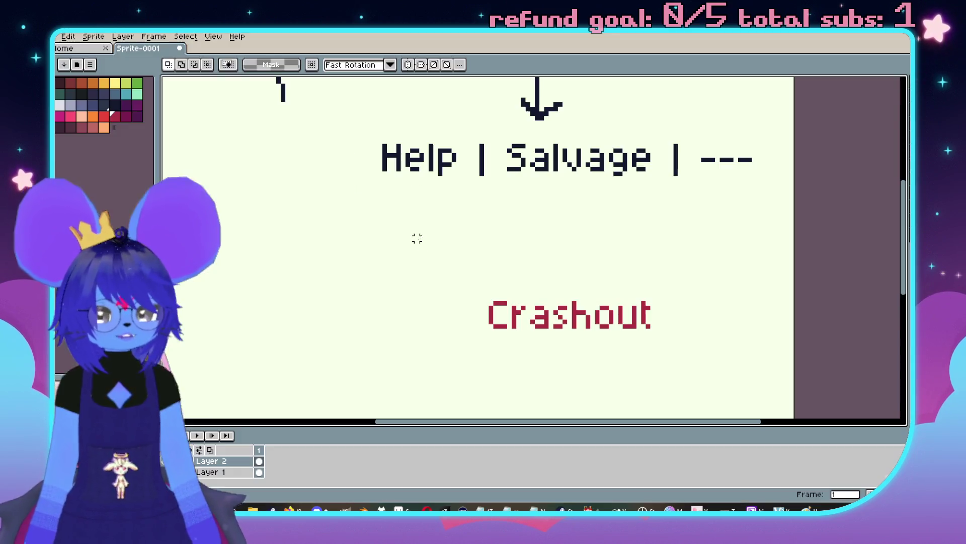
Step: Draw a red Pencil arrow from Help down toward Crashout
key("b")
left_click(468, 224)
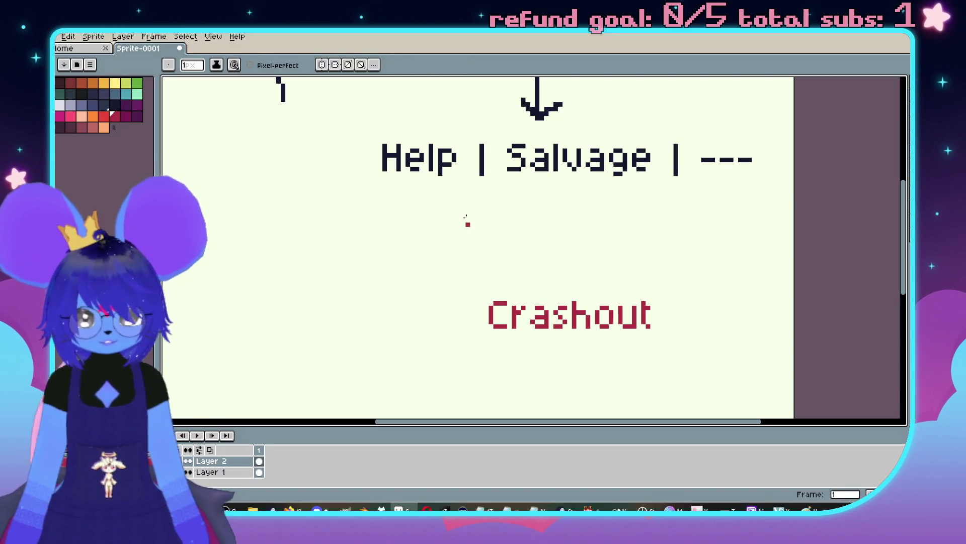
left_click_drag(481, 262, 556, 248)
Step: Write a navy 'Join (mean)' label below Crashout and nudge it slightly right and down
left_click(590, 233)
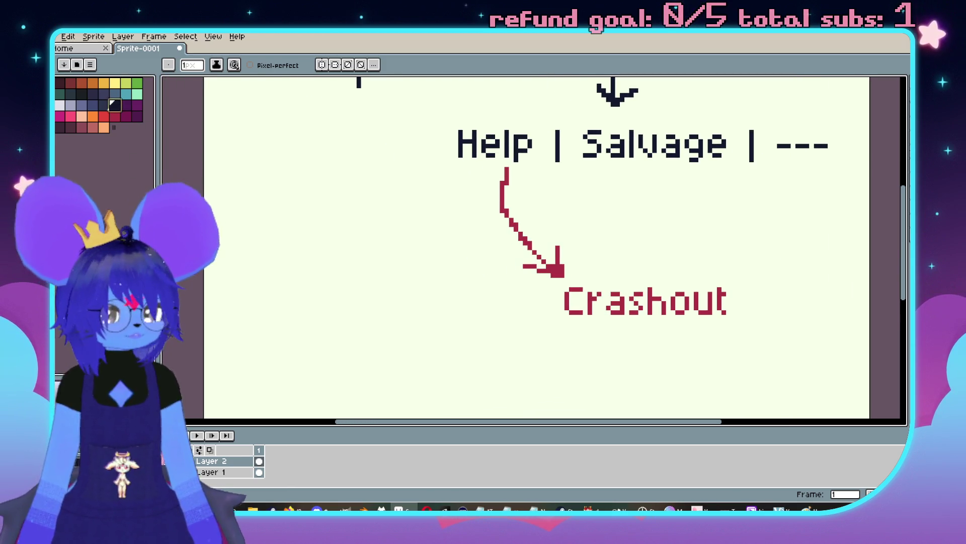
left_click_drag(388, 371, 429, 300)
left_click_drag(381, 265, 608, 324)
type("Join (mean")
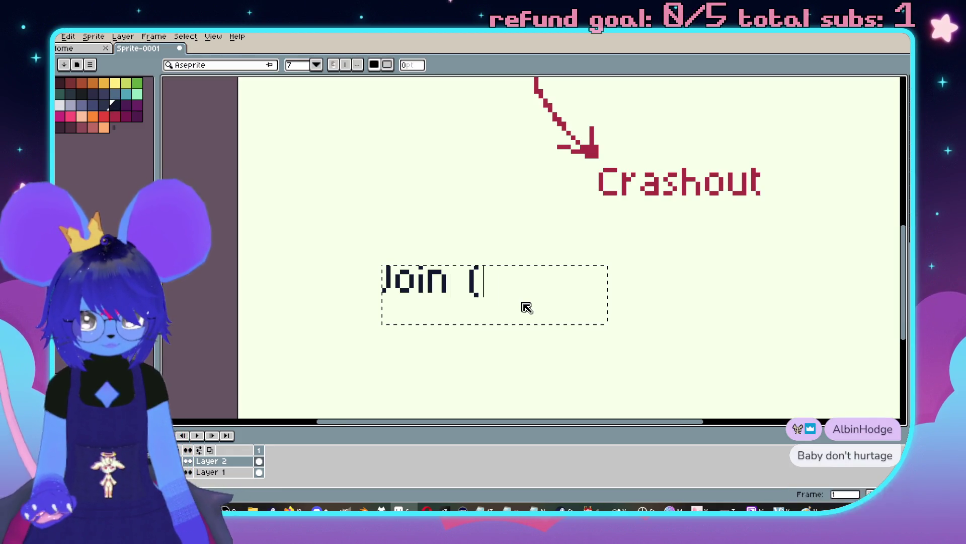
scroll(472, 200, "right", 2)
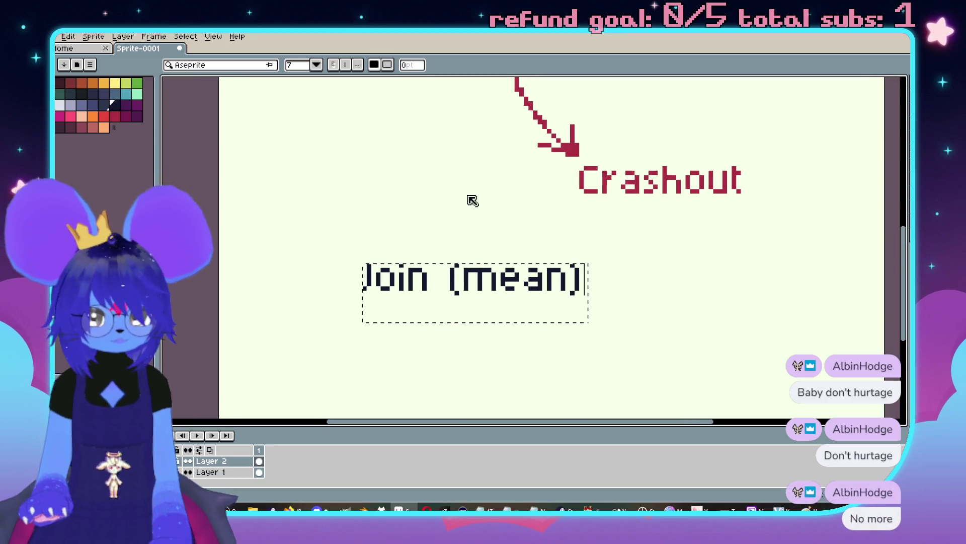
key("m")
left_click_drag(333, 234, 603, 314)
left_click_drag(537, 289, 703, 308)
key("Return")
Step: Switch back to the crimson colour and the freehand Pencil
scroll(388, 258, "up", 5)
scroll(388, 258, "left", 5)
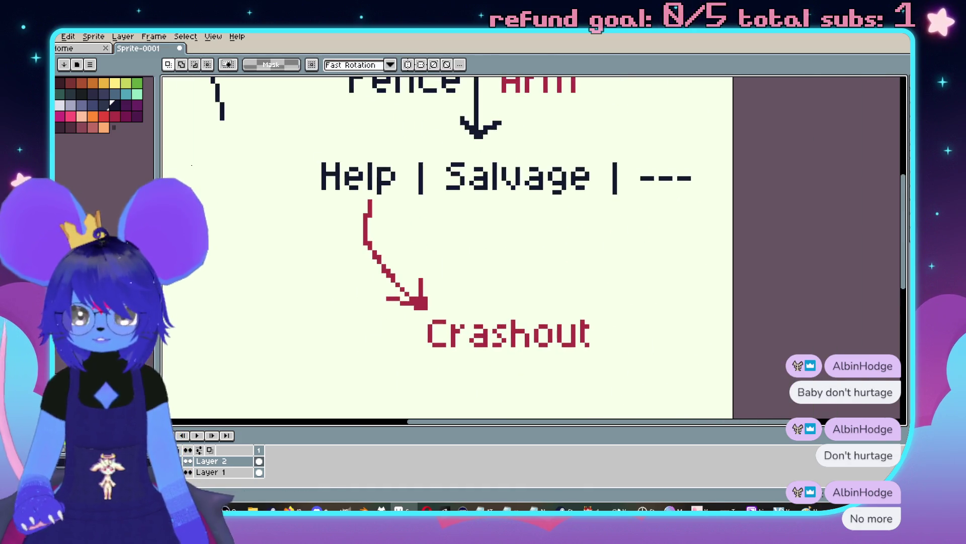
left_click(115, 116)
scroll(511, 224, "down", 2)
scroll(510, 224, "left", 2)
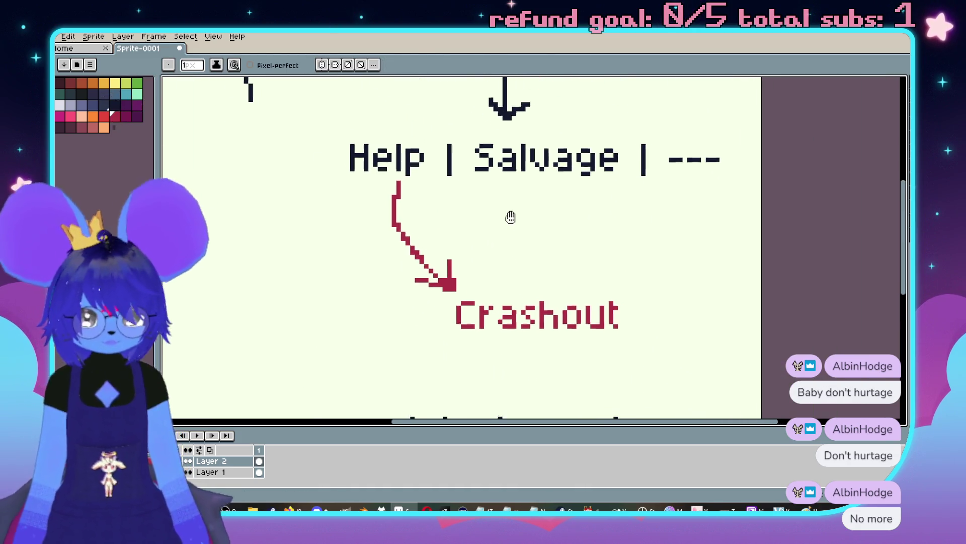
key("i")
Step: Check the event dialogue in RPG Maker, then return to the flowchart sketch
key("alt+Tab")
scroll(484, 212, "down", 5)
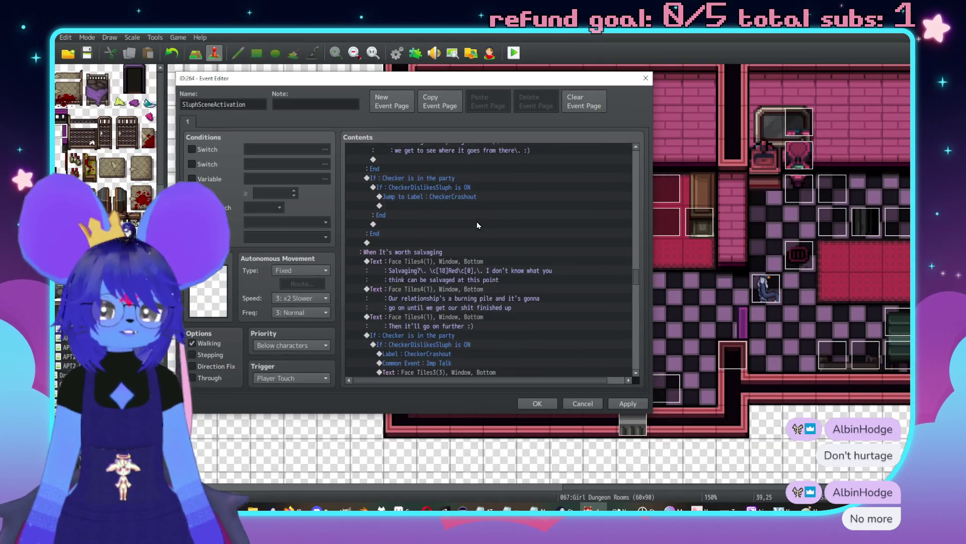
scroll(489, 254, "down", 5)
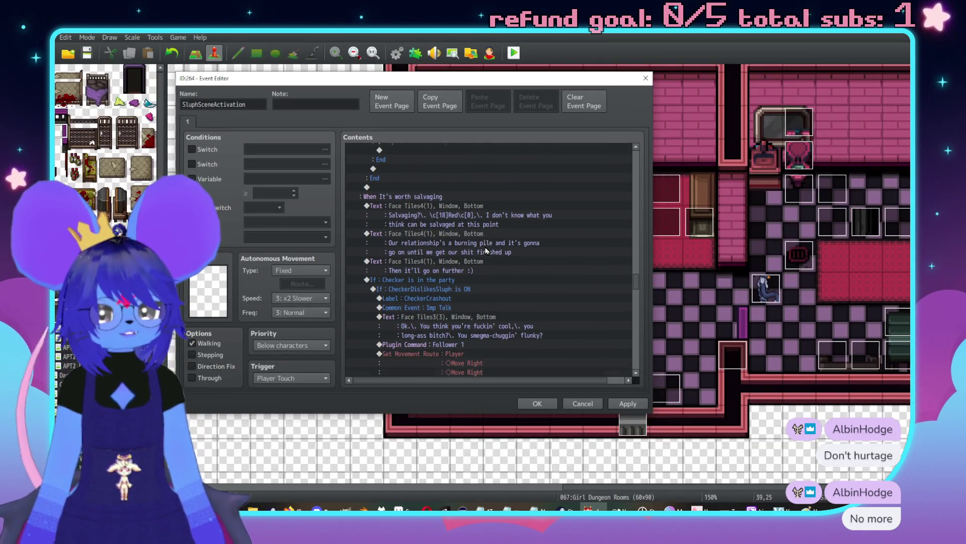
key("alt+Tab")
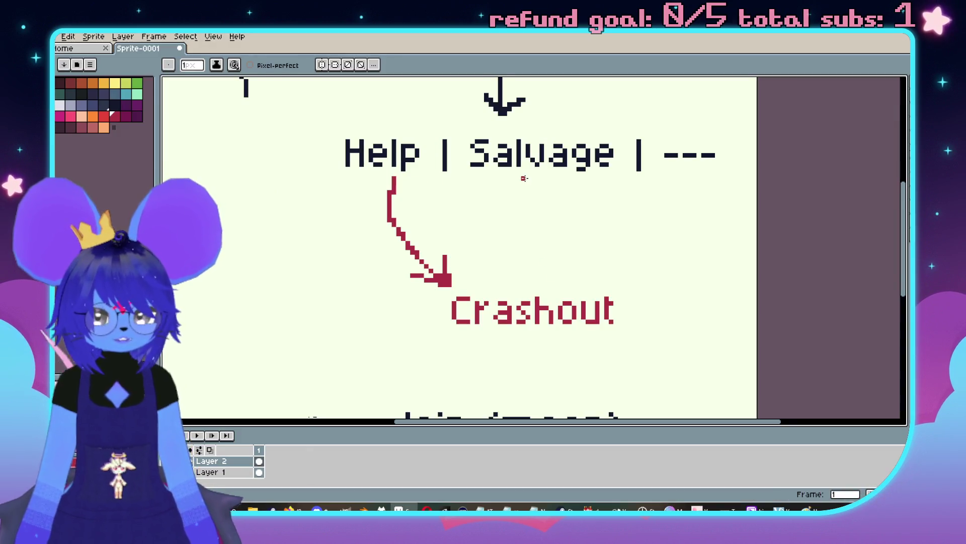
Step: Draw a second red arrow from Salvage to Crashout, then scroll the event dialogue
left_click_drag(538, 225, 520, 229)
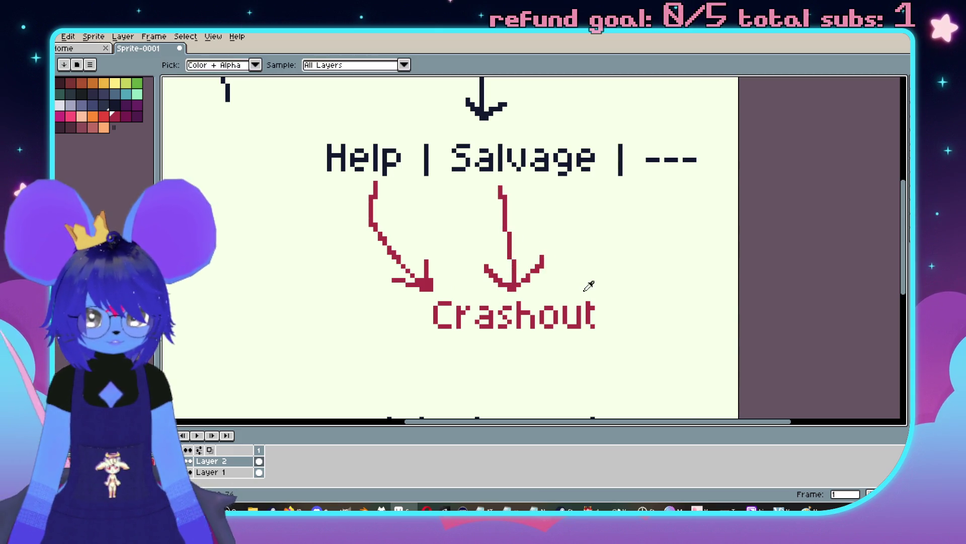
key("alt+Tab")
scroll(527, 261, "down", 5)
scroll(527, 261, "down", 10)
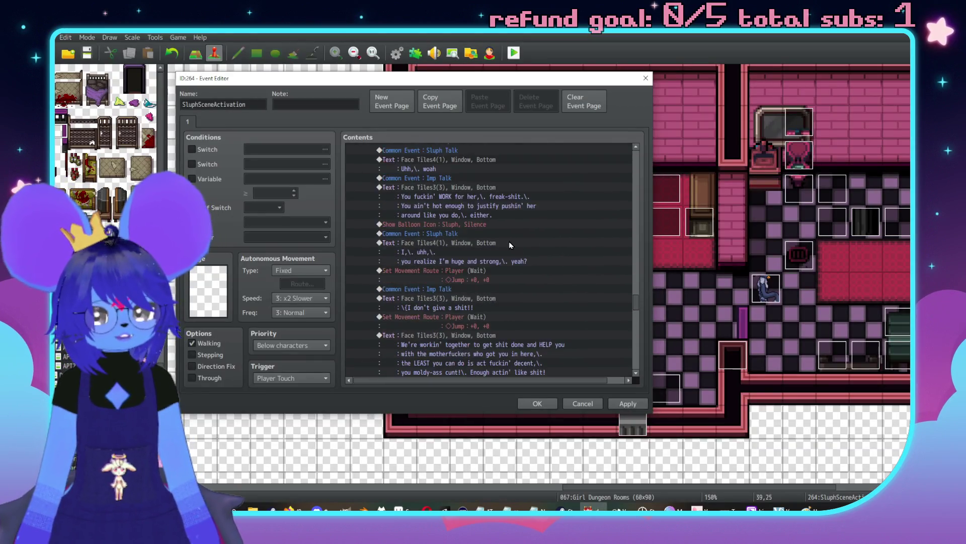
Step: Read through the Salvage and say-nothing branches in the Contents list, then return to Aseprite
scroll(518, 231, "down", 2)
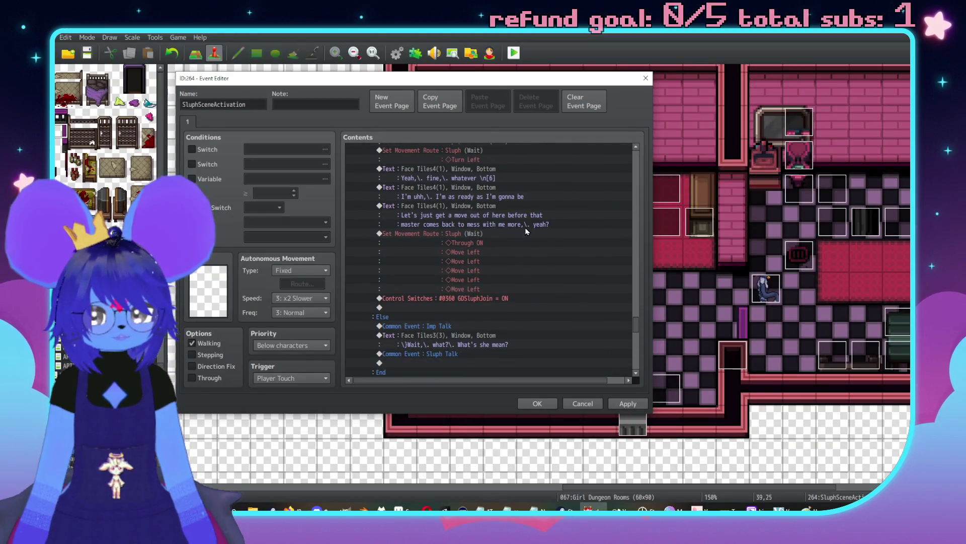
scroll(539, 234, "up", 5)
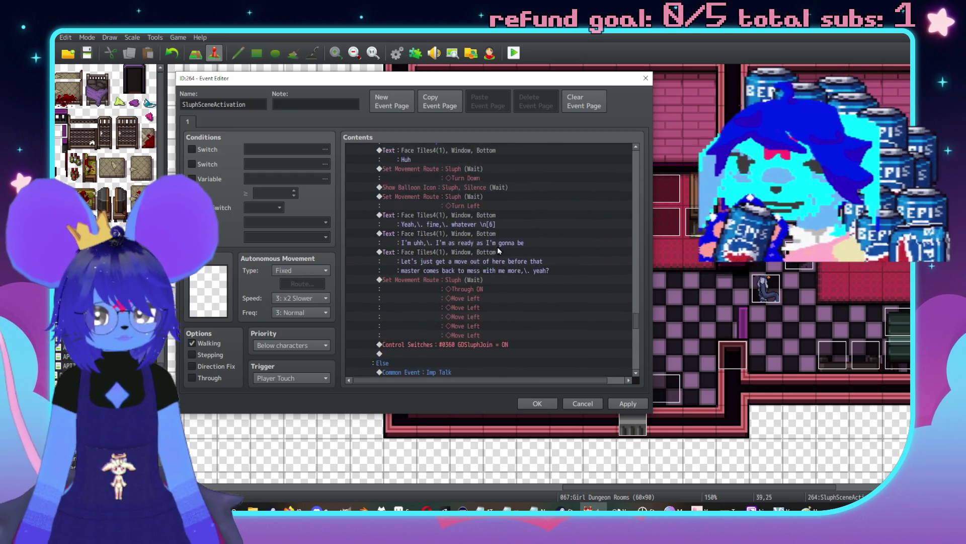
scroll(496, 261, "up", 3)
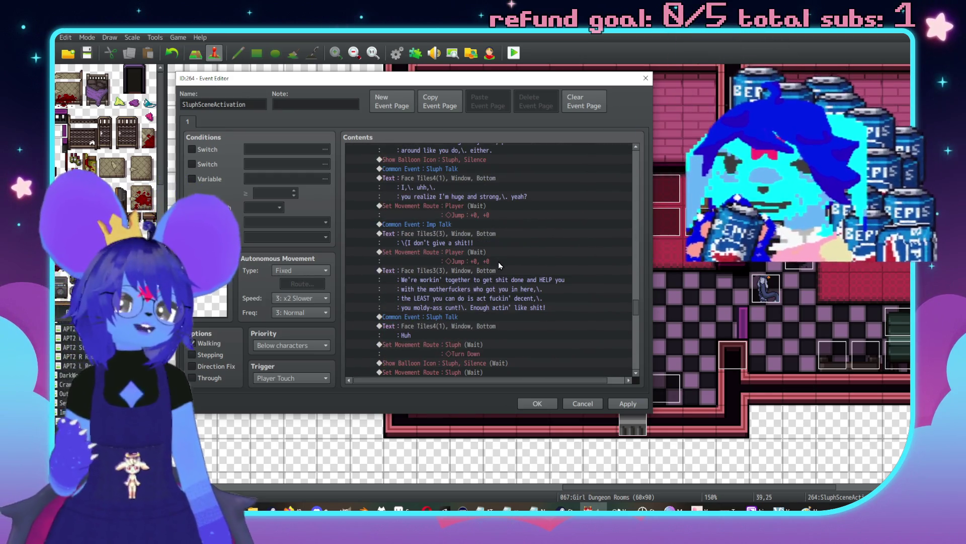
scroll(524, 285, "up", 3)
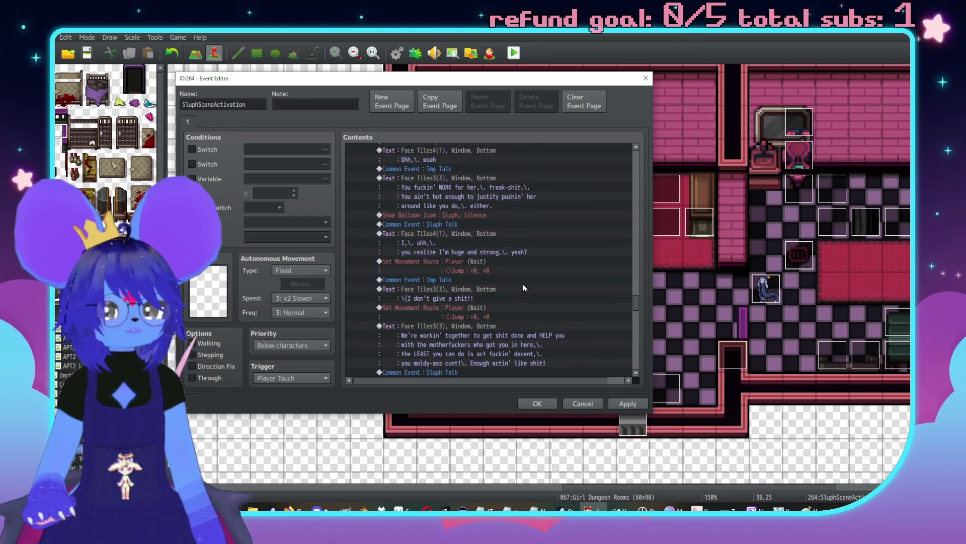
scroll(498, 282, "down", 3)
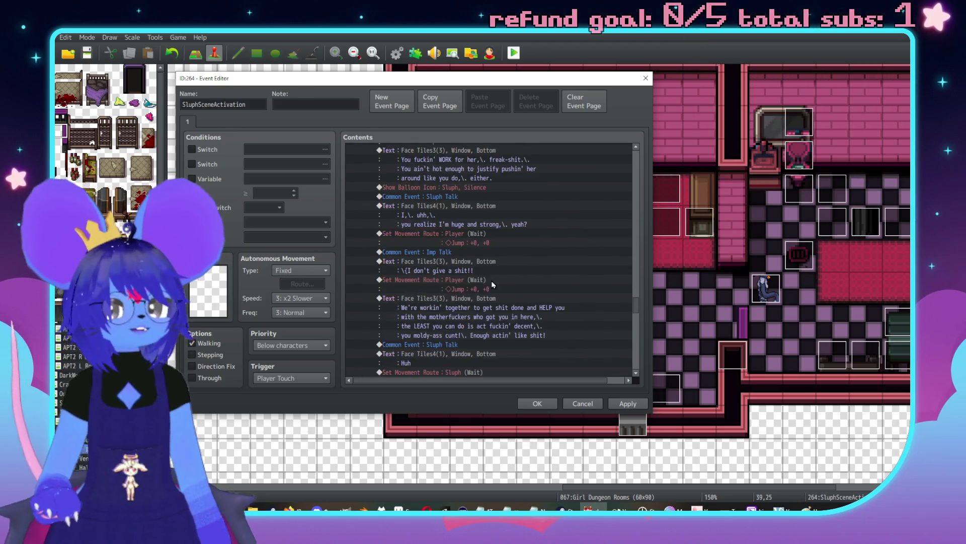
scroll(485, 272, "down", 10)
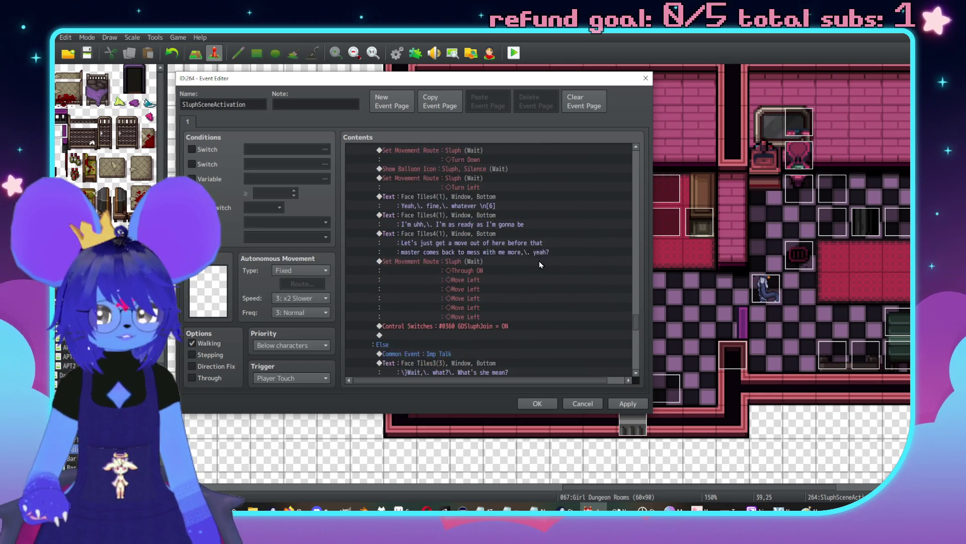
scroll(529, 279, "down", 10)
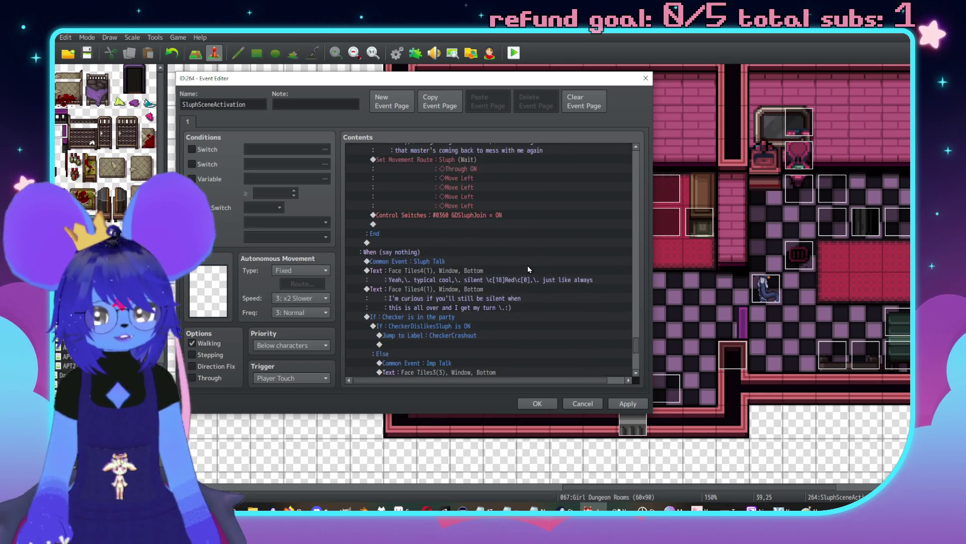
key("alt+Tab")
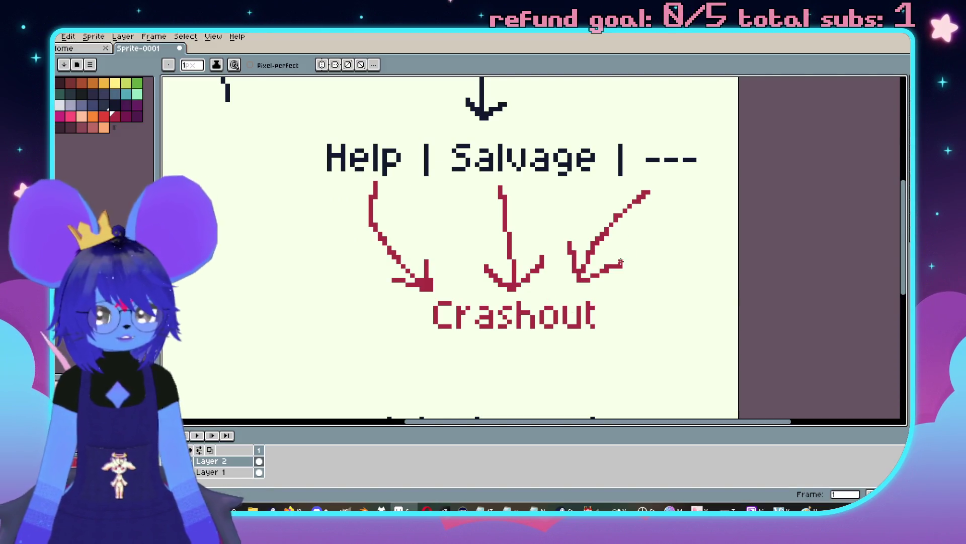
Step: Draw a red arrow from --- and a dark arrow from Crashout down to Join (mean)
key("alt+Tab")
key("alt+Tab")
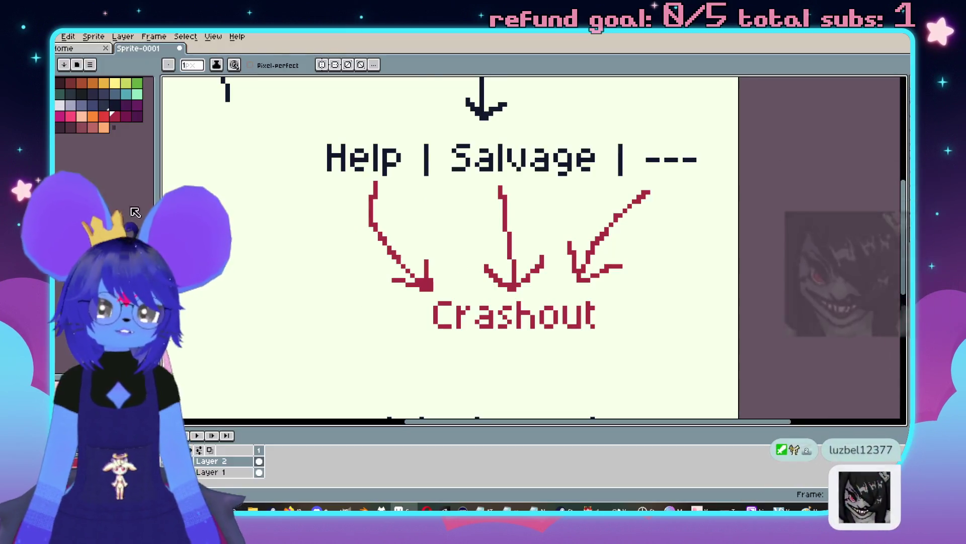
scroll(434, 194, "down", 3)
scroll(451, 162, "left", 2)
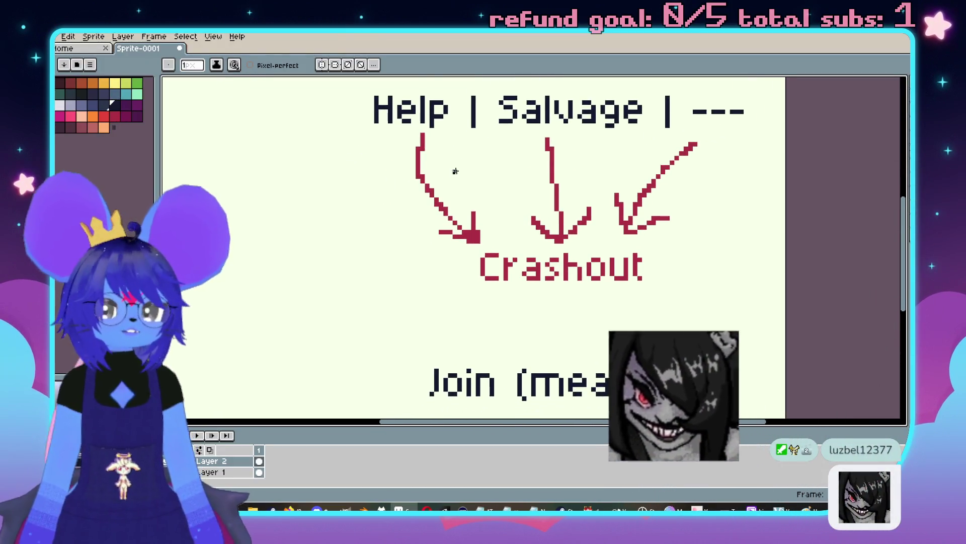
mouse_move(549, 286)
left_mouse_down()
mouse_move(548, 334)
mouse_move(534, 314)
mouse_move(562, 322)
left_mouse_up()
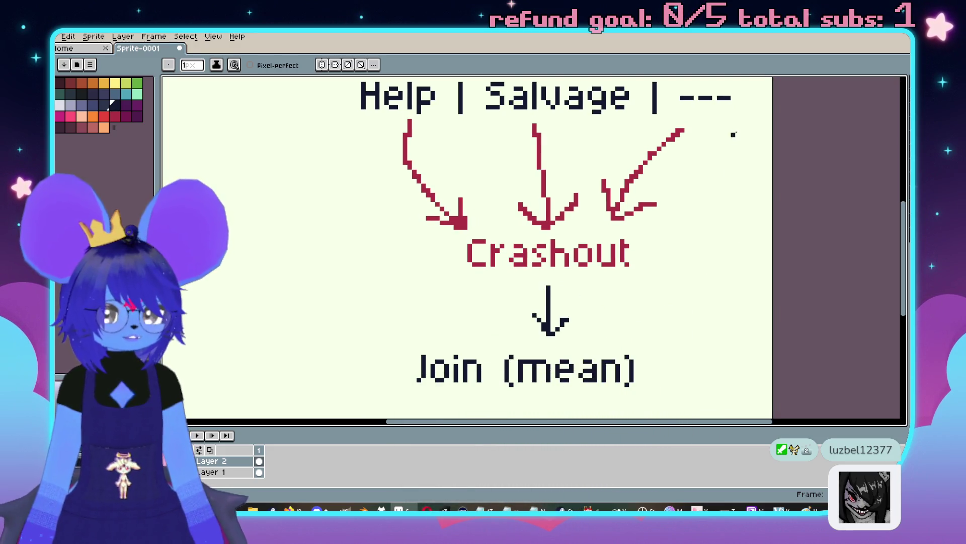
Step: Add dark looping curves down the right and left sides and from below Help
left_click_drag(705, 123, 715, 250)
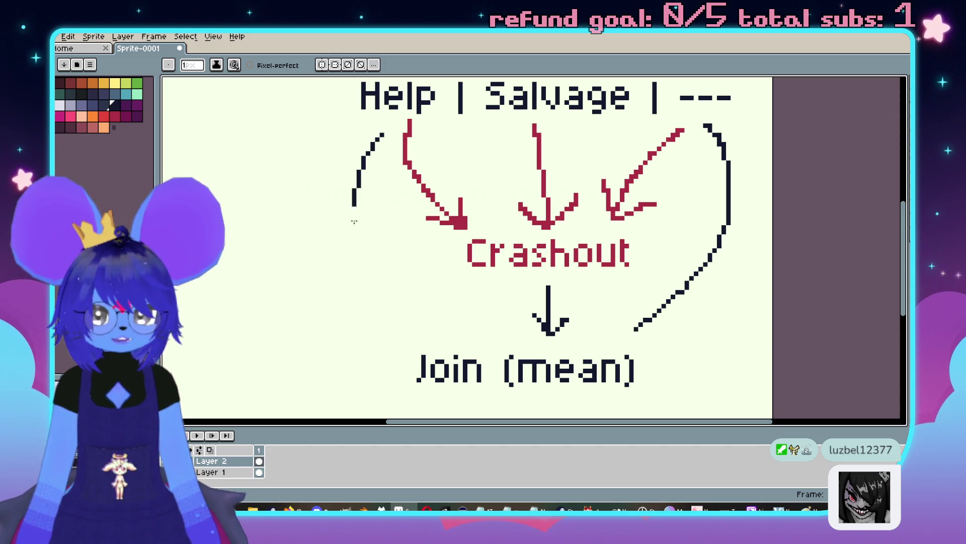
left_click_drag(353, 206, 443, 325)
left_click_drag(504, 124, 418, 223)
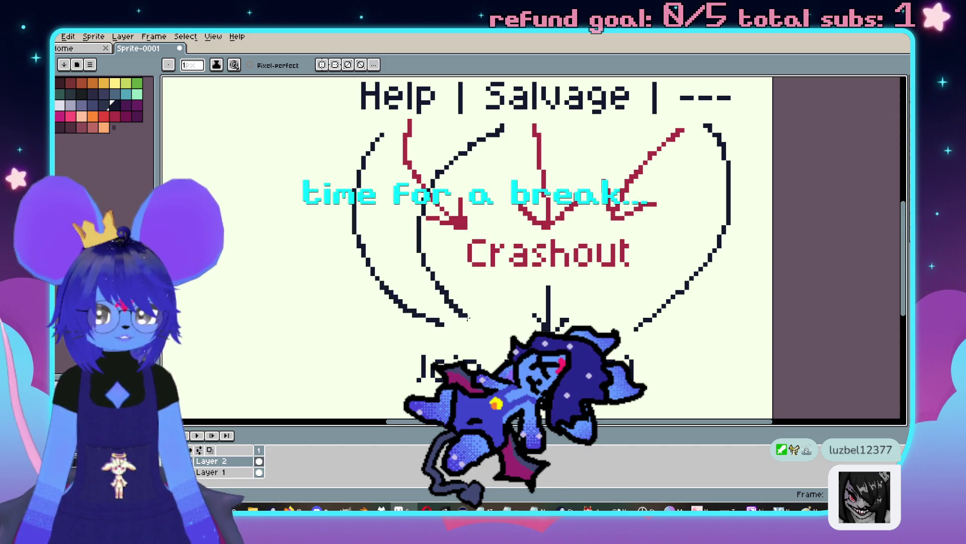
key("alt+Tab")
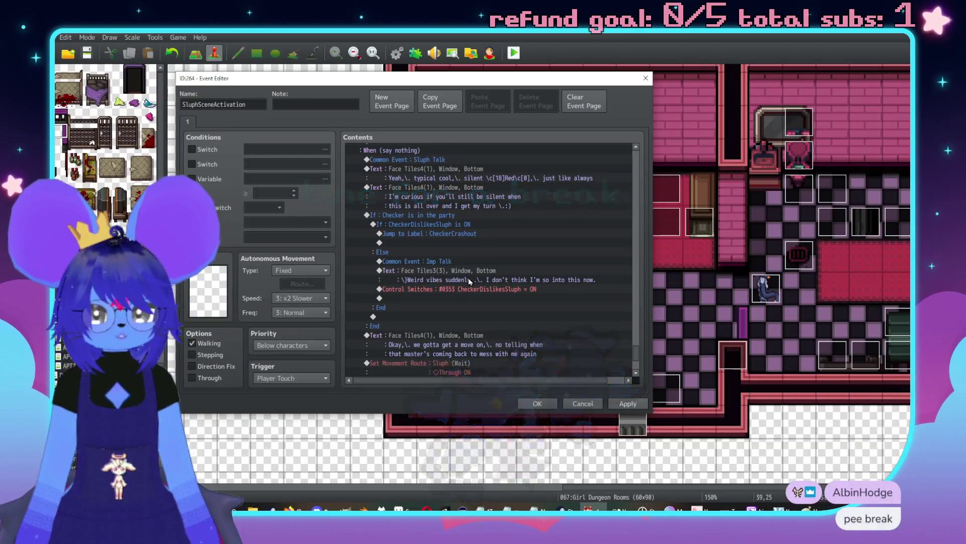
Step: Bring the Help | Salvage | --- row fully into view in the flowchart sketch
scroll(481, 285, "up", 2)
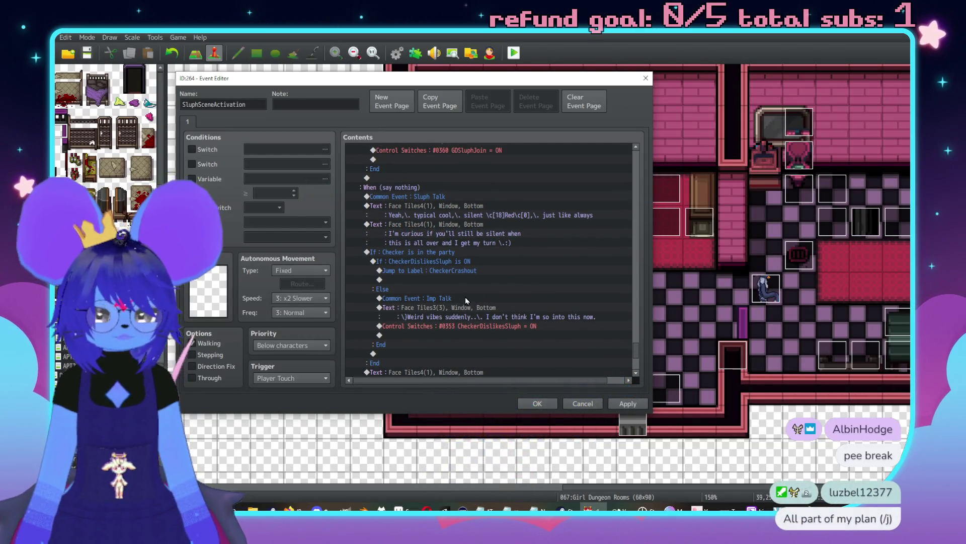
key("alt+Tab")
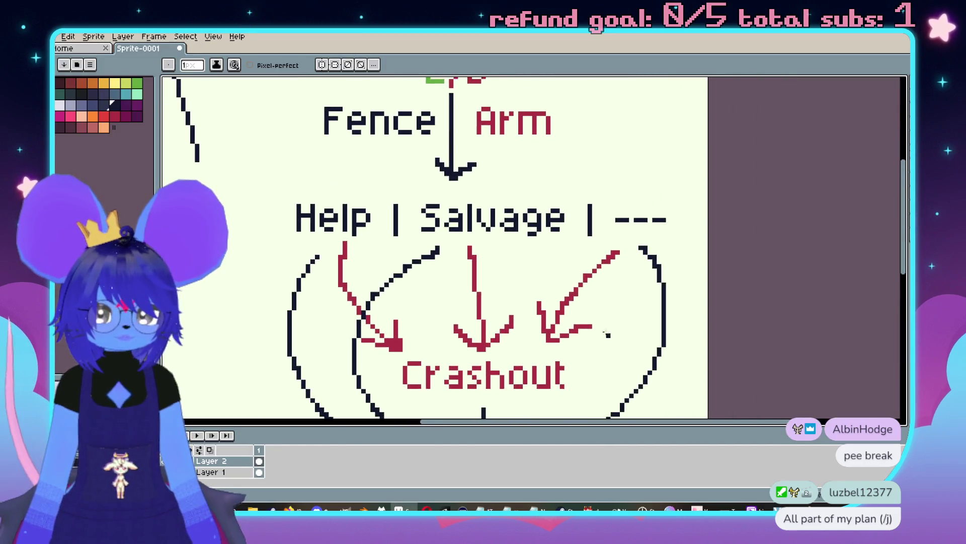
left_click_drag(606, 238, 605, 276)
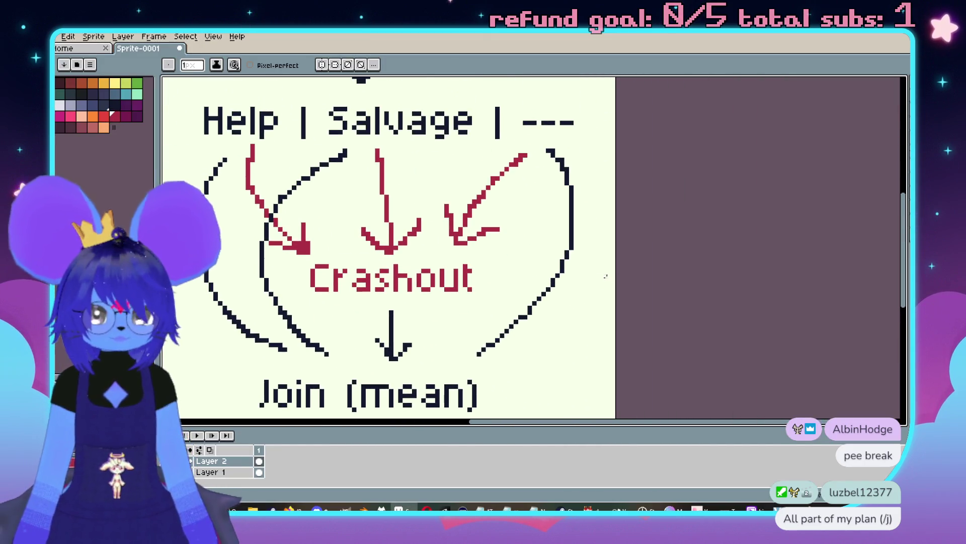
key("alt+Tab")
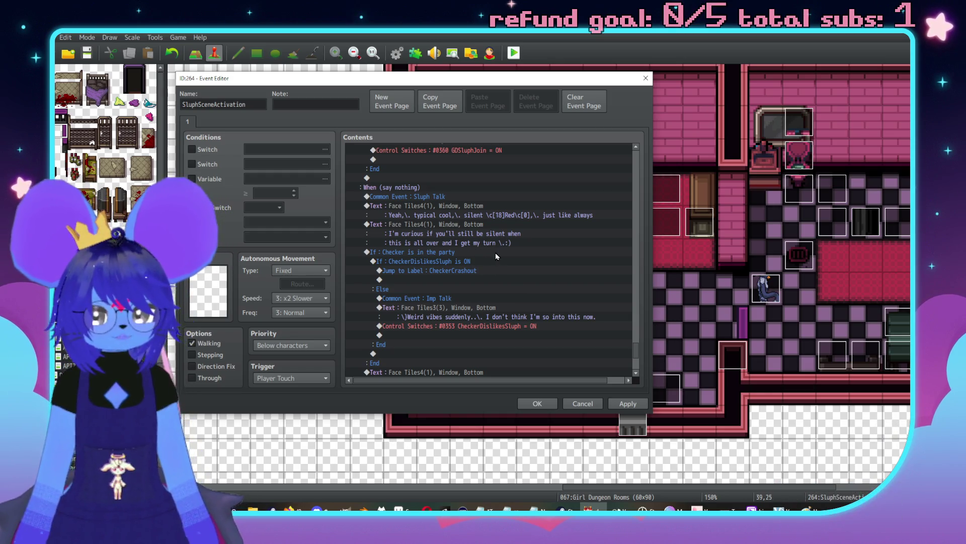
Step: Inspect the CheckerDislikesSluph check, CheckerCrashout jump and Imp Talk rows, then return to the sketch
scroll(483, 270, "down", 1)
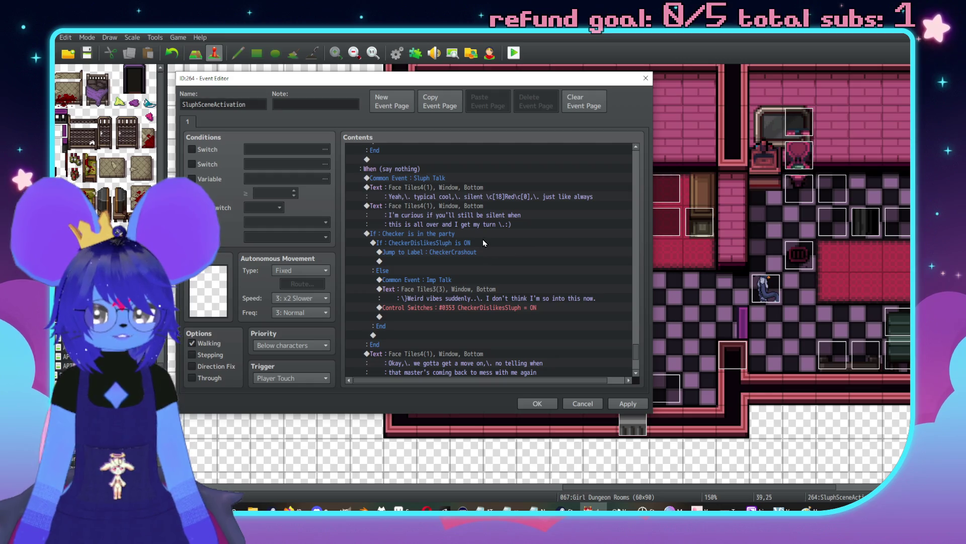
left_click(480, 243)
left_click(482, 253)
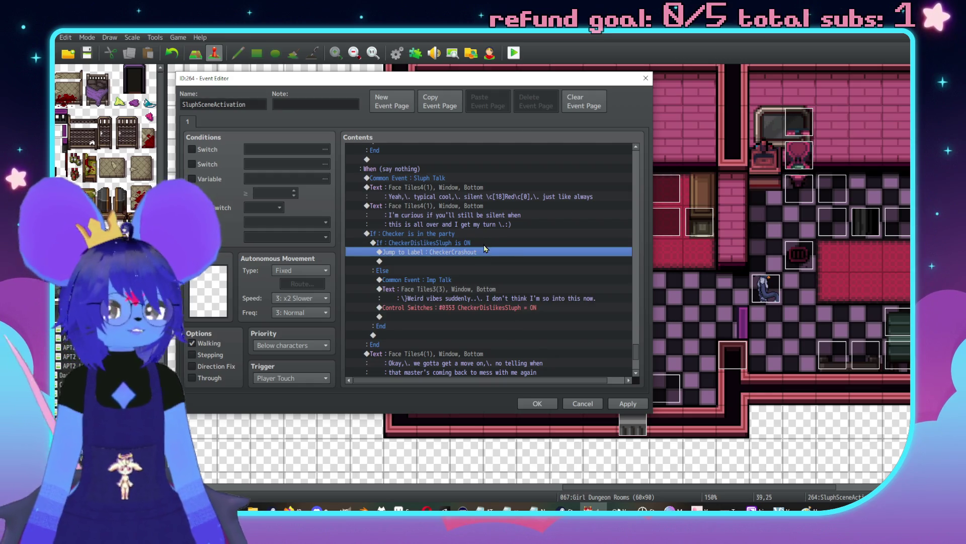
left_click(486, 279)
key("alt+Tab")
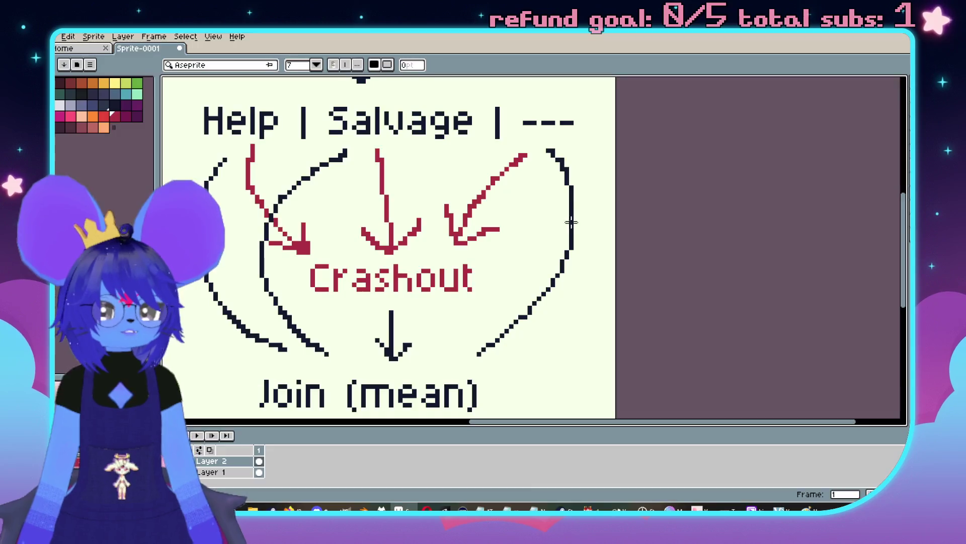
Step: Copy the red D from L/D and paste it right of the heart-shaped loop around Crashout
key("b")
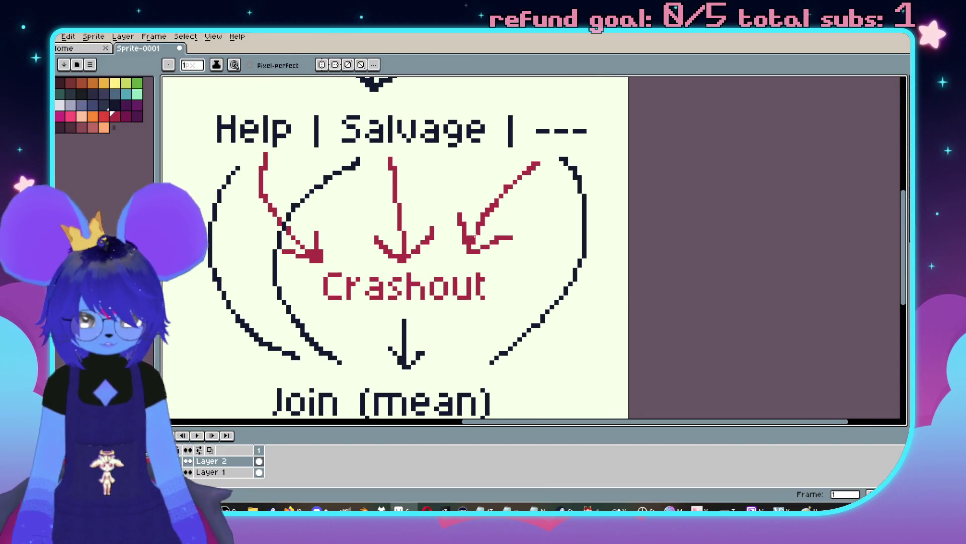
mouse_move(563, 159)
left_mouse_down()
mouse_move(550, 367)
mouse_move(559, 210)
left_mouse_up()
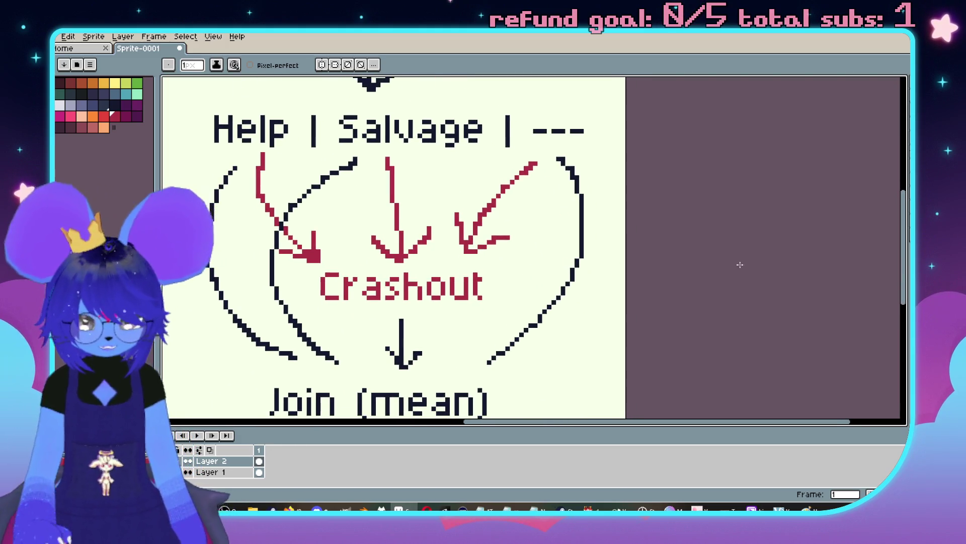
left_click_drag(581, 270, 583, 239)
scroll(459, 367, "up", 5)
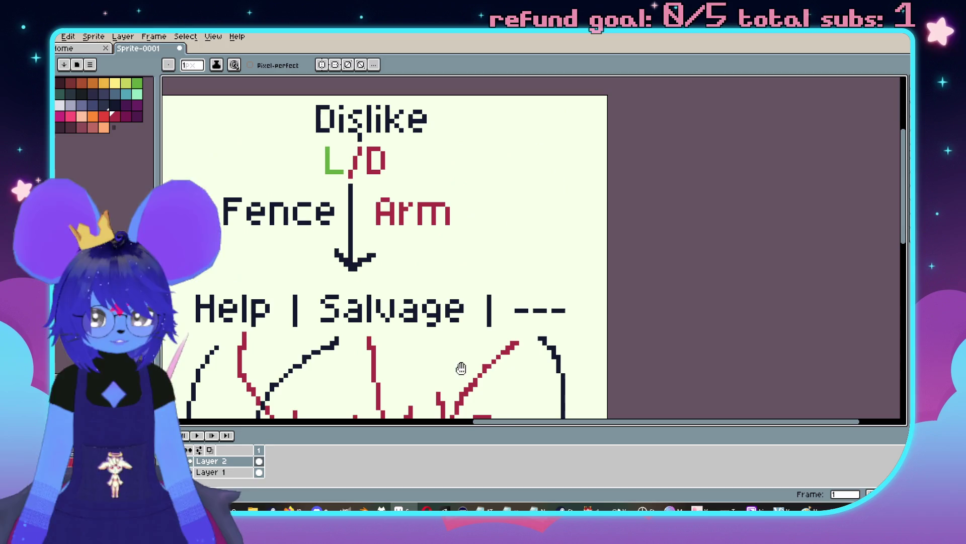
key("m")
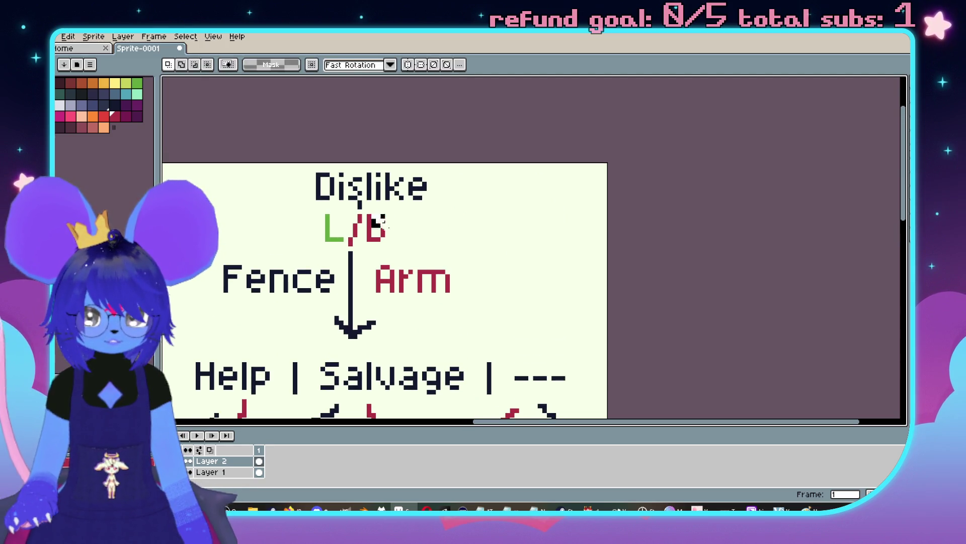
left_click_drag(387, 233, 412, 250)
scroll(492, 258, "down", 7)
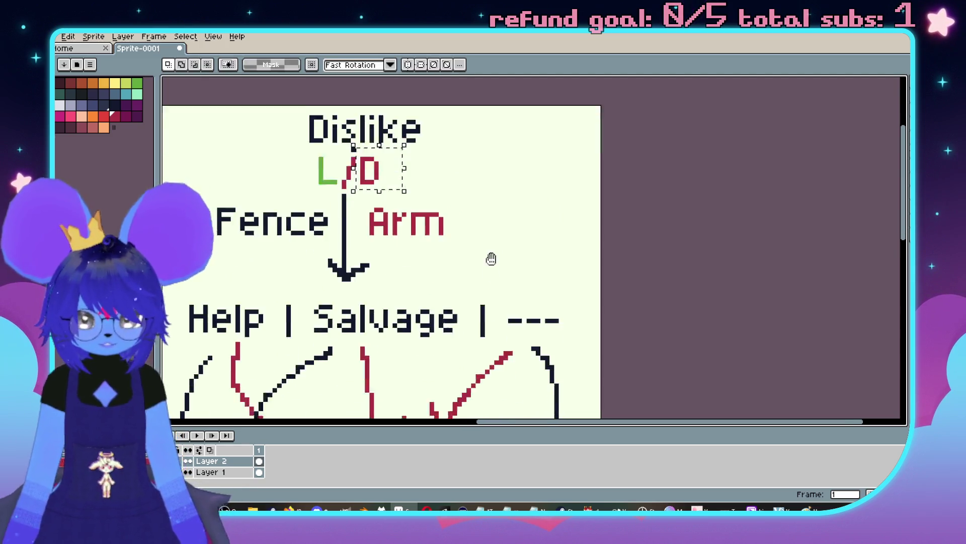
key("ctrl+v")
mouse_move(336, 265)
left_mouse_down()
mouse_move(501, 241)
mouse_move(509, 191)
mouse_move(534, 228)
left_mouse_up()
left_click(533, 159)
scroll(536, 201, "down", 3)
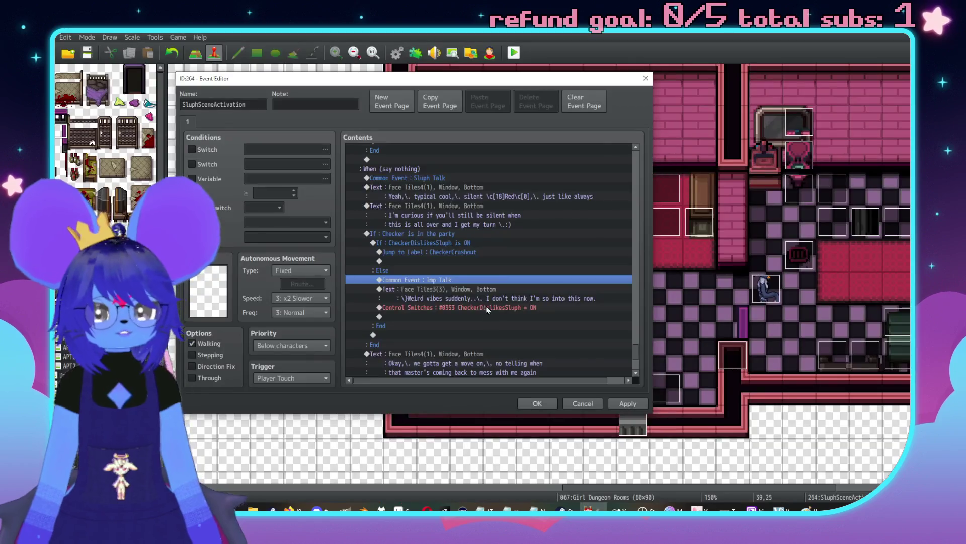
scroll(487, 310, "up", 10)
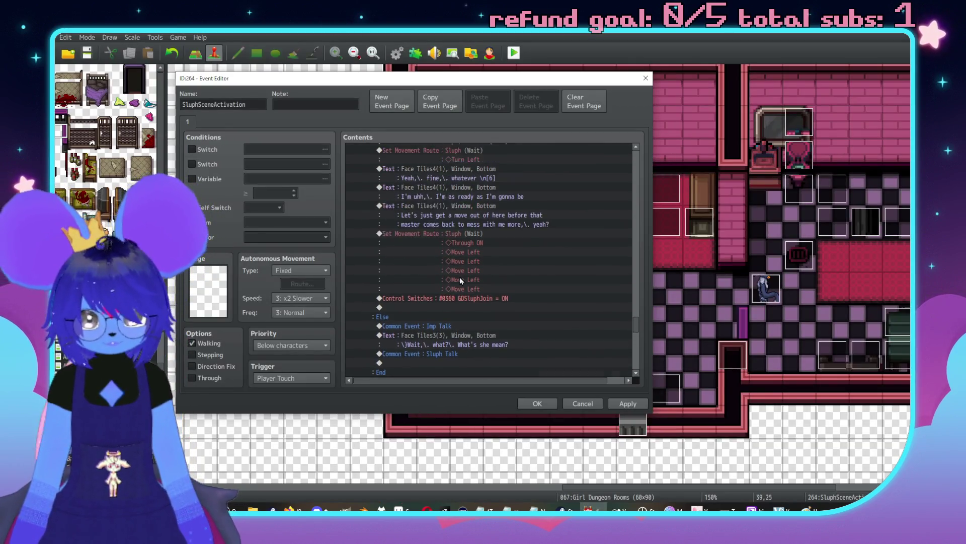
scroll(460, 277, "up", 10)
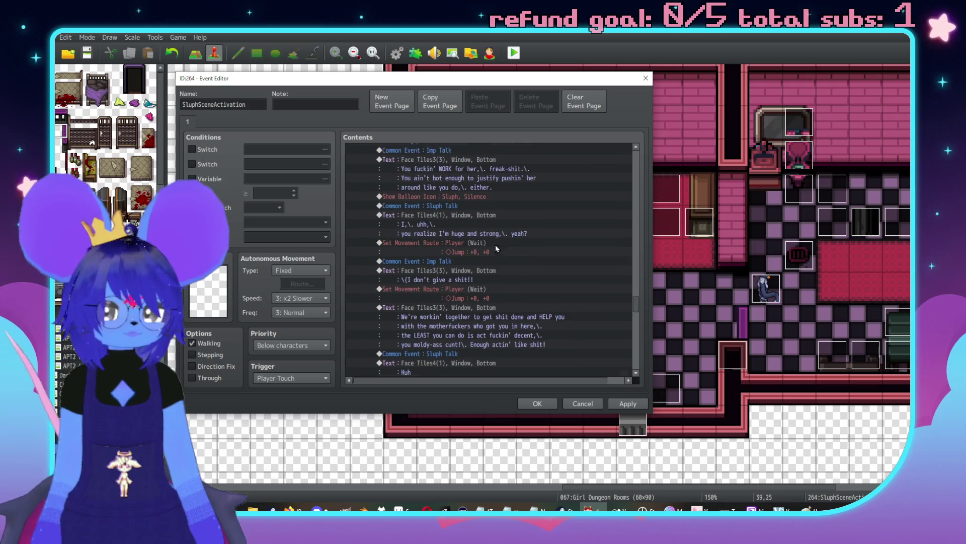
scroll(497, 249, "up", 5)
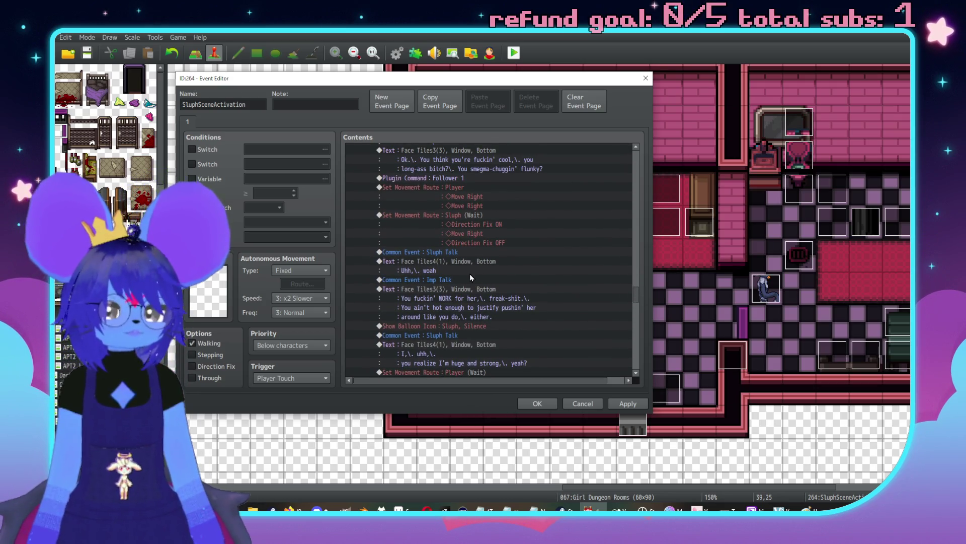
scroll(465, 269, "up", 5)
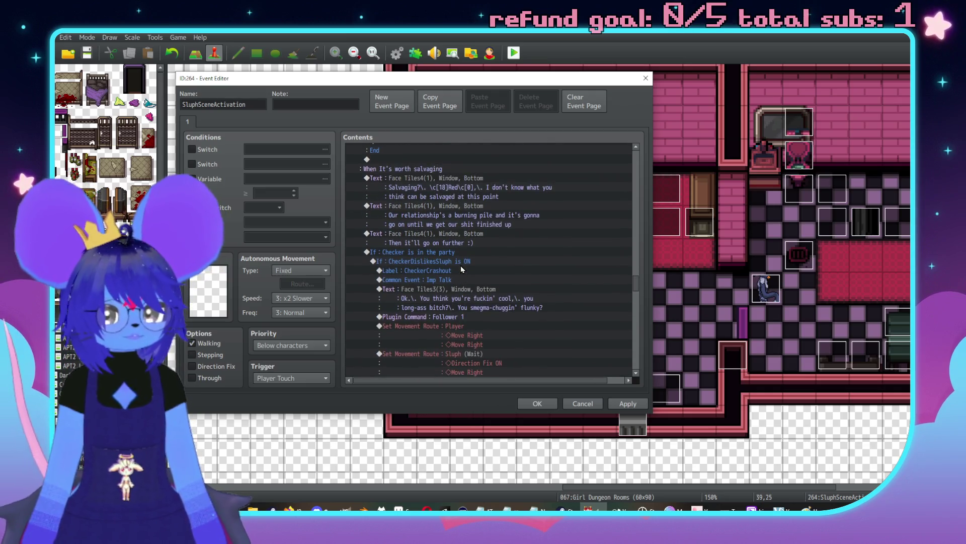
left_click(464, 252)
left_click(459, 262)
scroll(636, 355, "down", 10)
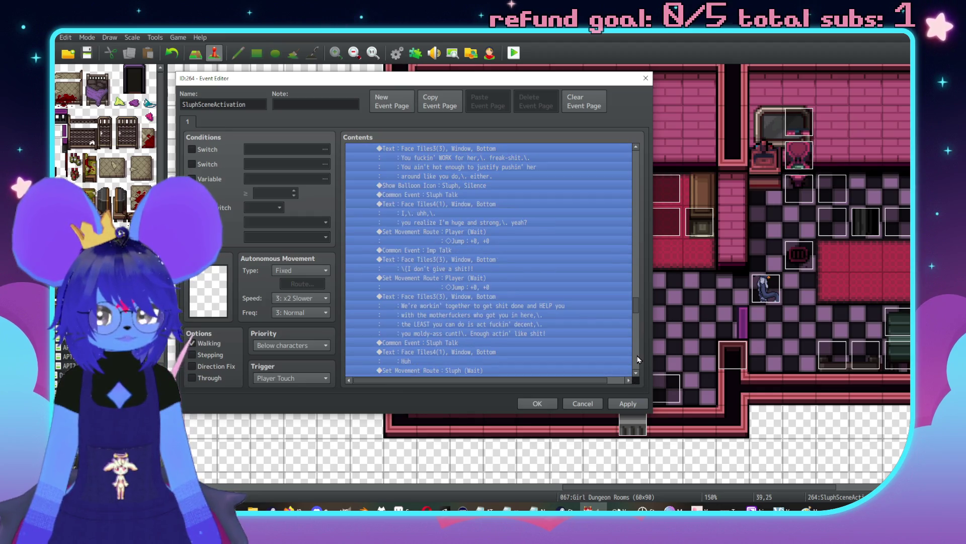
scroll(567, 277, "up", 2)
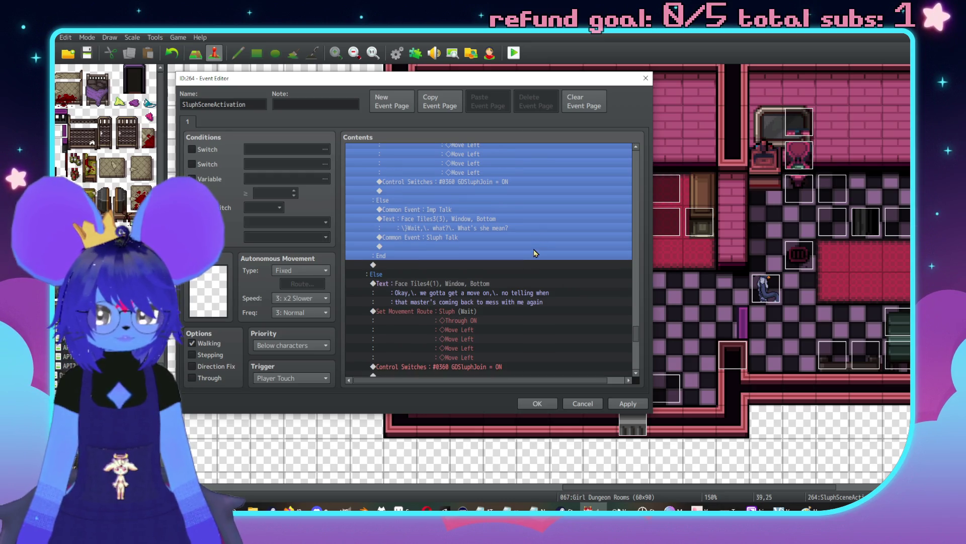
scroll(533, 268, "down", 1)
Step: Add the second line 'That's weird vibes..' to Imp's 'What's she mean?' message, preview and confirm
double_click(468, 186)
type("That's")
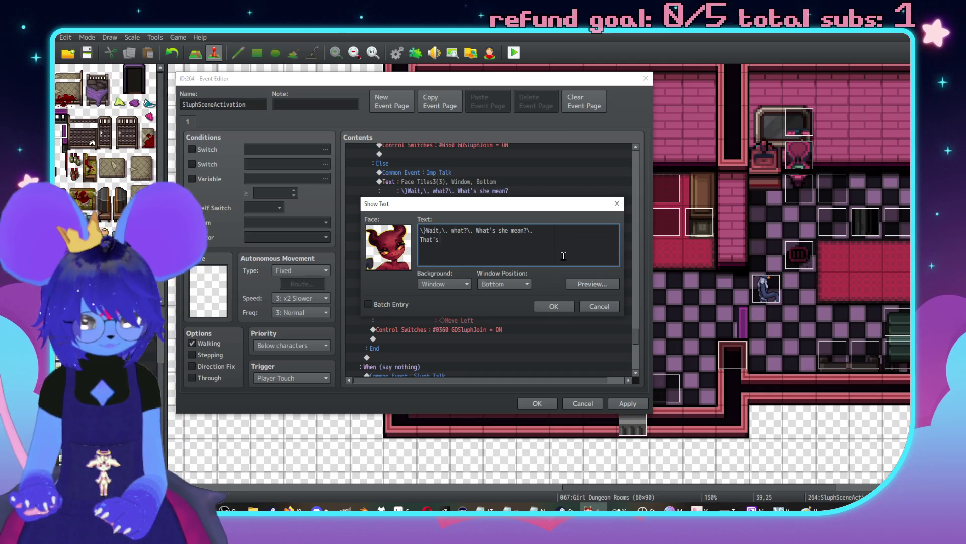
type("weird")
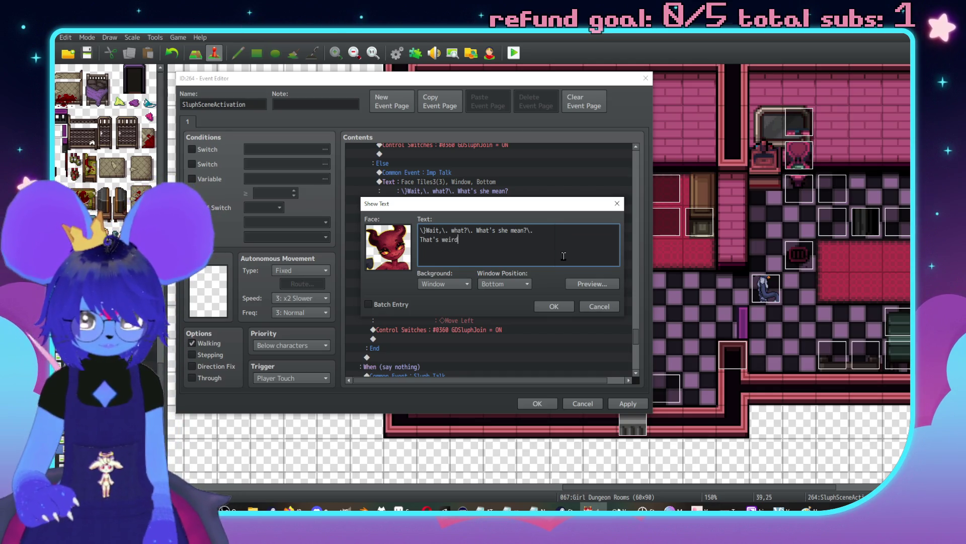
key("BackSpace")
key("BackSpace")
key("BackSpace")
type("vibes..")
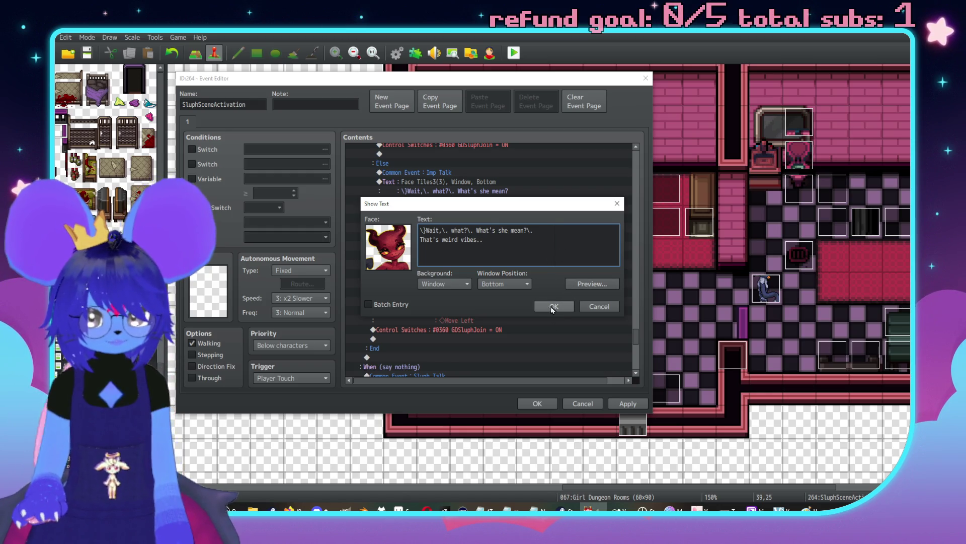
left_click(592, 283)
left_click(567, 311)
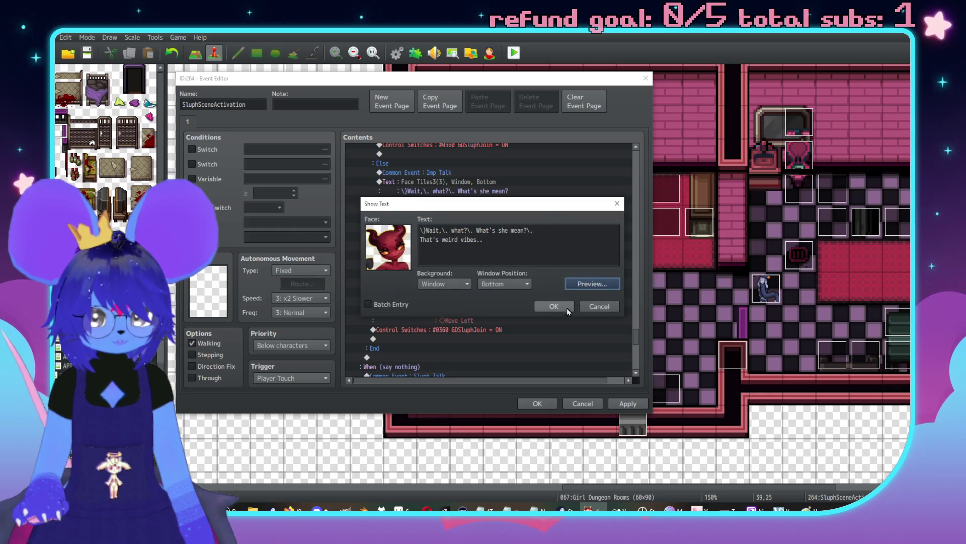
left_click(568, 310)
Step: Browse the Checker is in the party branch and its inner CheckerDislikesSluph check
scroll(560, 270, "down", 7)
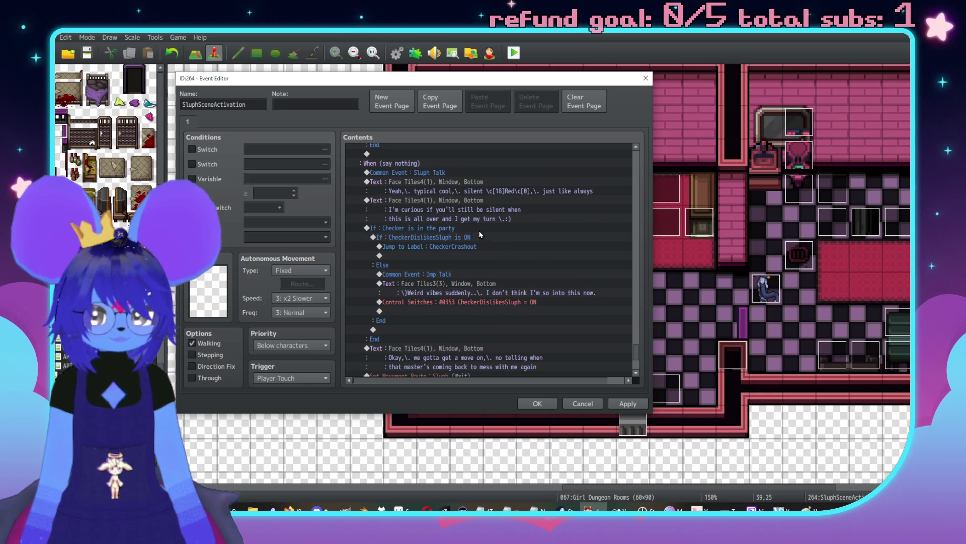
left_click(594, 237)
scroll(593, 255, "down", 2)
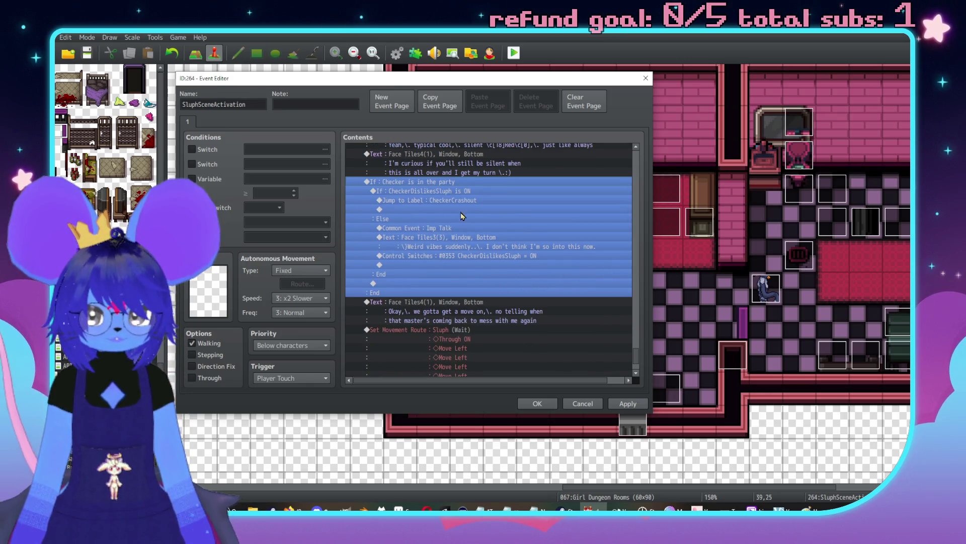
left_click(445, 190)
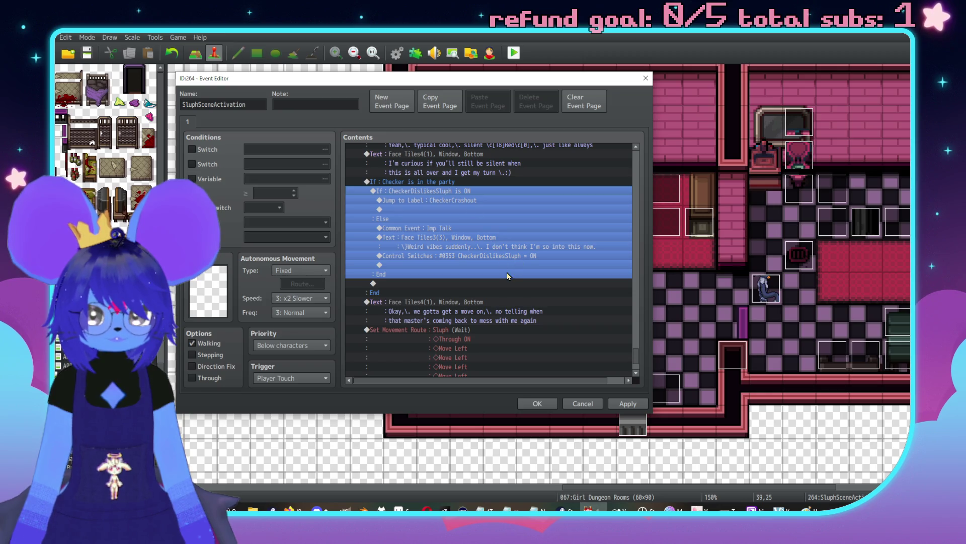
scroll(508, 277, "up", 4)
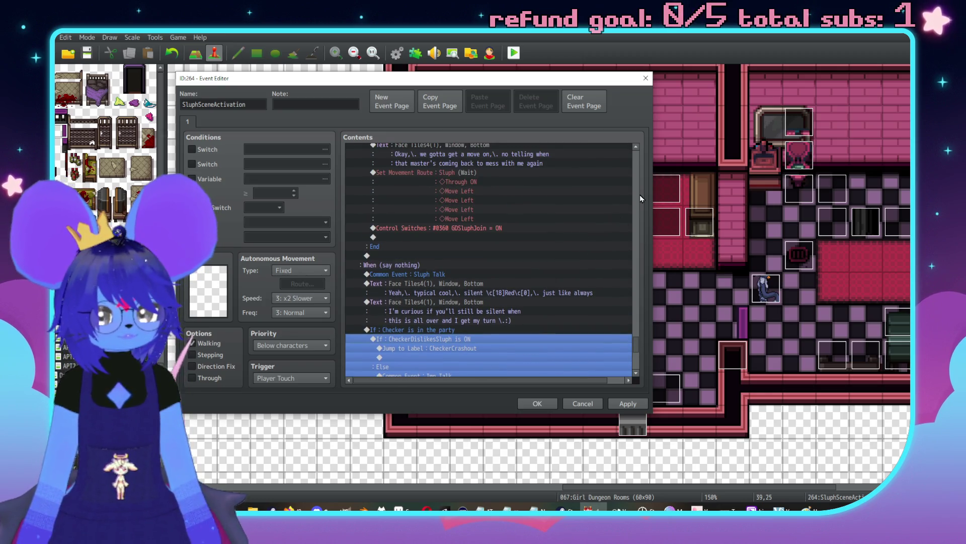
scroll(639, 199, "up", 5)
scroll(638, 200, "up", 5)
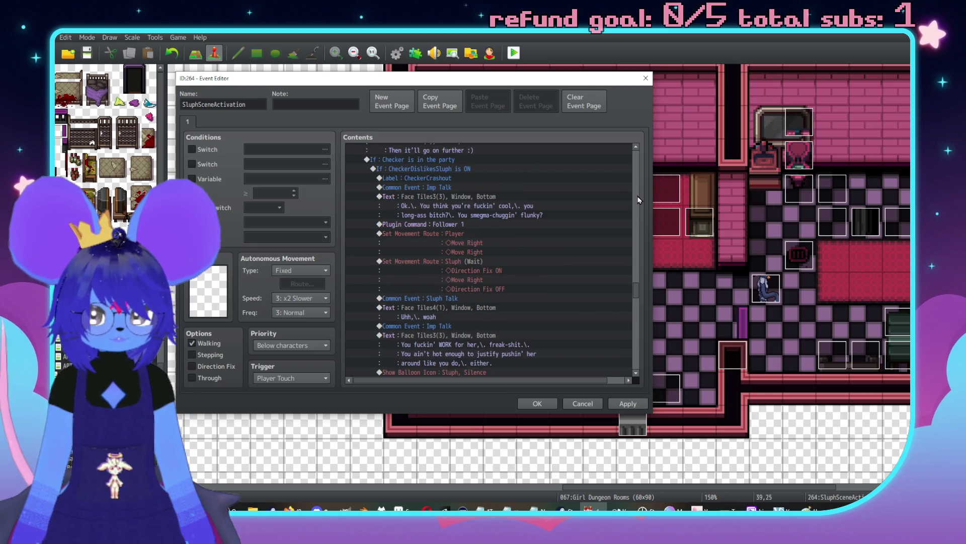
scroll(523, 254, "down", 2)
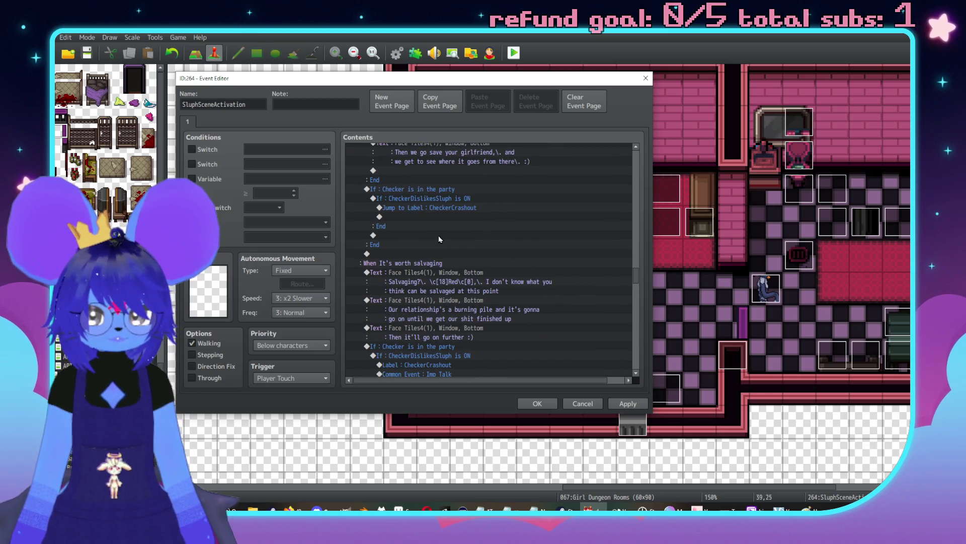
scroll(439, 239, "up", 4)
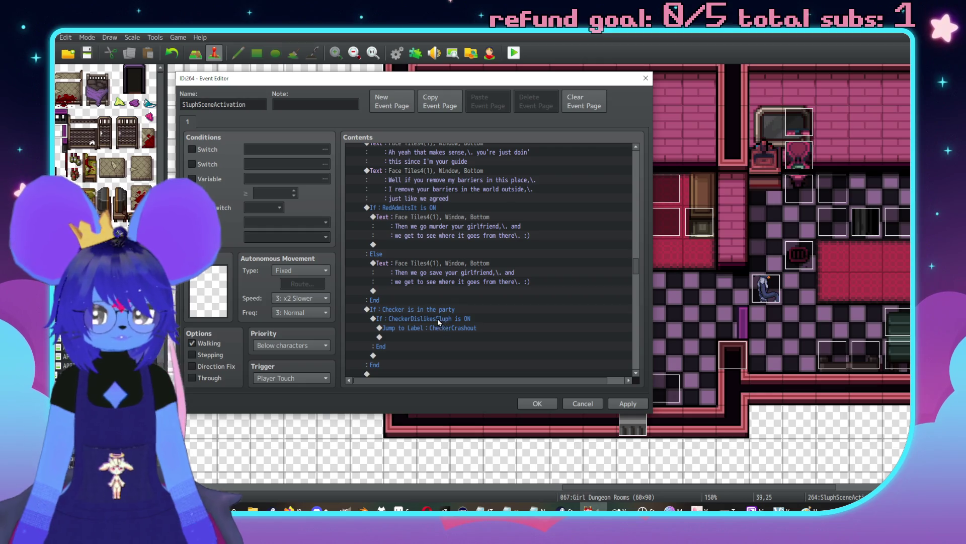
Step: Locate the CheckerDislikesSluph condition in the help answer and open it in Conditional Branch
left_click(439, 322)
scroll(484, 282, "up", 3)
scroll(508, 258, "down", 2)
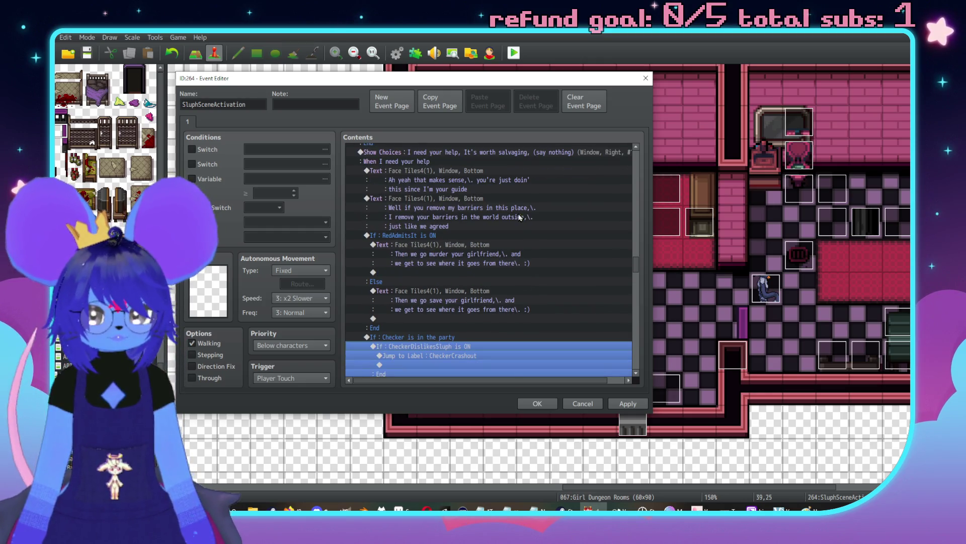
scroll(491, 305, "down", 3)
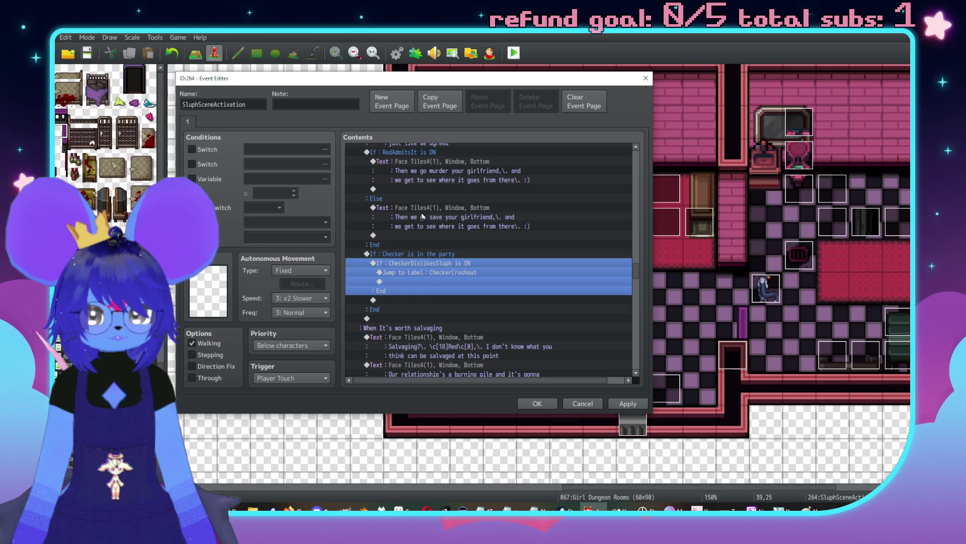
left_click(423, 217)
scroll(428, 192, "up", 1)
left_click(429, 190)
left_click(432, 181)
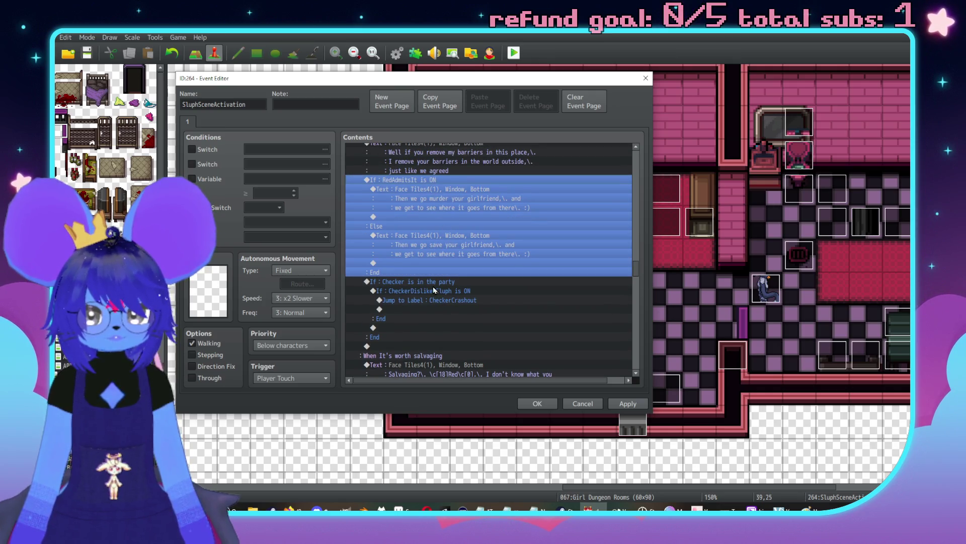
left_click(422, 282)
double_click(432, 291)
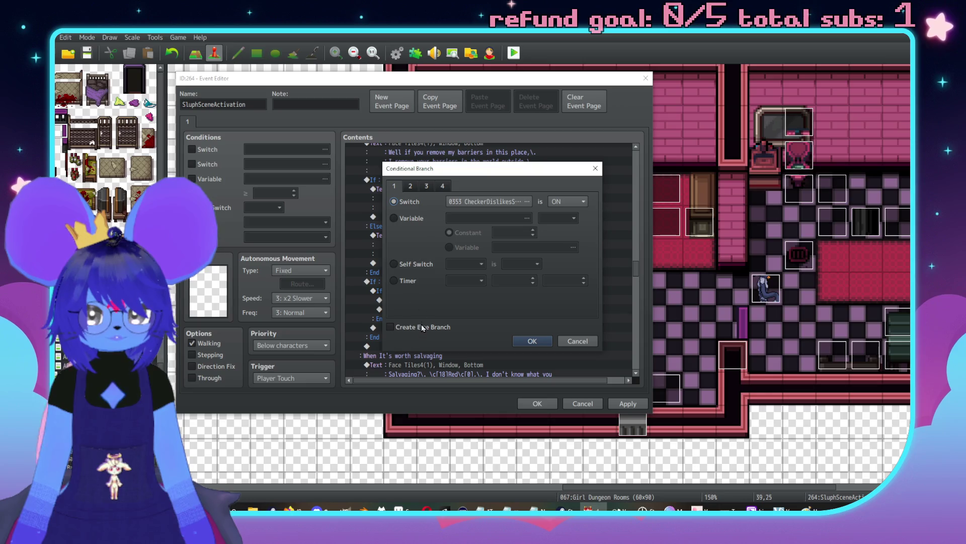
Step: Keep the condition and insert a Common Event call to 0009 Imp Talk in the Else branch
left_click(518, 341)
key("Down")
key("Down")
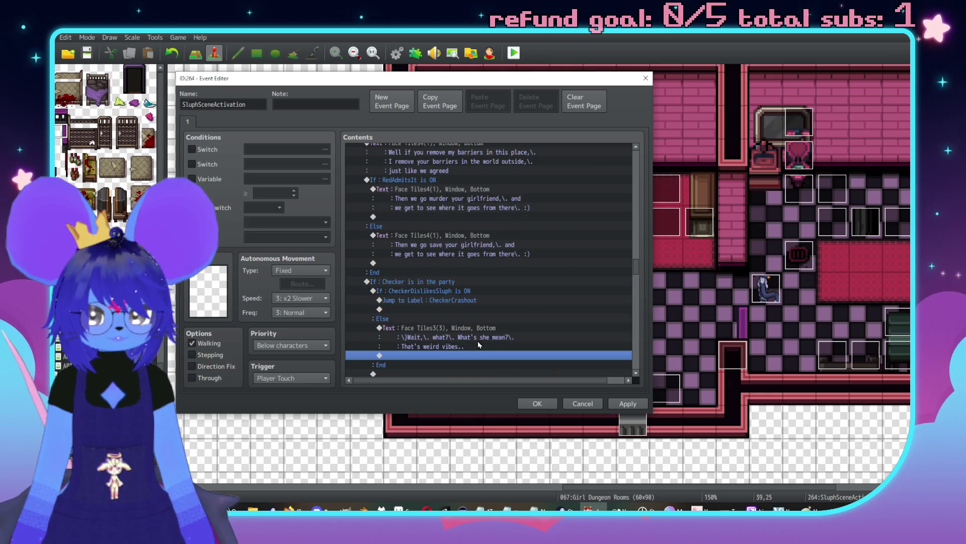
left_click(472, 328)
double_click(482, 309)
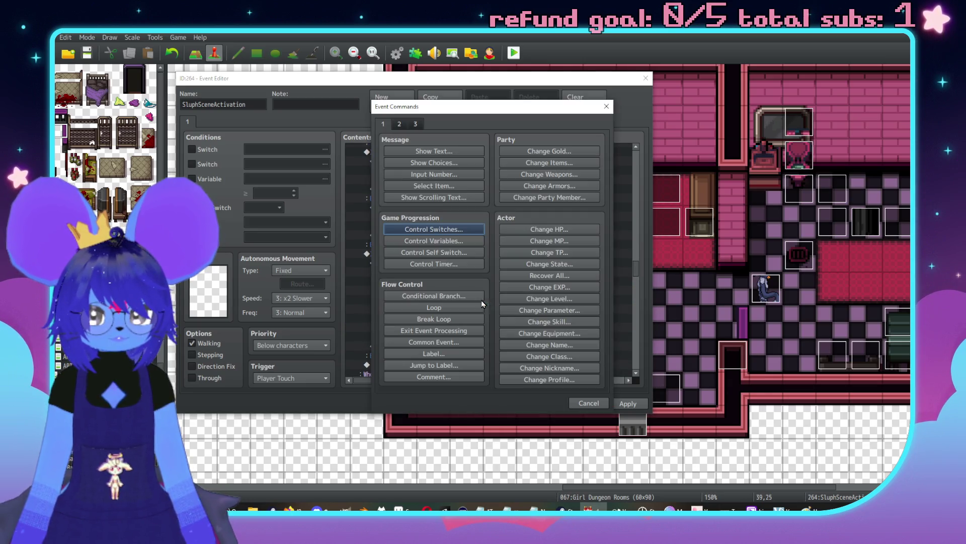
left_click(436, 347)
left_click(518, 257)
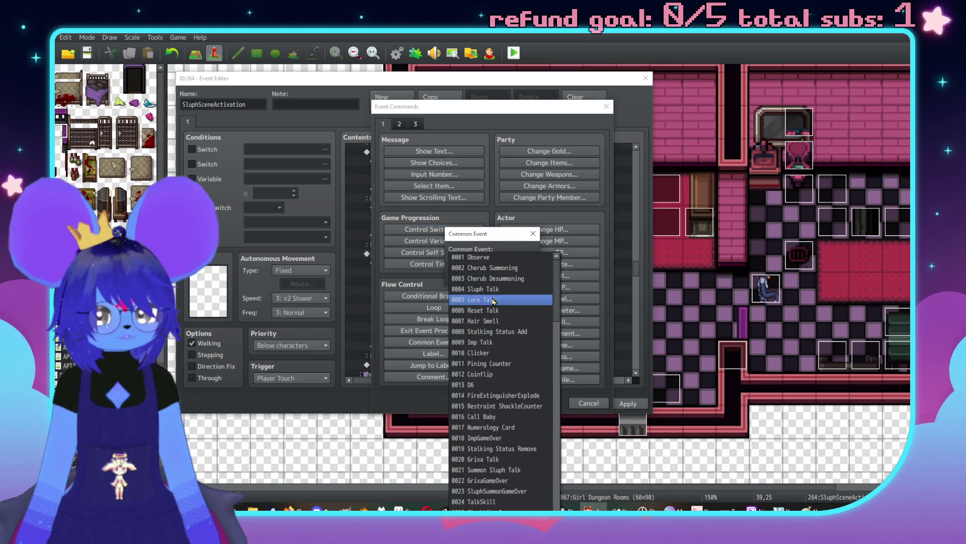
left_click(486, 346)
left_click(476, 280)
Step: Copy the CheckerDislikesSluph ON switch command and paste it above Imp's 'Wait, what?' line
scroll(503, 274, "down", 4)
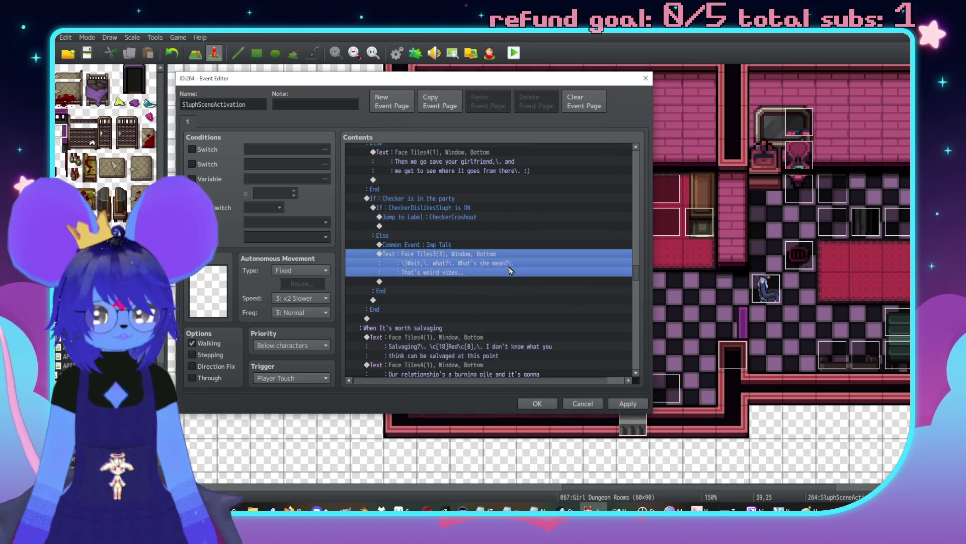
scroll(523, 267, "down", 10)
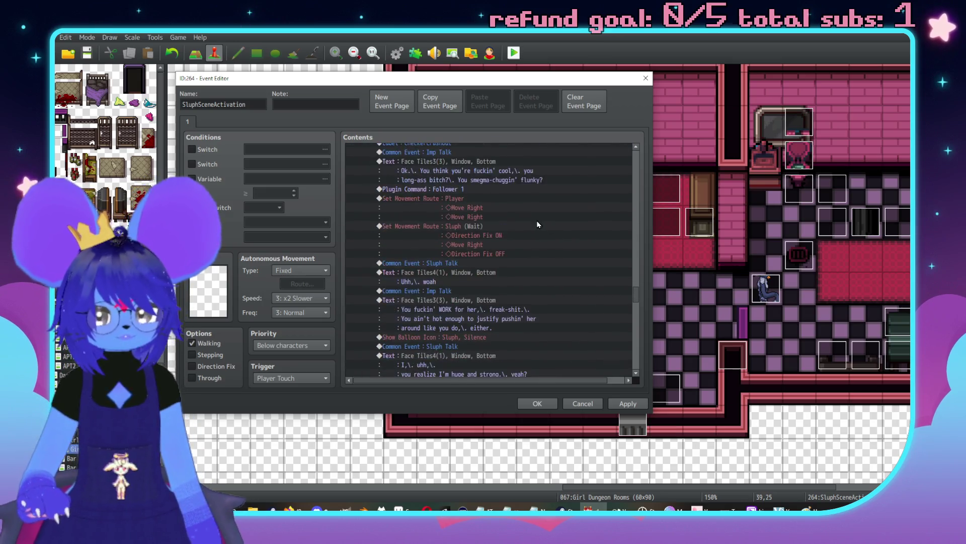
scroll(547, 243, "down", 15)
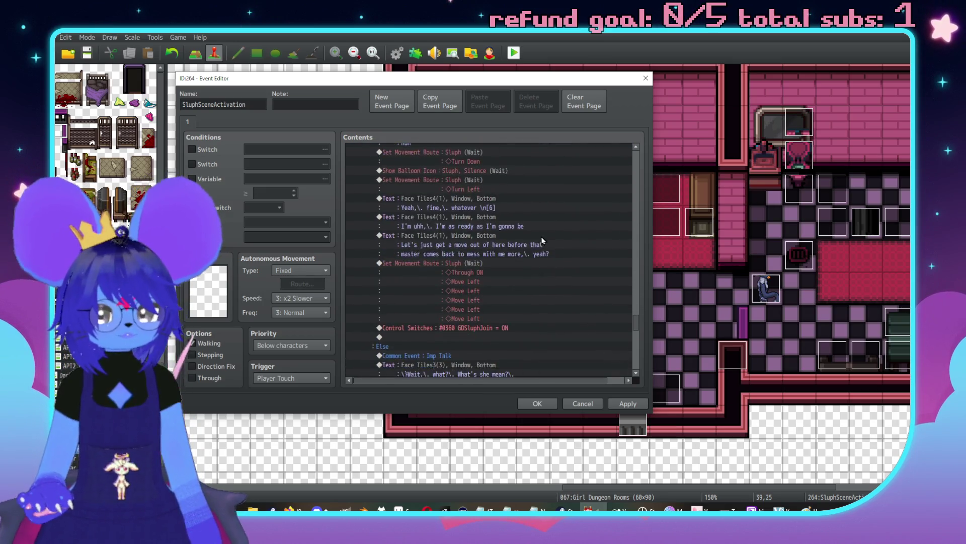
scroll(544, 246, "down", 12)
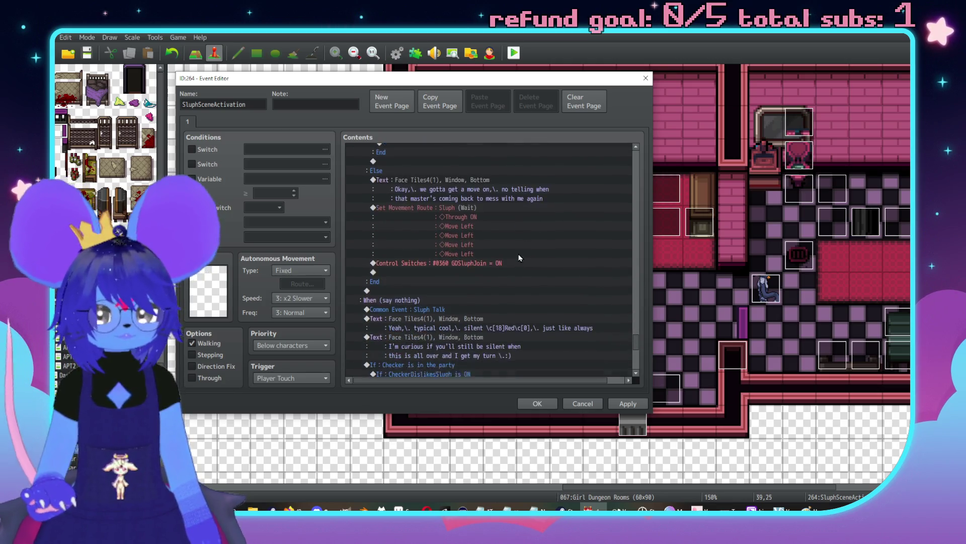
scroll(533, 260, "down", 2)
left_click(514, 282)
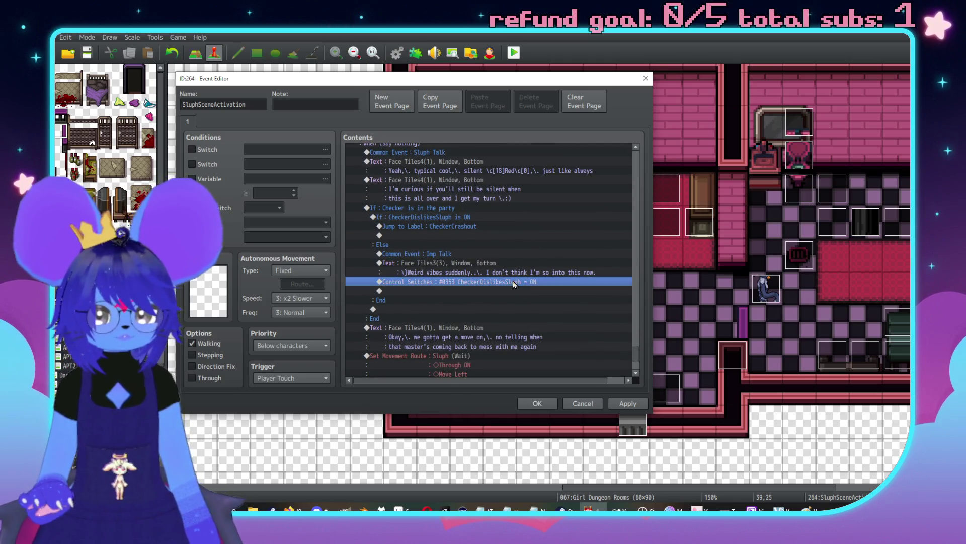
scroll(642, 201, "up", 8)
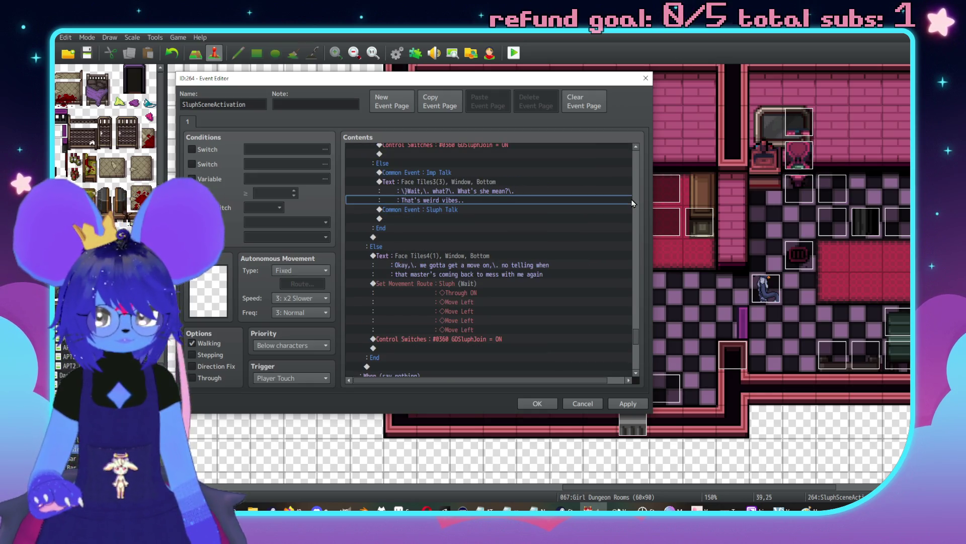
scroll(638, 192, "up", 5)
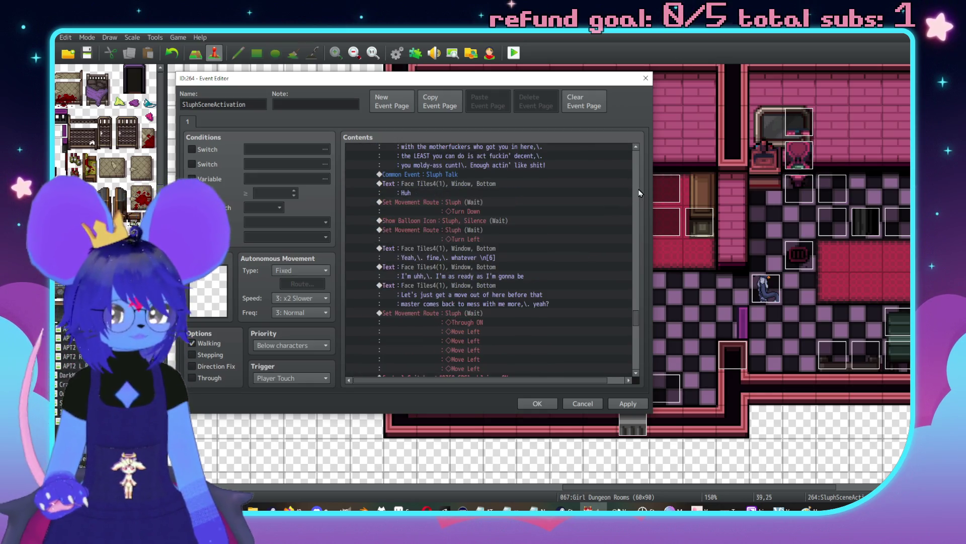
scroll(638, 189, "up", 5)
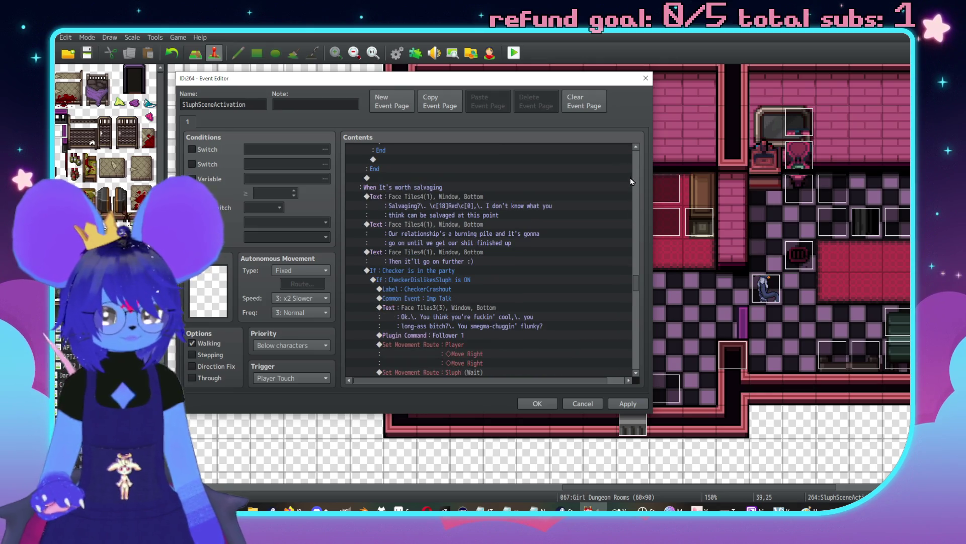
scroll(535, 301, "up", 7)
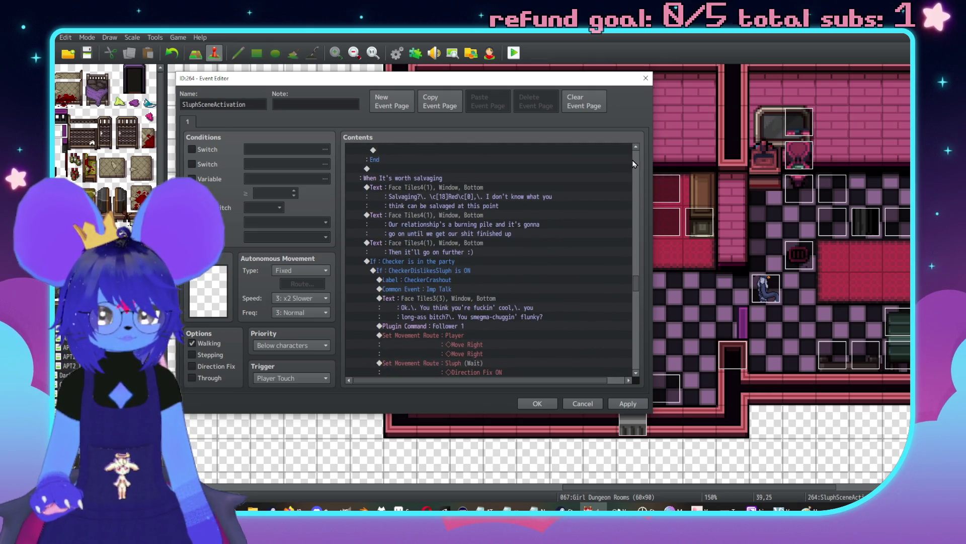
key("ctrl+v")
left_click(504, 299)
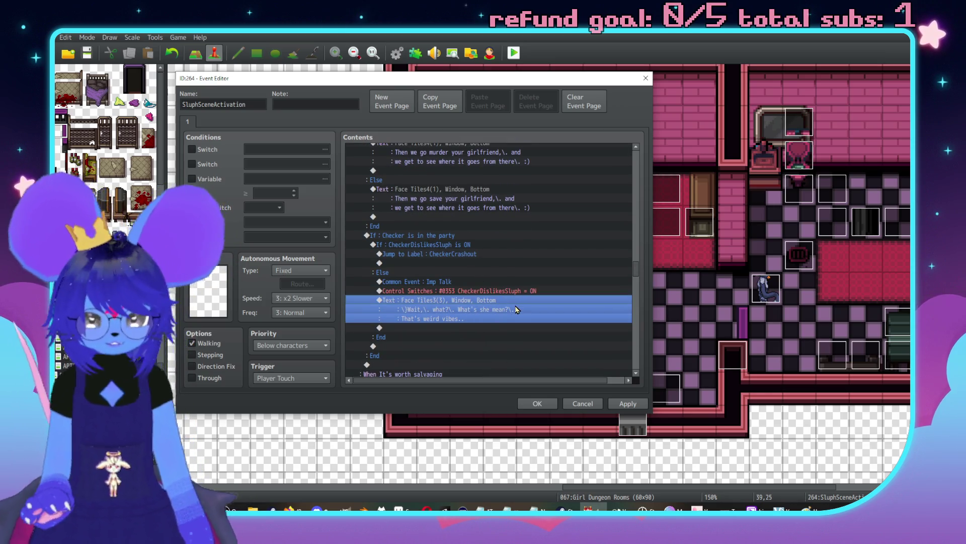
Step: Insert a Common Event call to 0004 Sluph Talk after the Checker dialogue in the Else branch
scroll(504, 307, "down", 3)
double_click(437, 285)
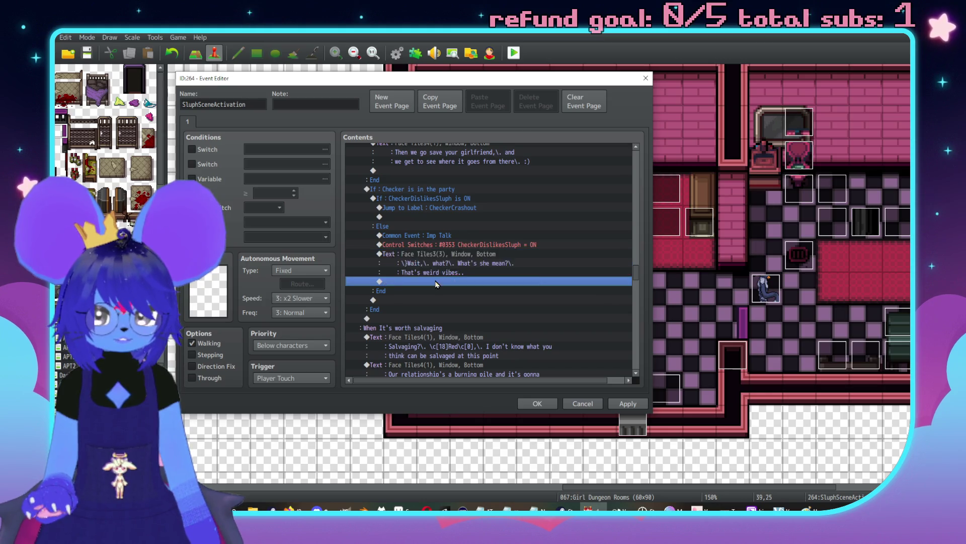
left_click(445, 342)
left_click(472, 262)
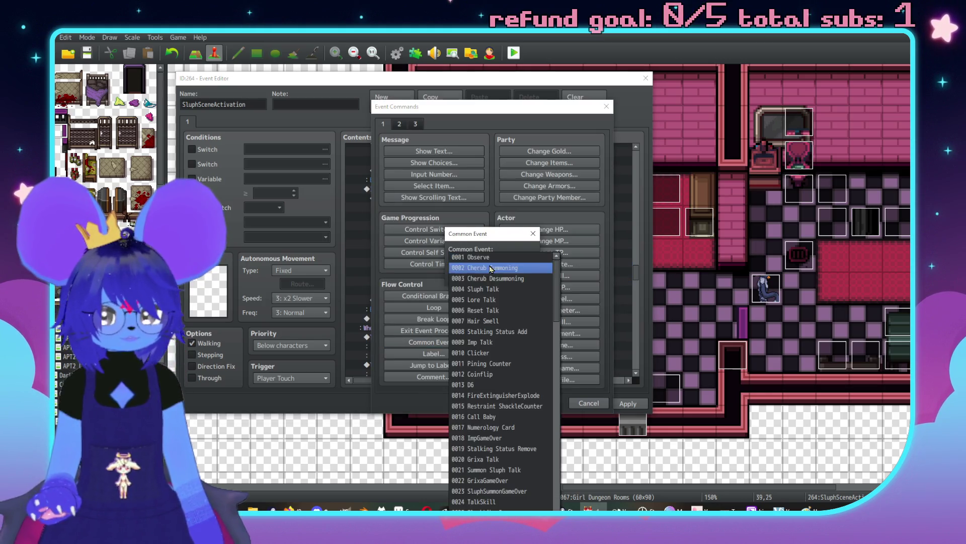
left_click(479, 289)
key("Return")
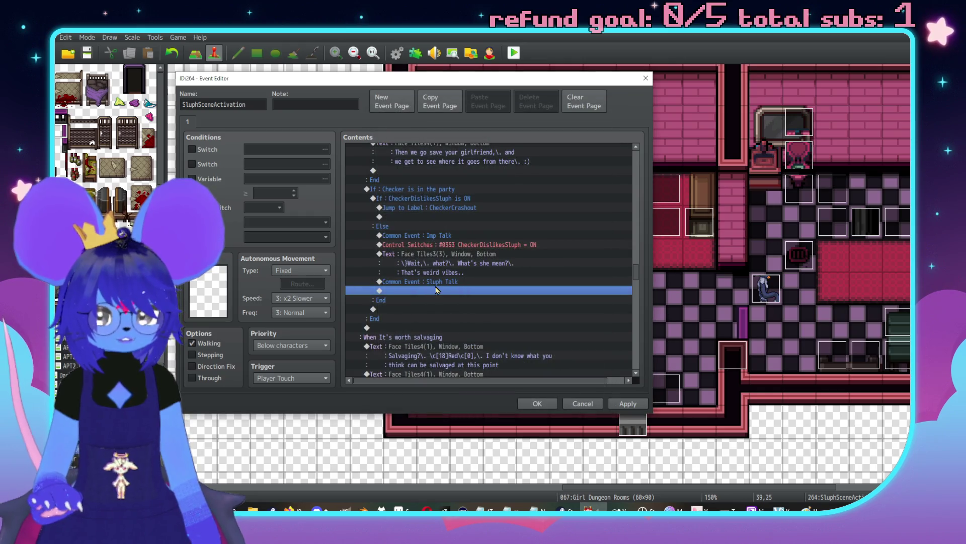
Step: Paste a copy of the Sluph Talk call into the 'say nothing' Else branch, then return to Aseprite
left_click(436, 285)
scroll(636, 360, "down", 5)
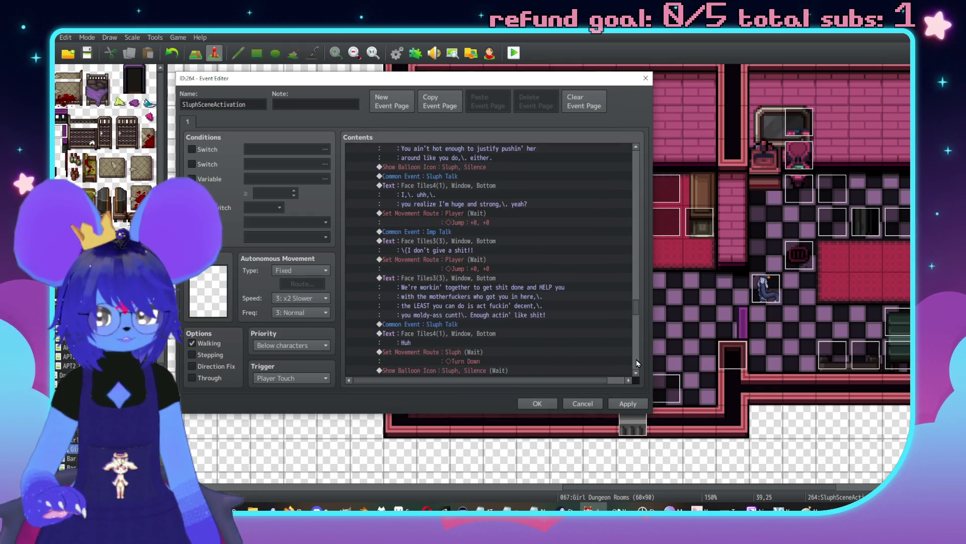
scroll(602, 322, "down", 4)
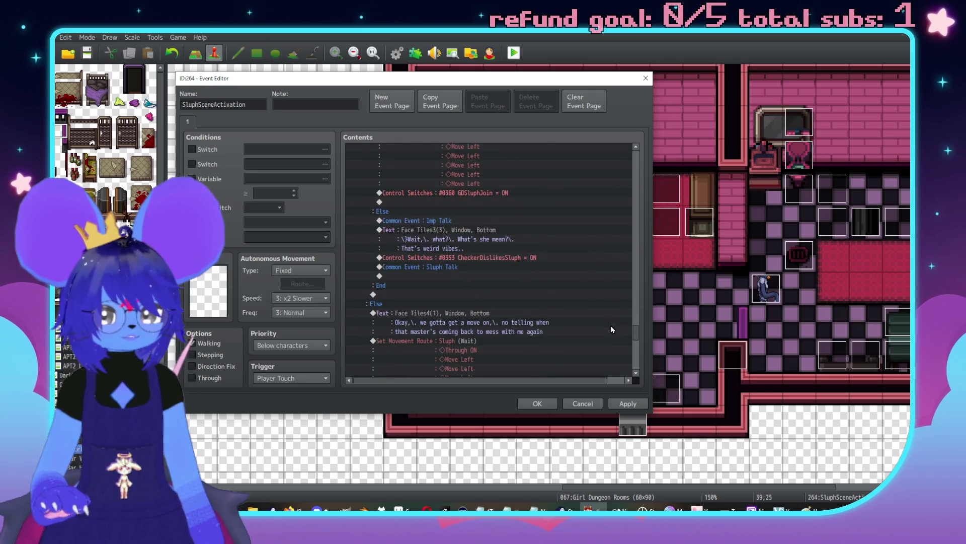
scroll(640, 355, "down", 5)
scroll(638, 356, "down", 2)
left_click(503, 294)
key("ctrl+v")
scroll(543, 234, "down", 2)
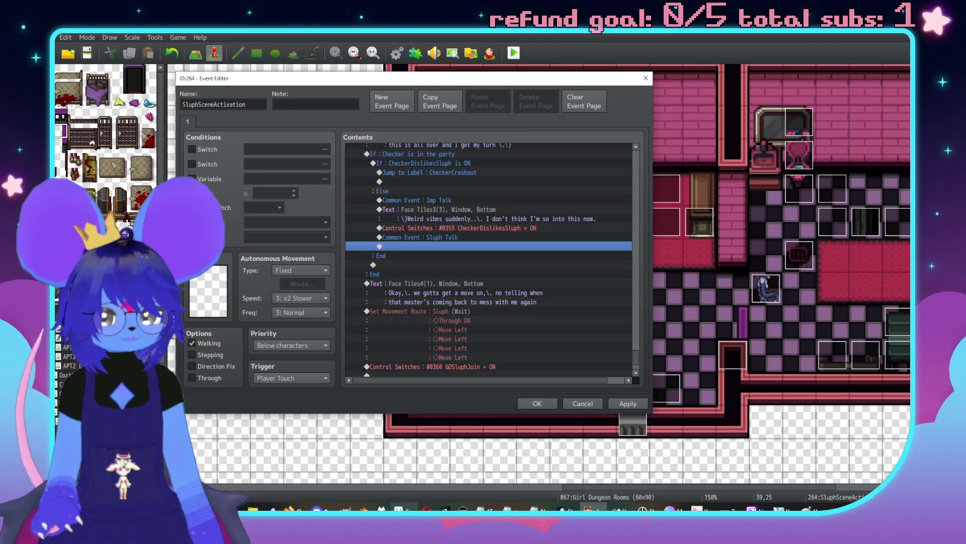
key("alt+Tab")
scroll(636, 278, "up", 3)
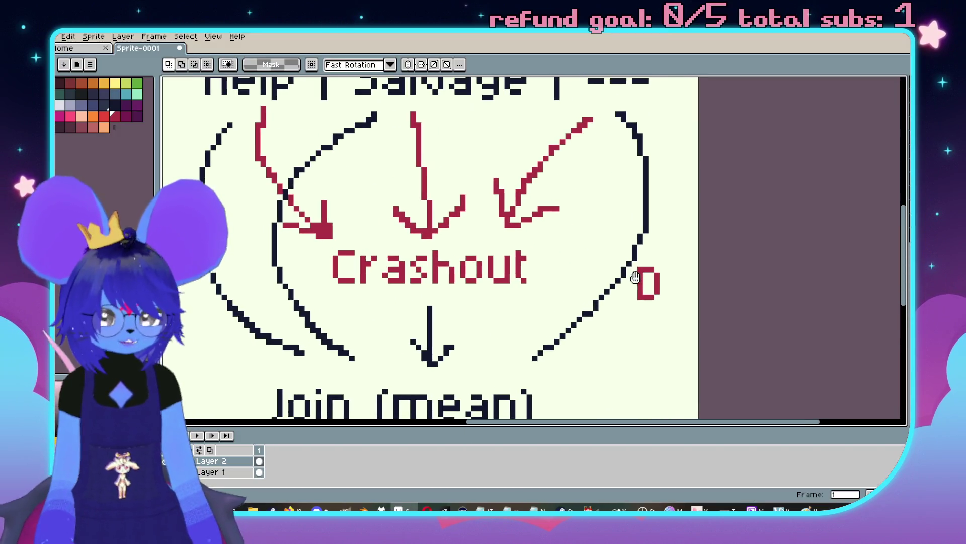
Step: Marquee-select the red D next to Crashout and delete it from the flowchart
scroll(592, 220, "down", 2)
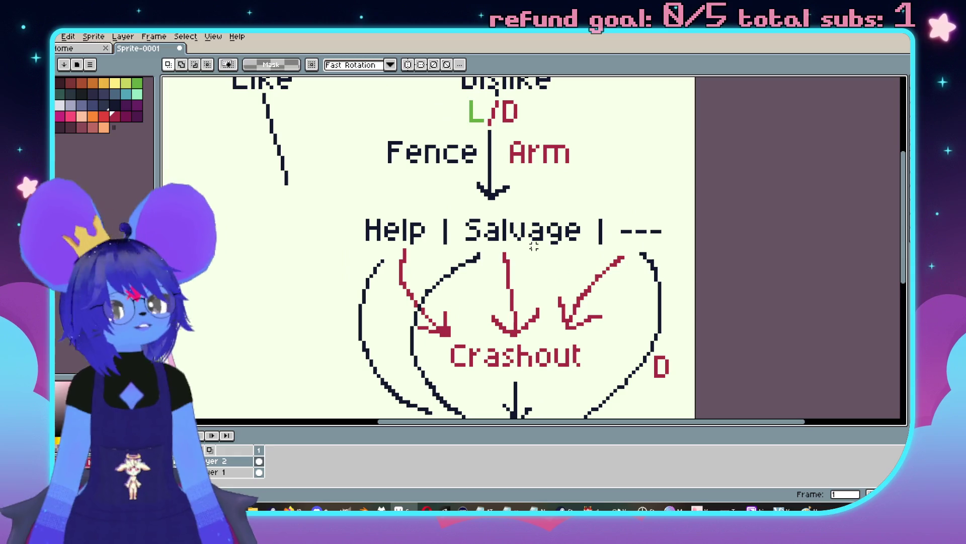
scroll(489, 182, "up", 1)
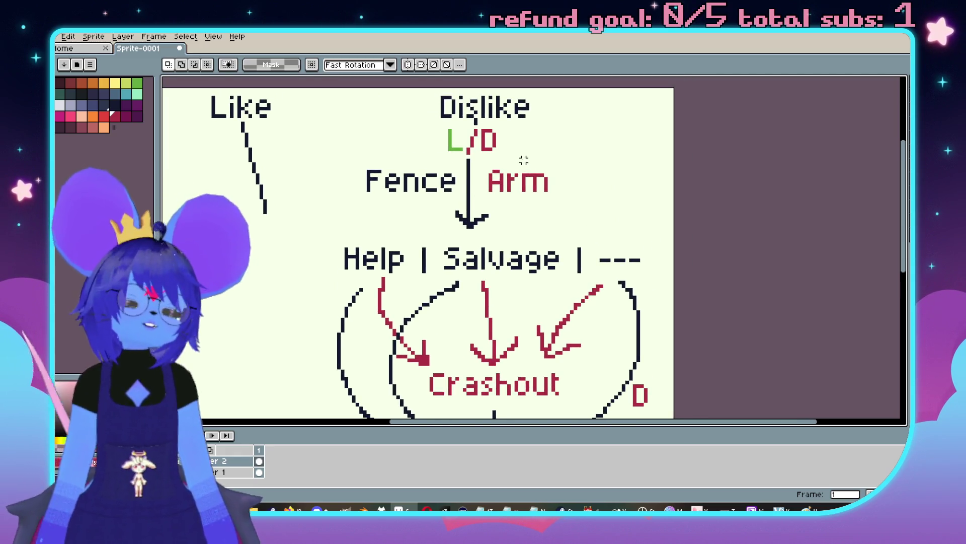
scroll(524, 182, "down", 3)
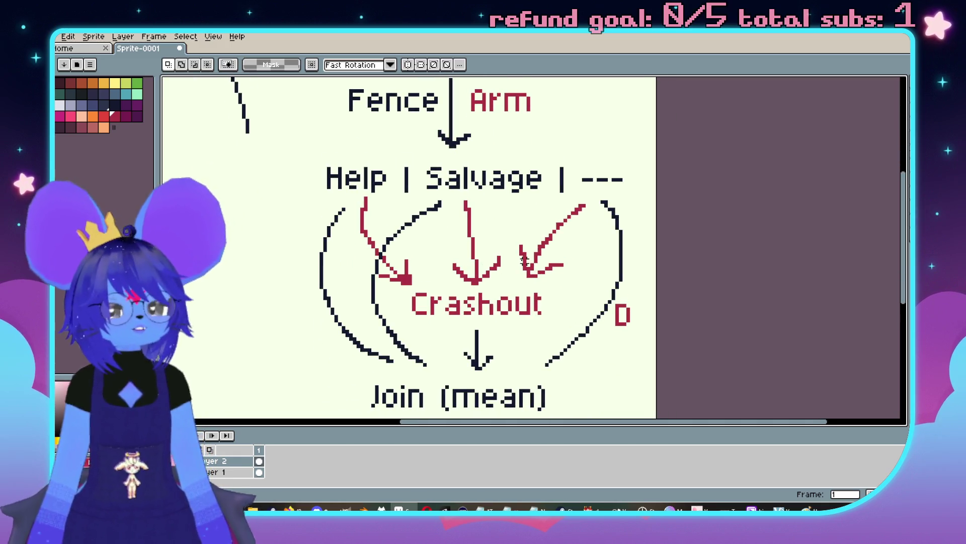
scroll(619, 270, "up", 1)
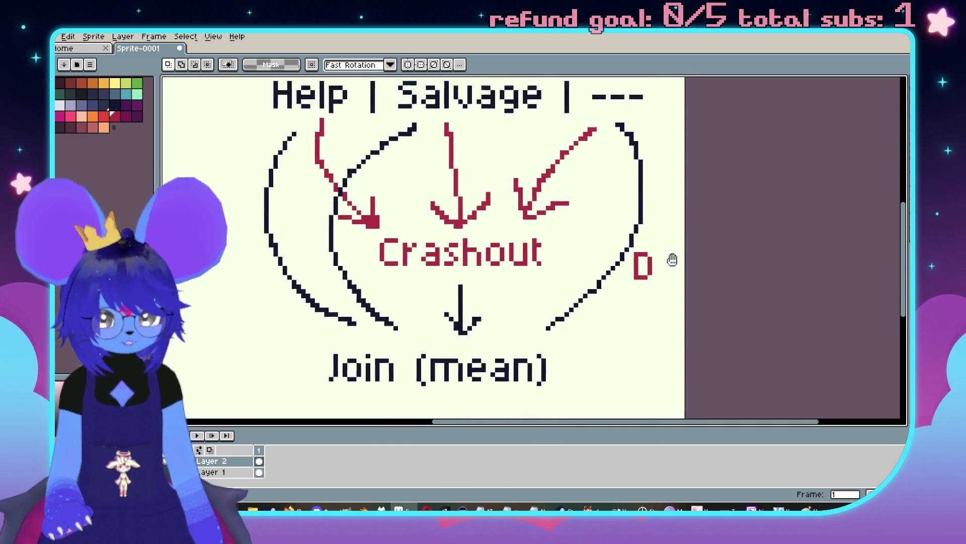
left_click_drag(667, 239, 633, 277)
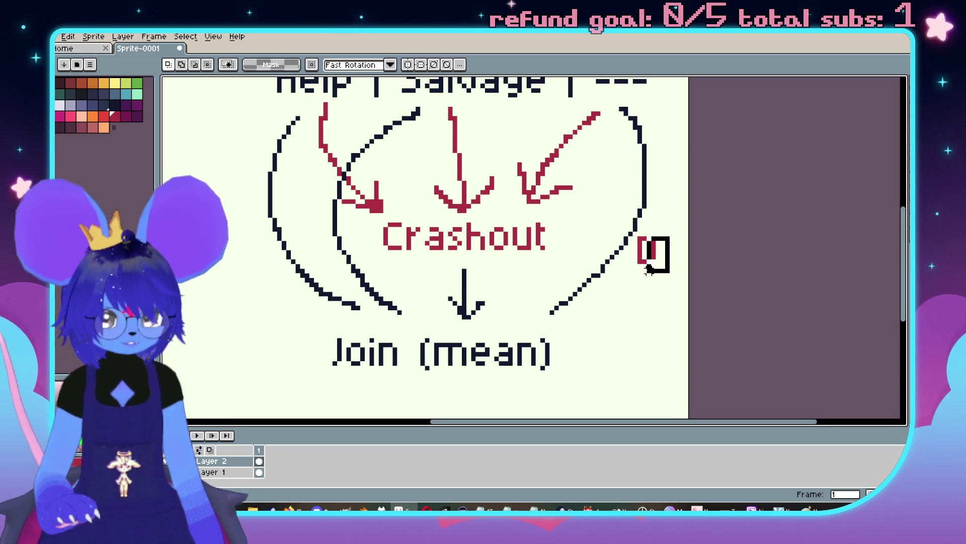
key("Delete")
scroll(549, 246, "down", 1)
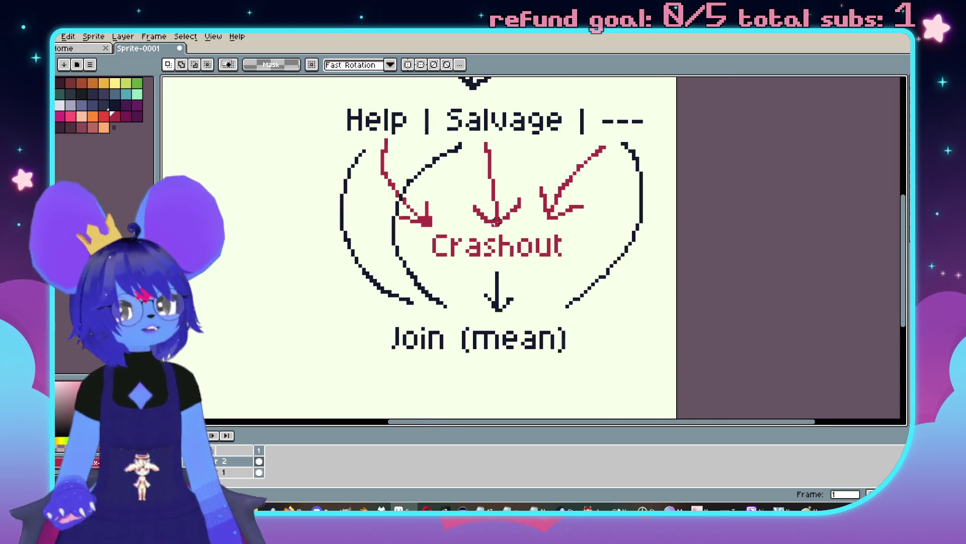
scroll(509, 274, "down", 1)
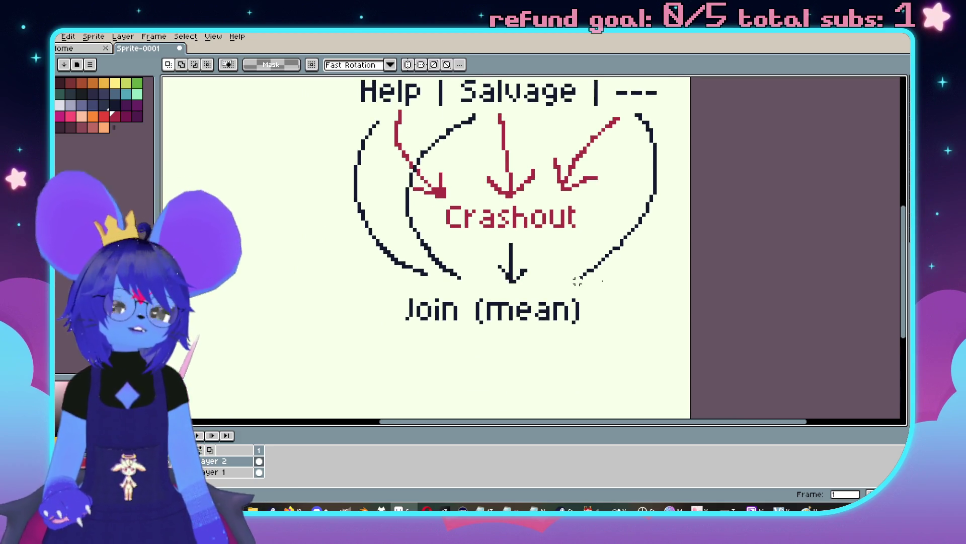
scroll(533, 302, "up", 1)
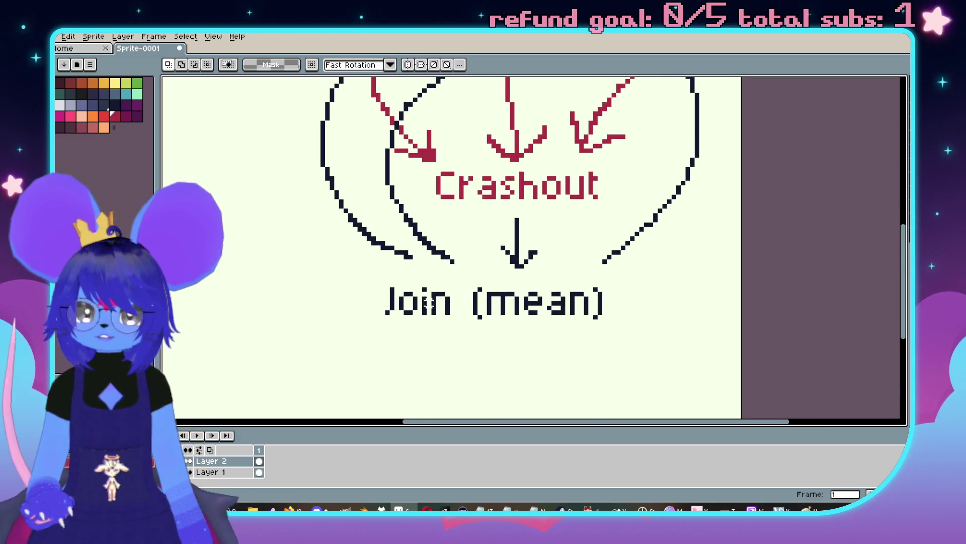
Step: Outline a red box below Join (mean), then undo that stray stroke
left_click_drag(395, 320, 612, 370)
key("shift+f")
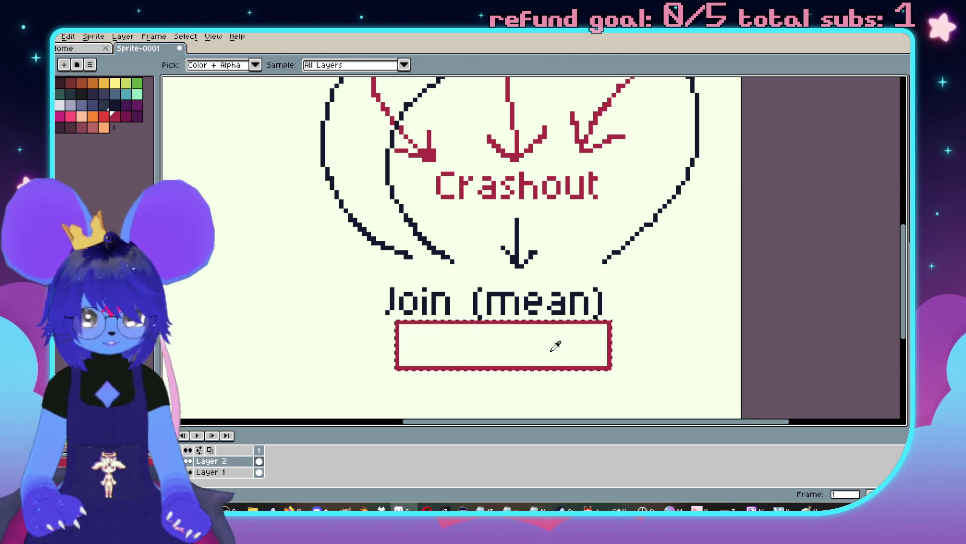
key("v")
key("t")
key("ctrl+z")
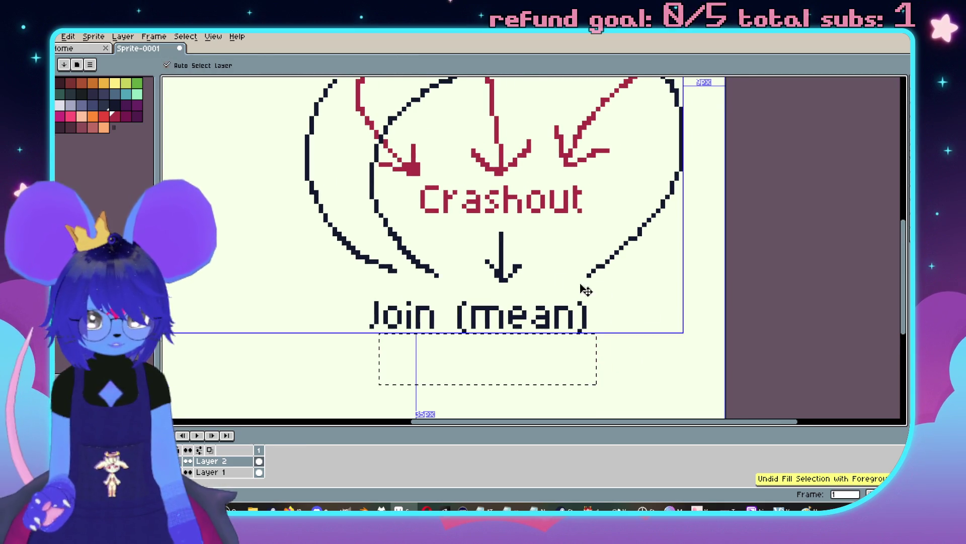
Step: Add a 'Dislike' text label below Join (mean) with the Text tool
left_click(640, 285)
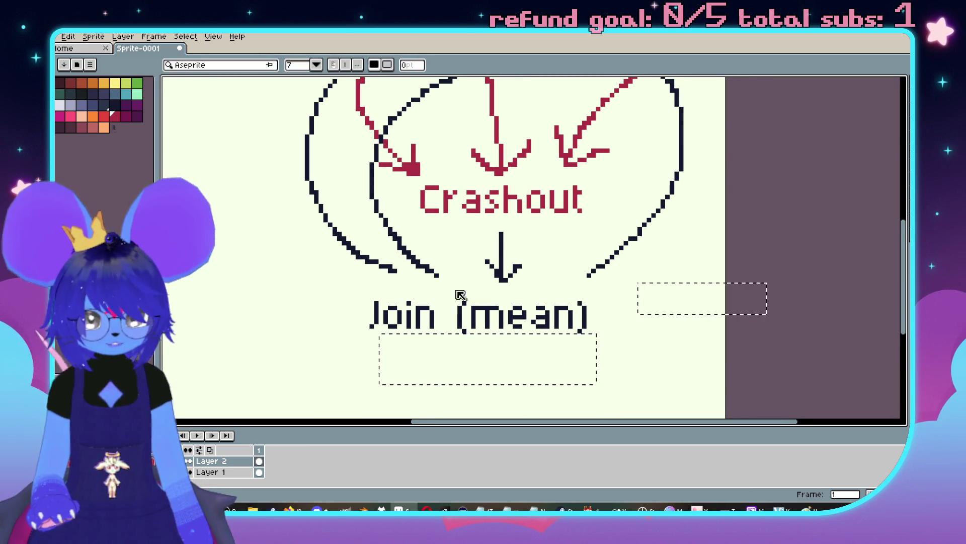
scroll(315, 279, "down", 1)
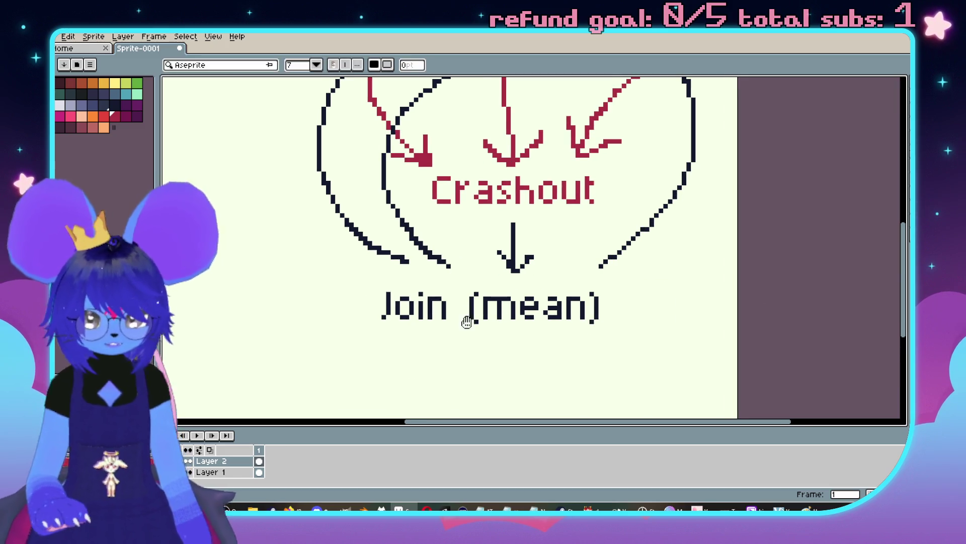
scroll(554, 302, "down", 4)
left_click_drag(396, 273, 634, 340)
type("Dislike")
key("Return")
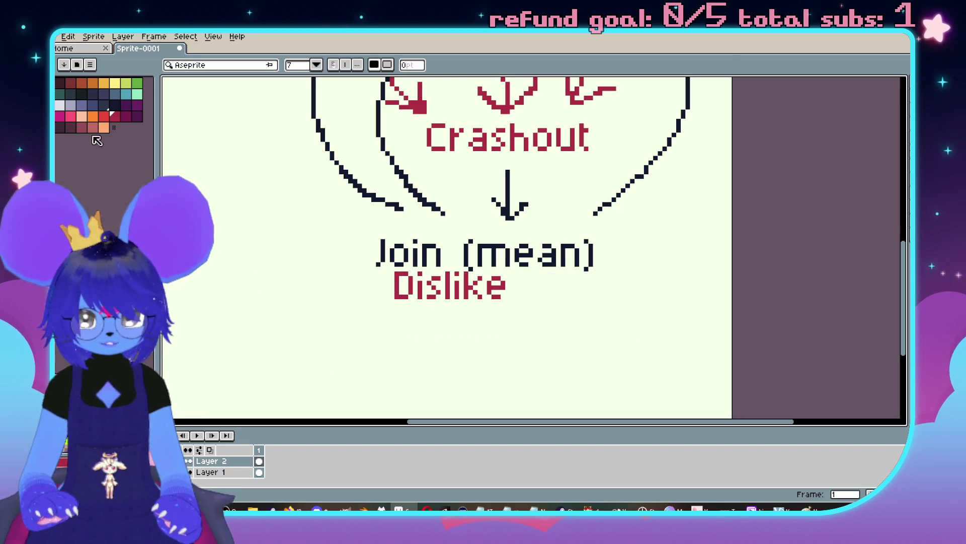
Step: Move the Dislike label so it sits centred under Join (mean)
key("m")
mouse_move(390, 273)
left_mouse_down()
mouse_move(469, 307)
mouse_move(518, 320)
mouse_move(518, 310)
left_mouse_up()
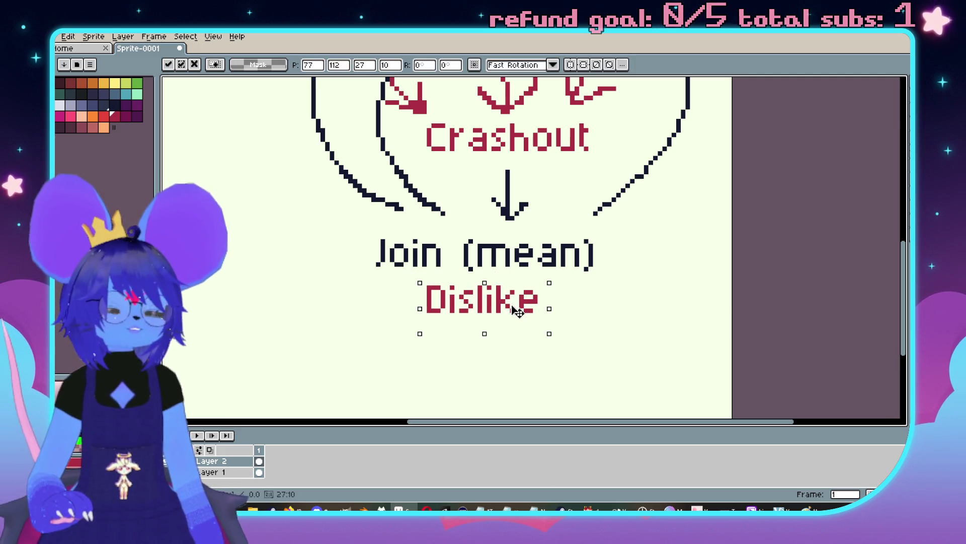
left_click(628, 319)
scroll(579, 317, "down", 1)
mouse_move(367, 156)
left_mouse_down()
mouse_move(499, 332)
mouse_move(389, 218)
mouse_move(390, 262)
left_mouse_up()
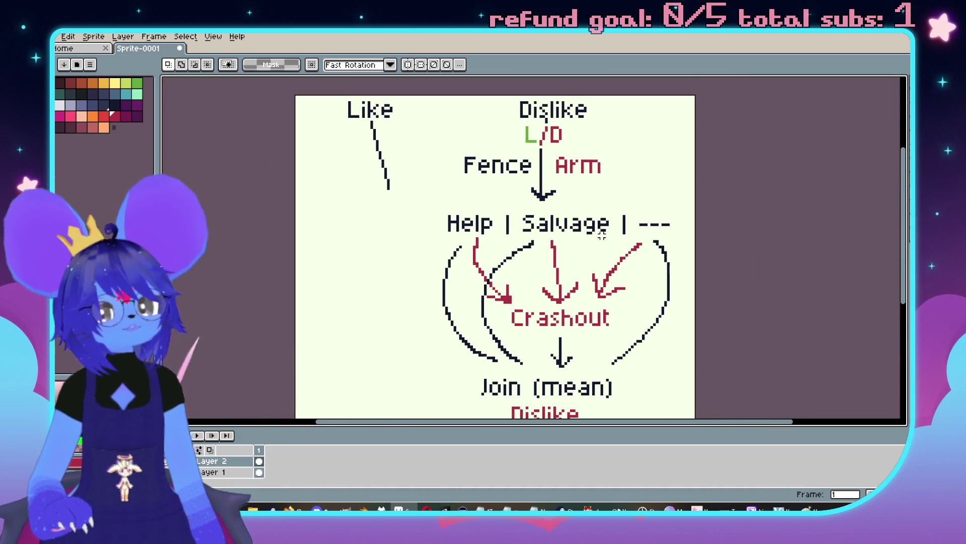
scroll(566, 239, "right", 2)
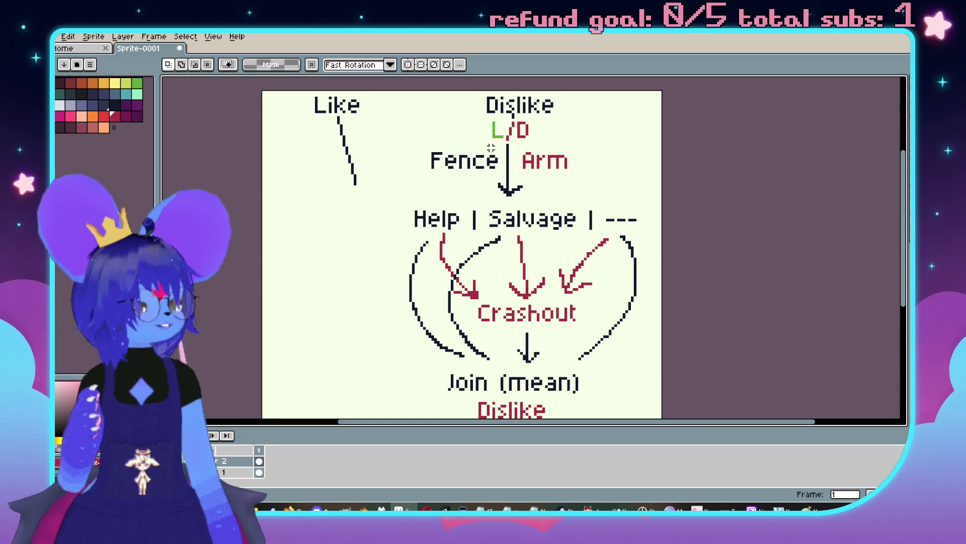
scroll(609, 309, "down", 1)
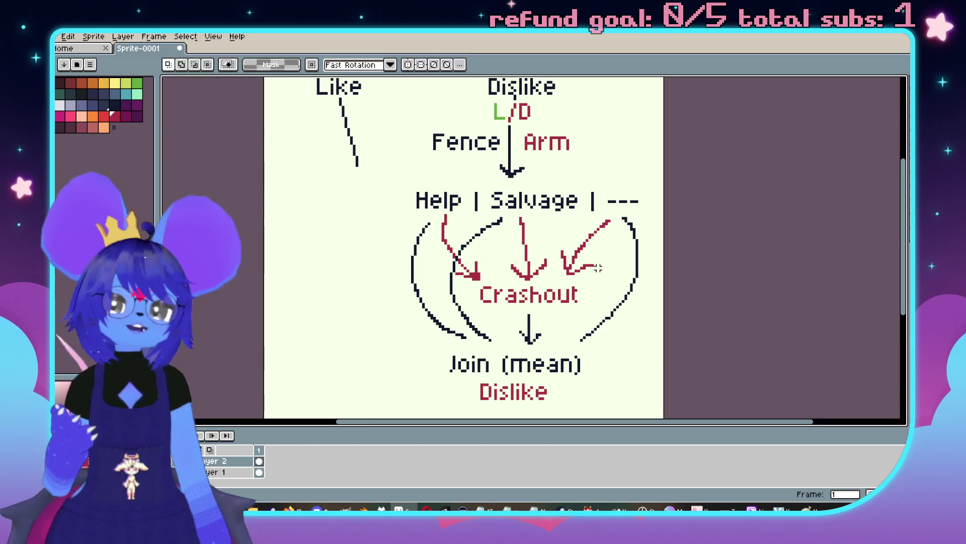
scroll(498, 237, "up", 3)
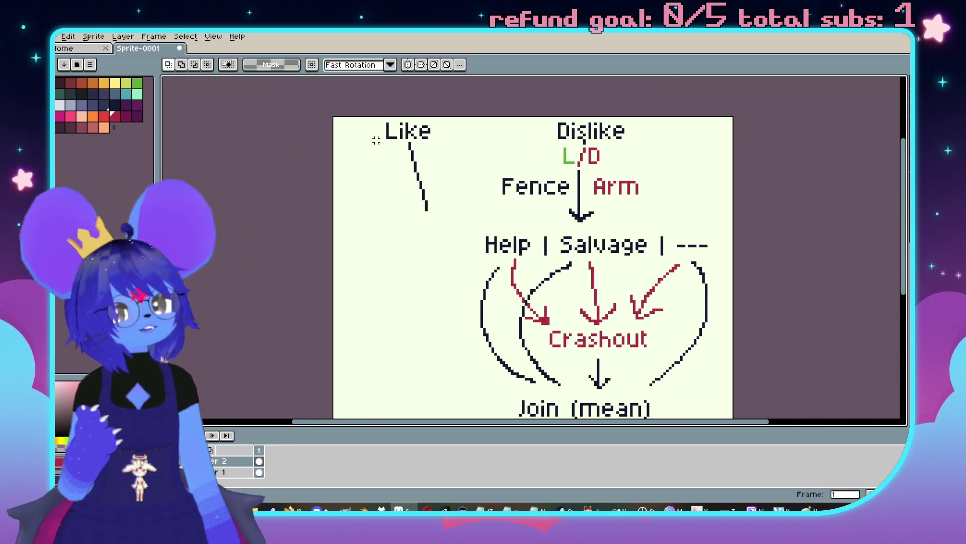
scroll(427, 210, "down", 1)
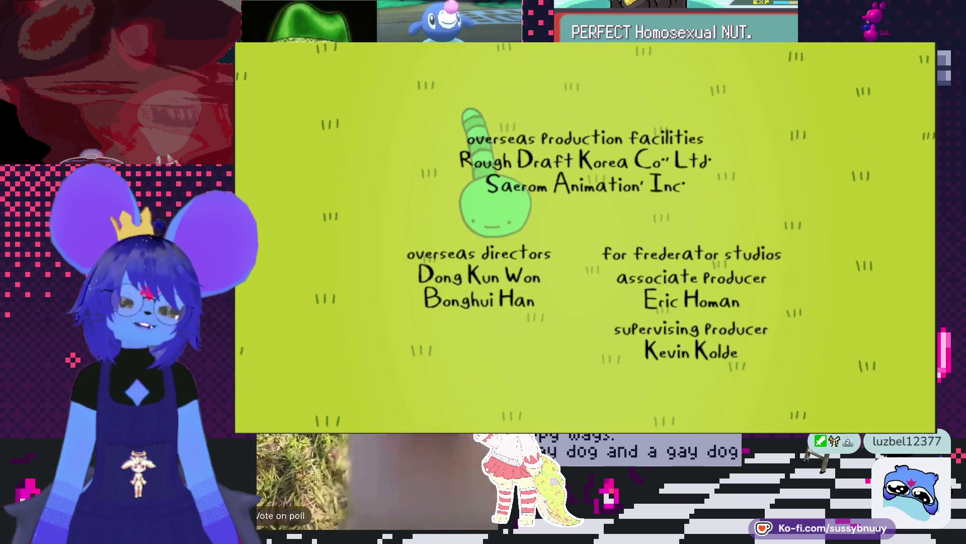
Step: Let the cartoon's end credits play before returning to the RPG Maker map editor
mouse_move(584, 237)
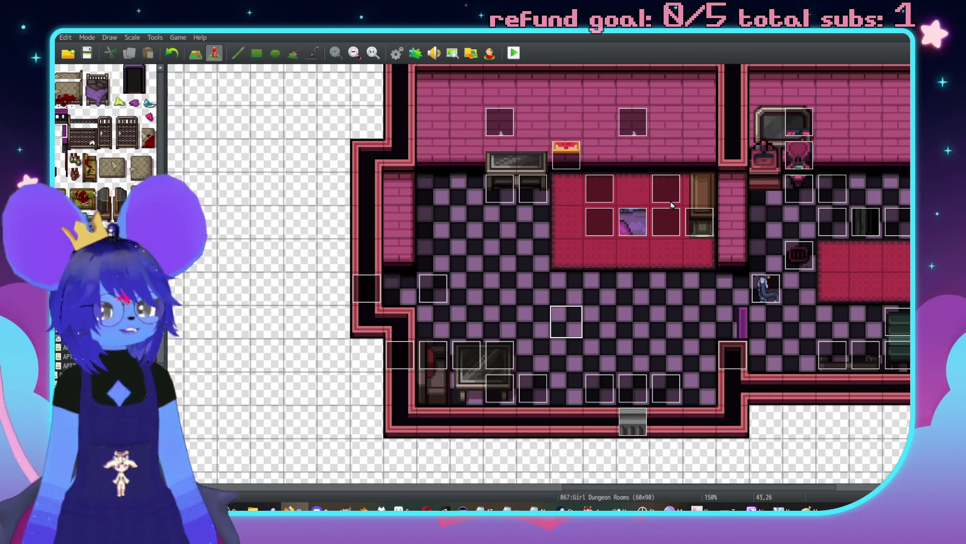
Step: Create a new event named SluphSink on a Girl Dungeon Rooms tile
scroll(672, 205, "up", 2)
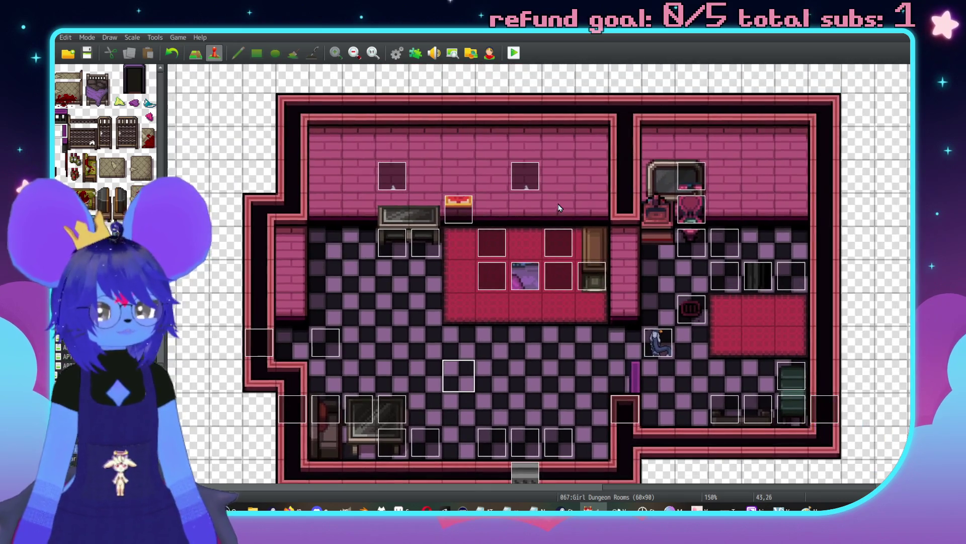
scroll(553, 241, "down", 1)
double_click(670, 215)
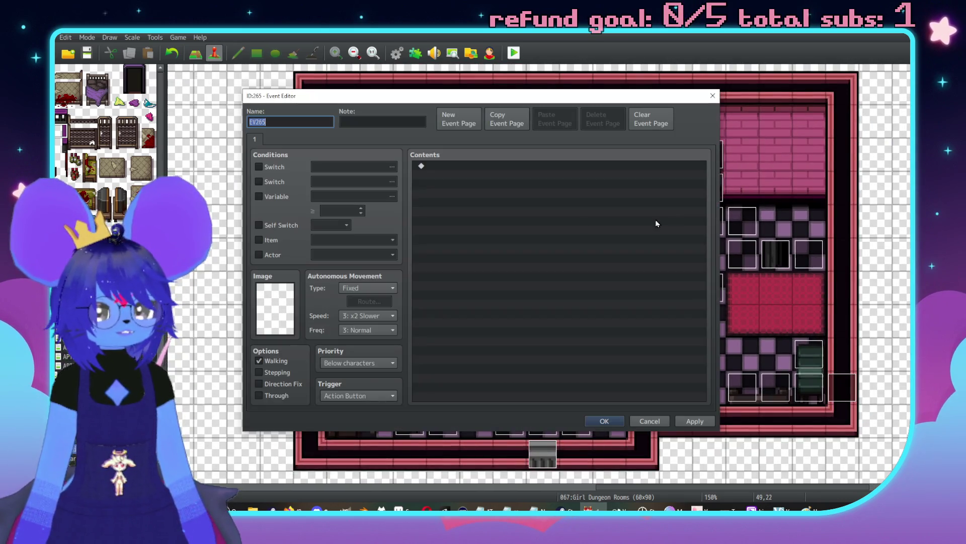
type("S1")
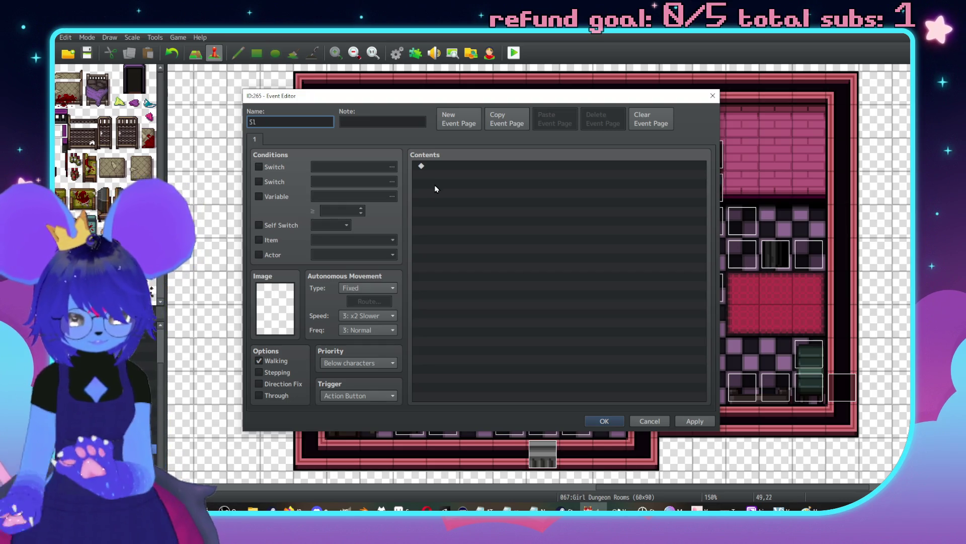
type("Sink")
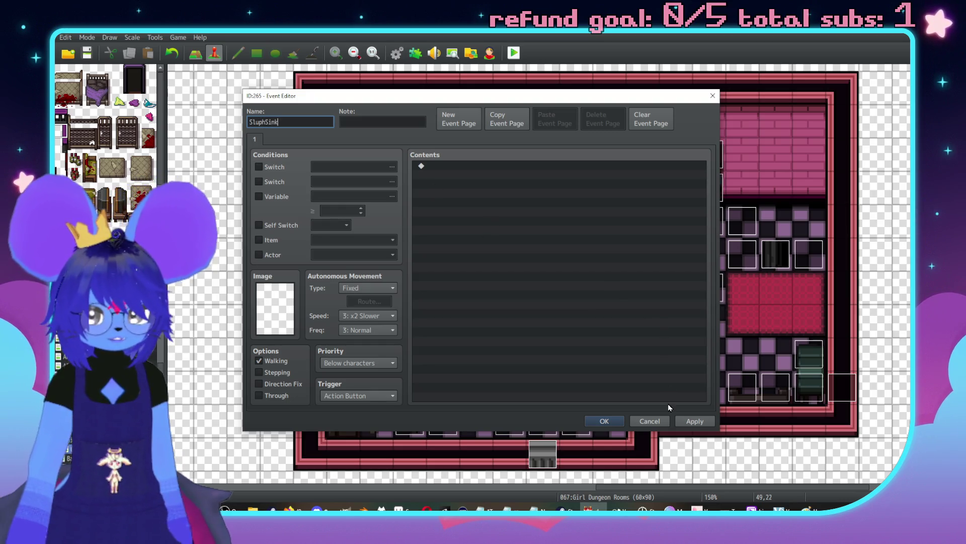
left_click(607, 420)
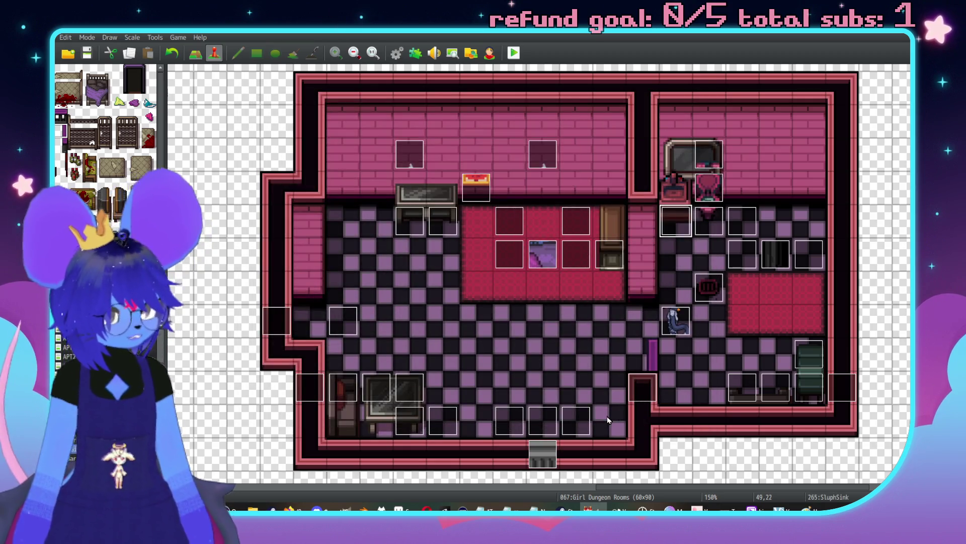
Step: Browse the map list via APT2 East Hallway, APT Hallway and APT Home to APT Bathroom
scroll(653, 250, "down", 1)
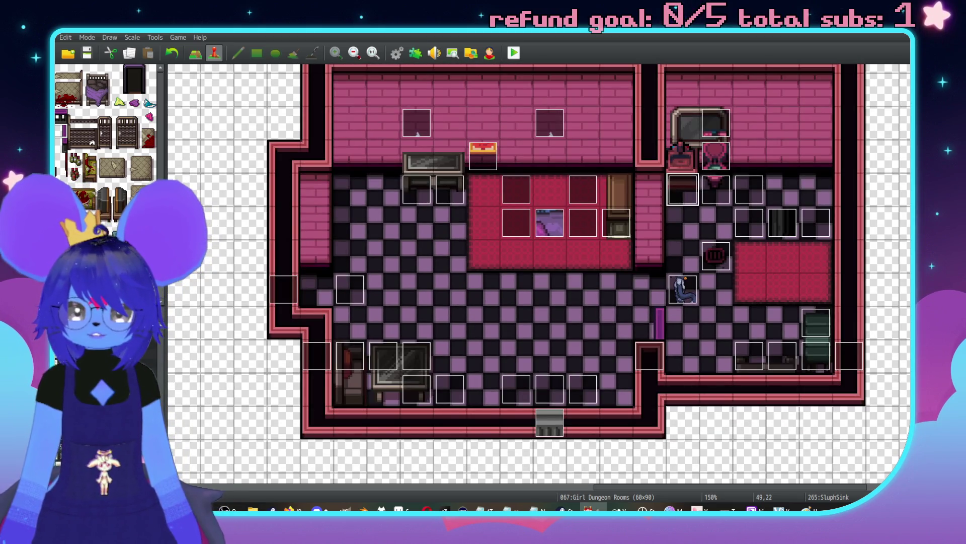
left_click(101, 352)
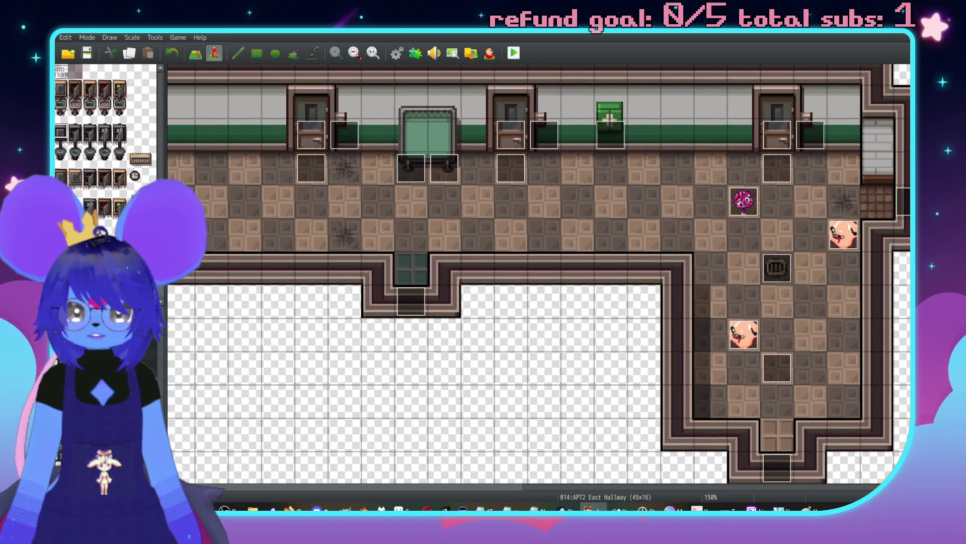
key("Up")
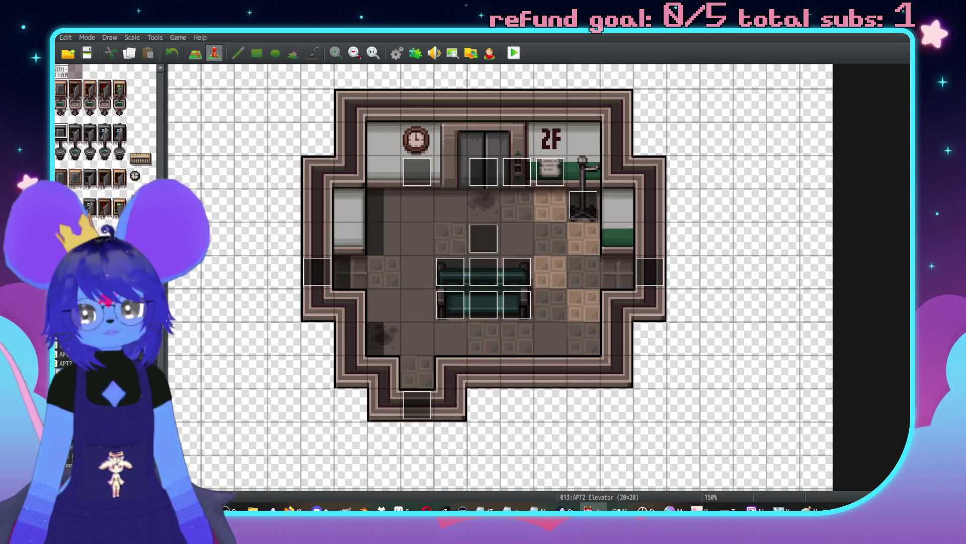
key("Down")
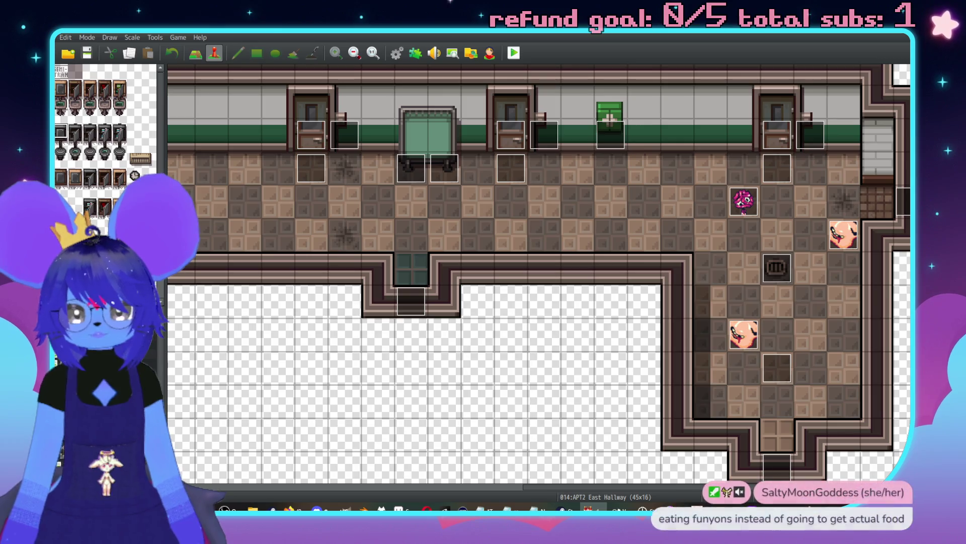
key("Left")
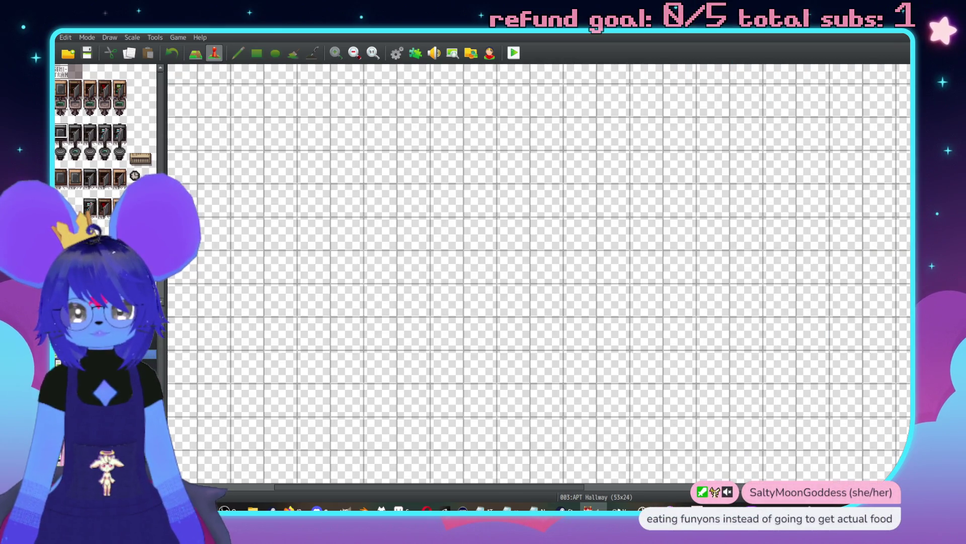
key("Down")
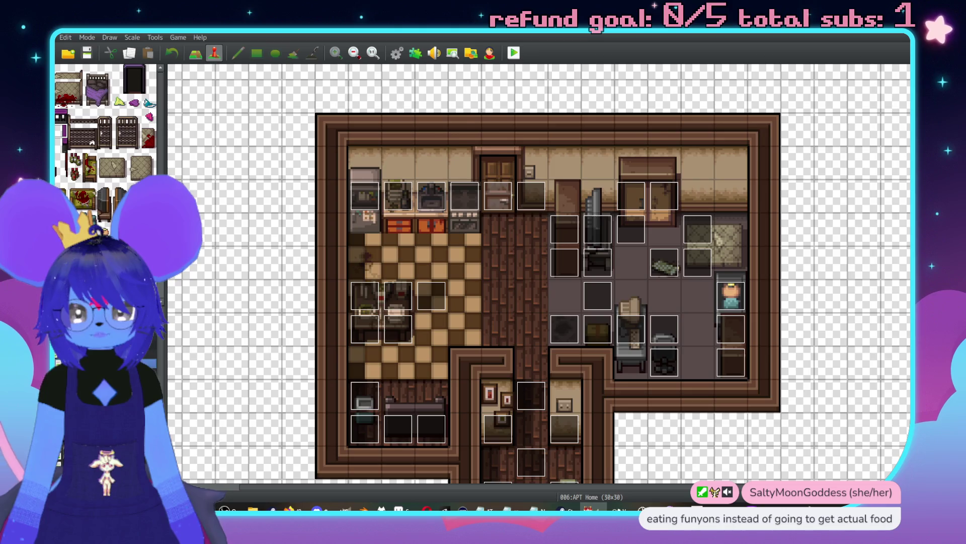
key("Down")
Step: Take the Bathroom Sink event and bring it back to the Girl Dungeon Rooms map
double_click(550, 216)
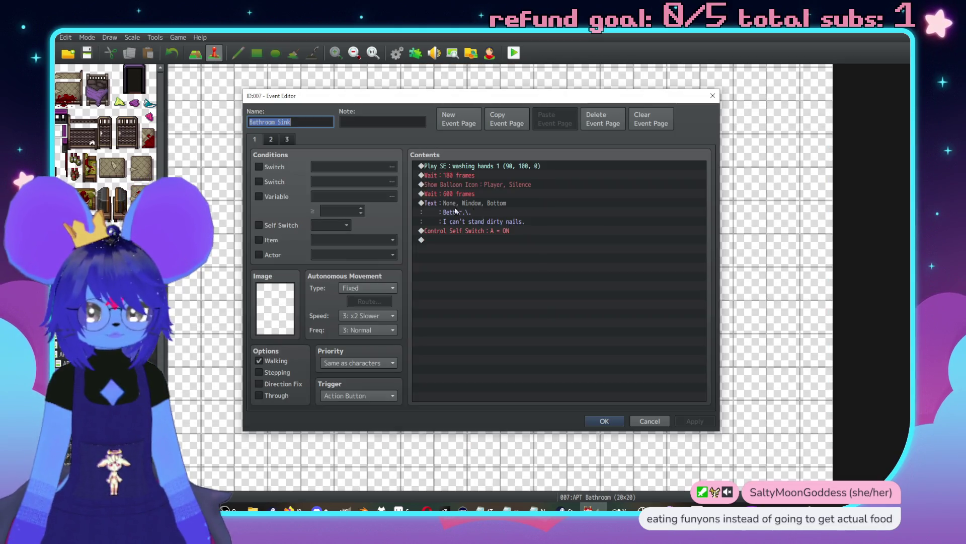
left_click(649, 421)
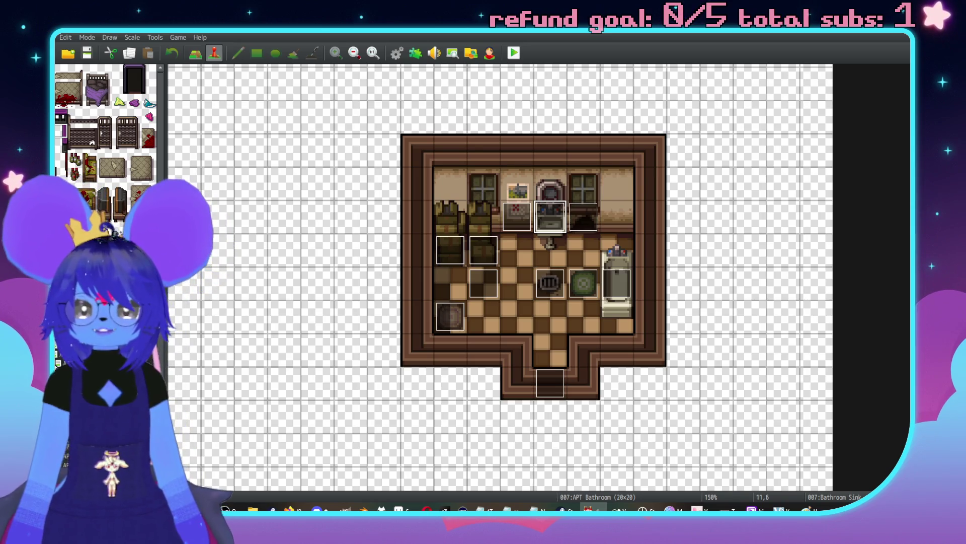
key("Up")
key("Up")
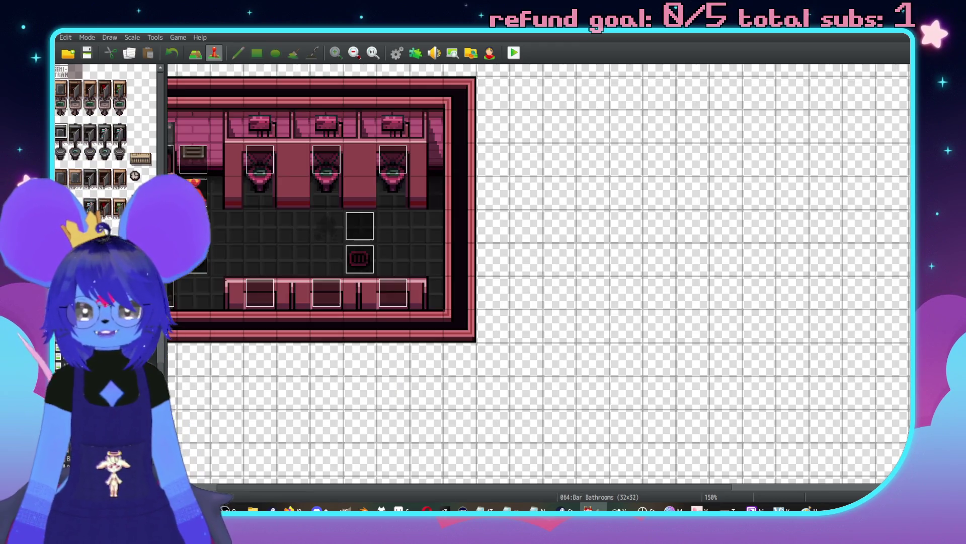
key("Up")
scroll(621, 313, "up", 3)
scroll(621, 312, "right", 4)
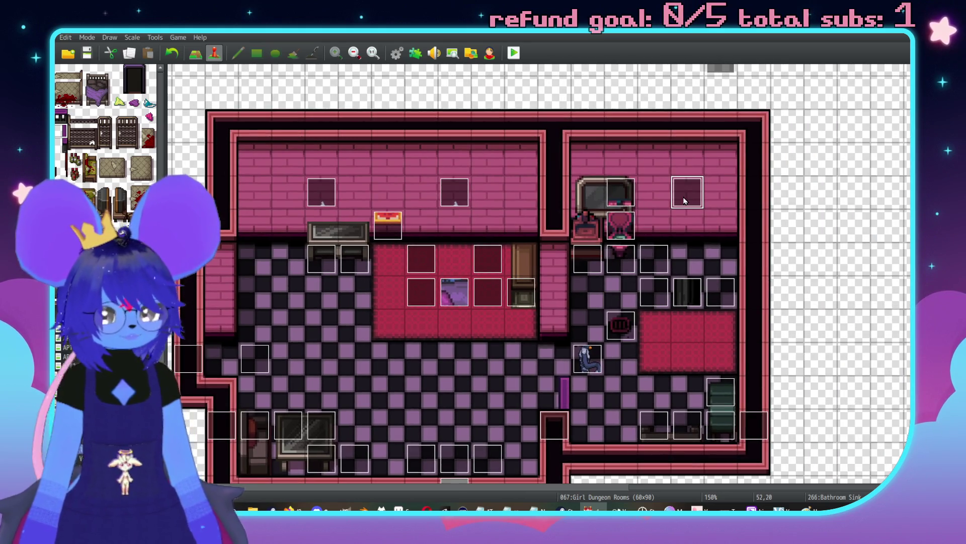
Step: Open the copied sink event and look over its Play SE through self switch commands and second page
double_click(684, 201)
left_click(464, 168)
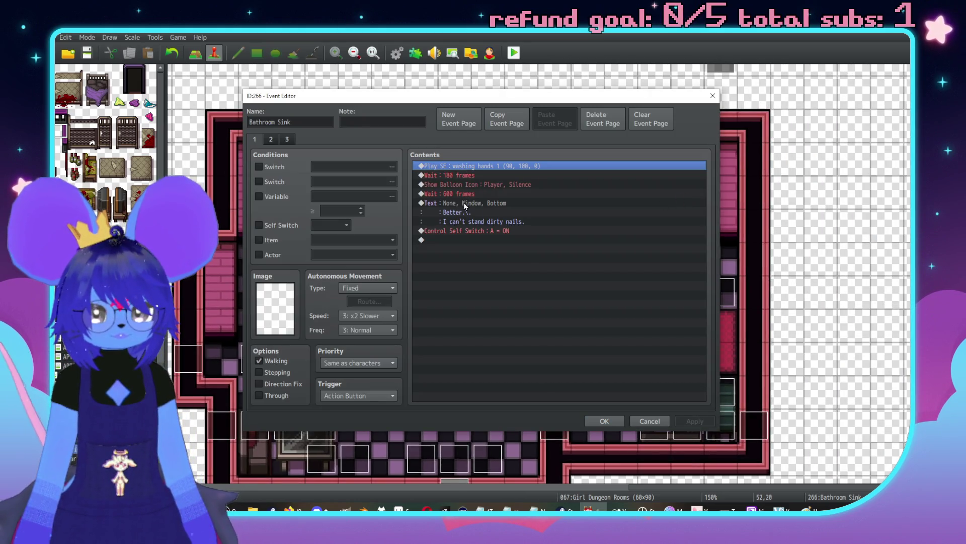
left_click(458, 229, "shift")
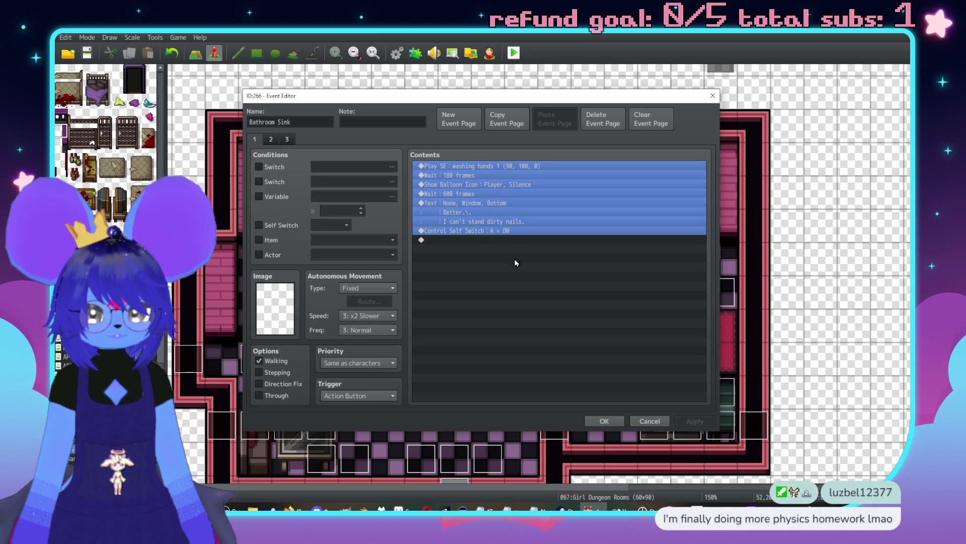
left_click(272, 140)
Step: Rename the event to 'Sluph Sink'
left_click(307, 122)
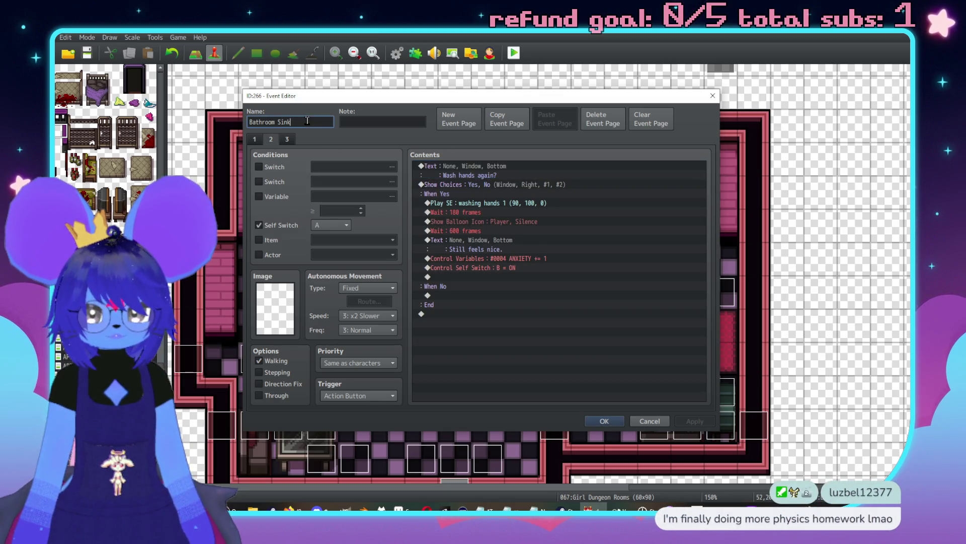
key("ctrl+a")
type("lu")
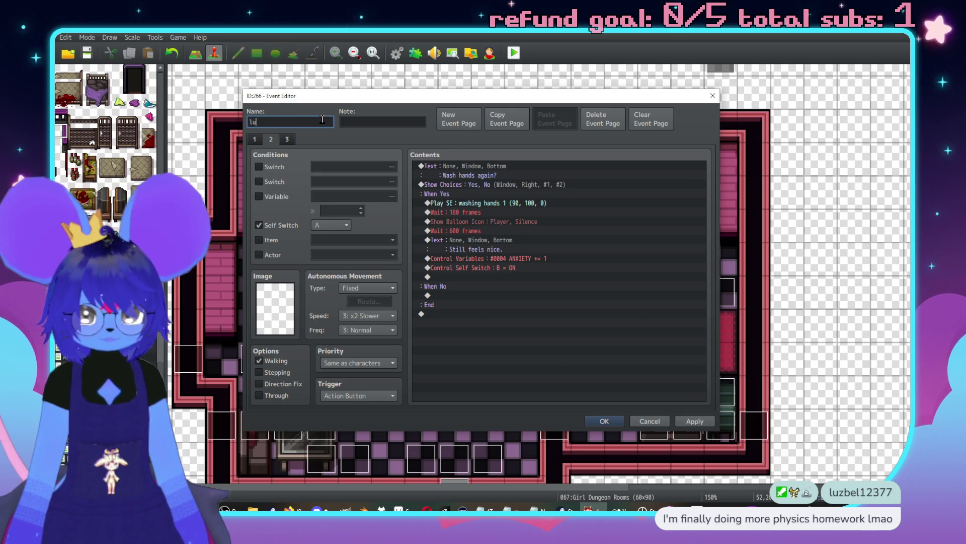
key("BackSpace")
key("BackSpace")
type("Sluph Sink")
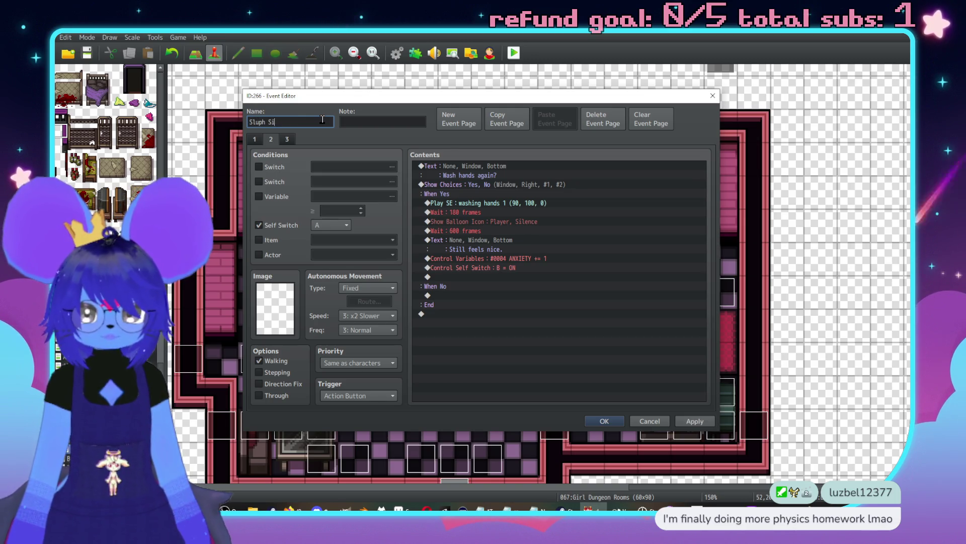
Step: Browse the Event Commands list from page 1, then cancel out without keeping changes
left_click(255, 139)
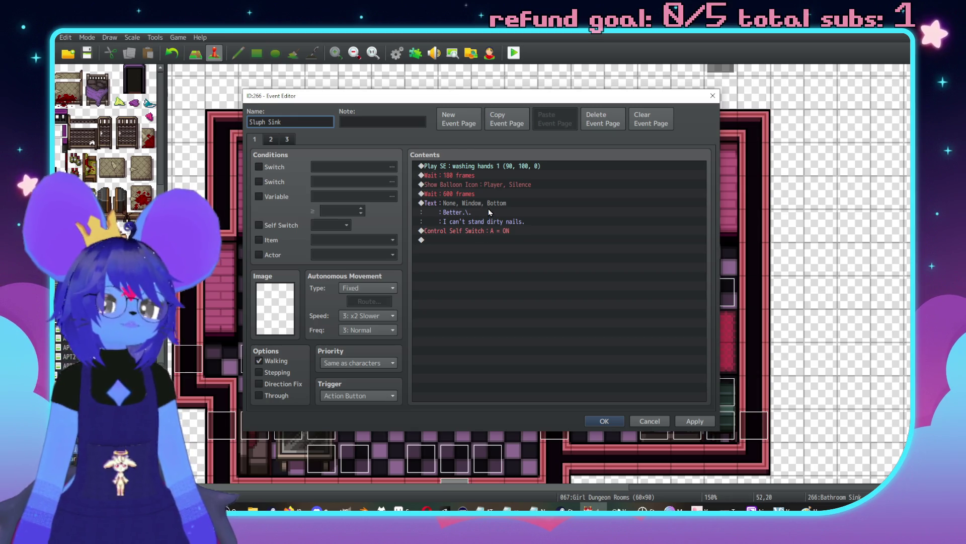
double_click(488, 230)
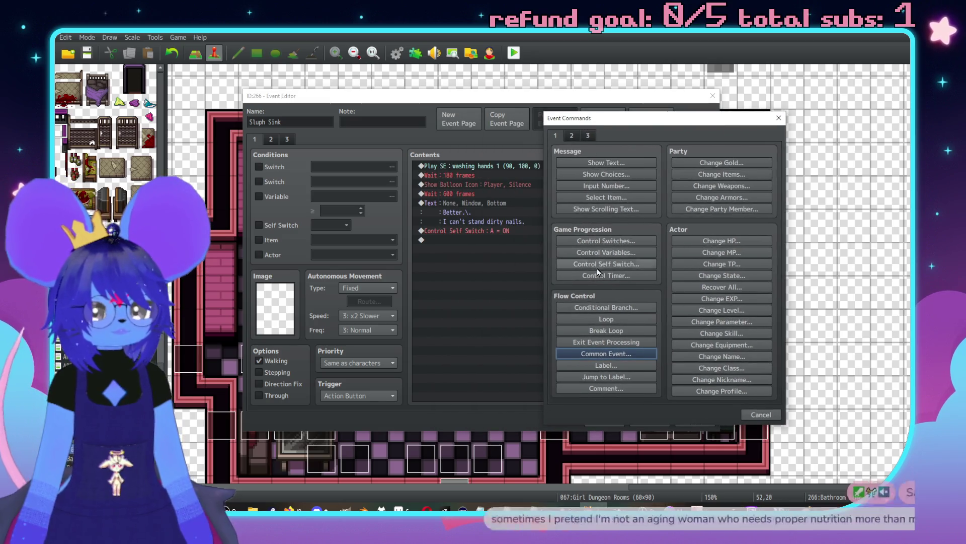
left_click(564, 136)
left_click(562, 136)
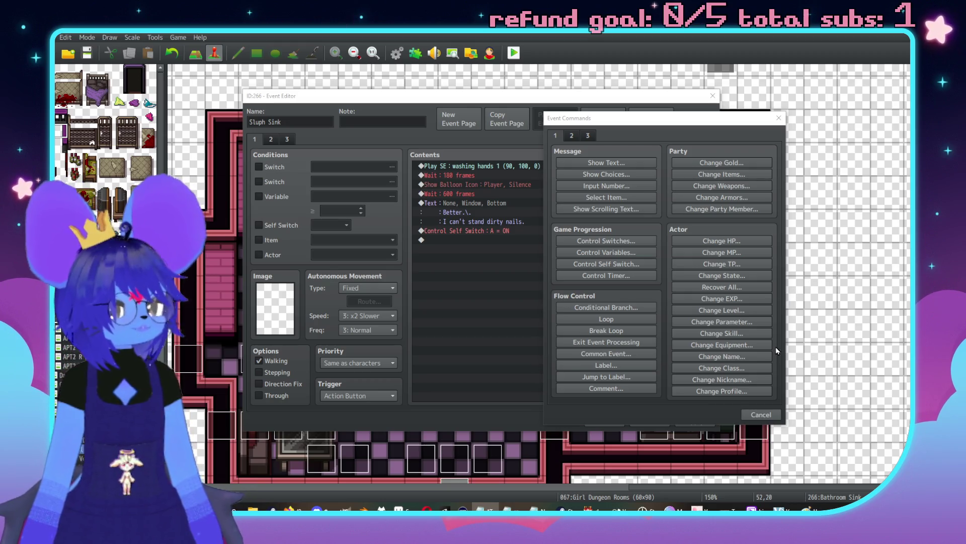
left_click(751, 414)
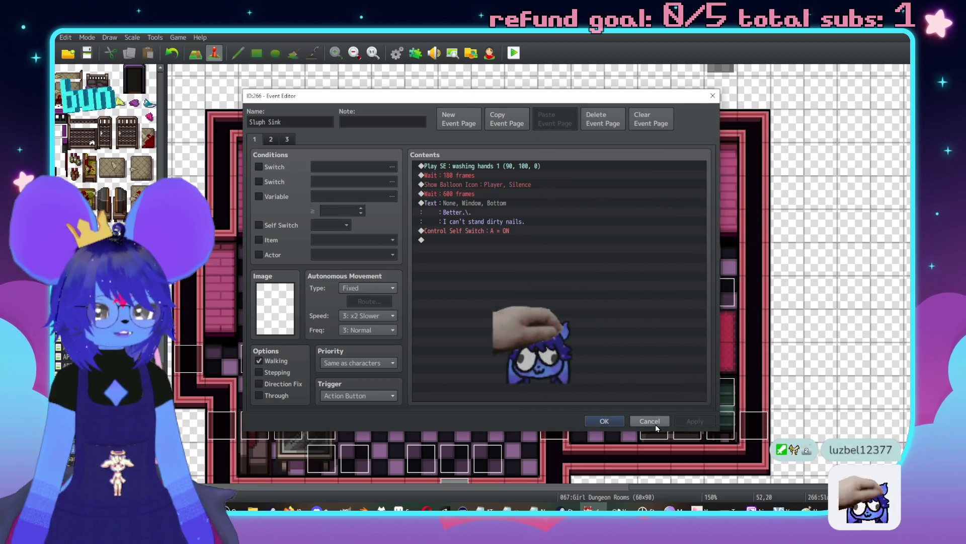
left_click(649, 421)
left_click(644, 230)
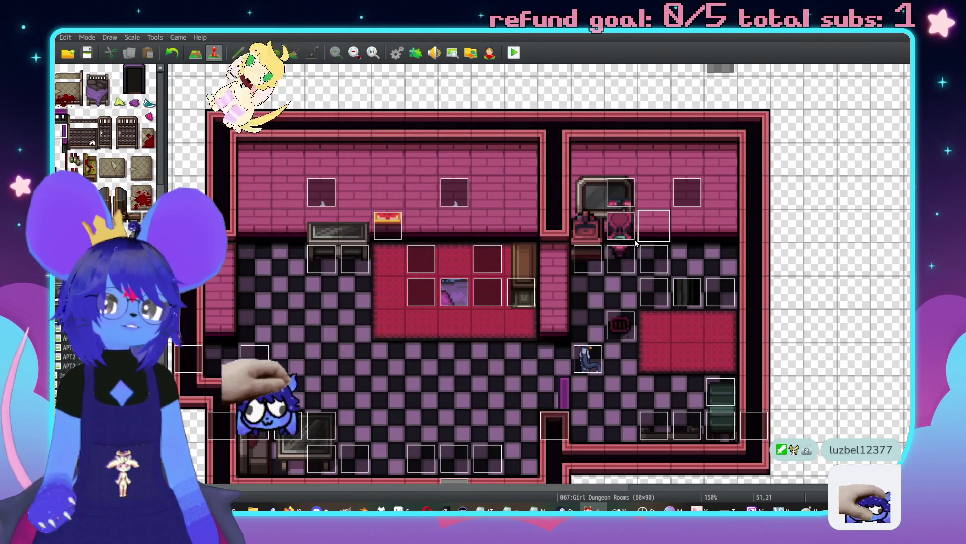
Step: Open common event 0047 Sluph Handwashing Scene in the Database and scroll through its dialogue
key("F9")
scroll(342, 272, "down", 5)
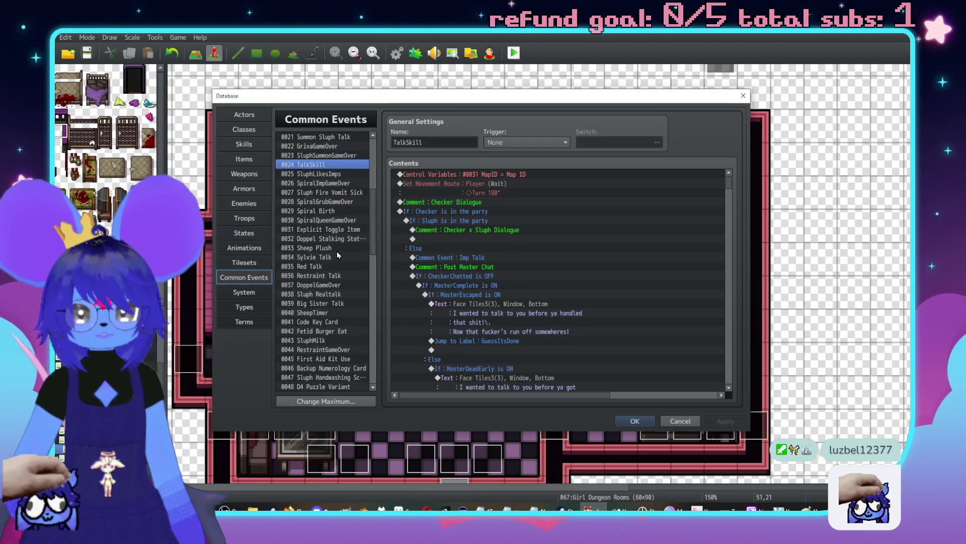
scroll(325, 274, "down", 2)
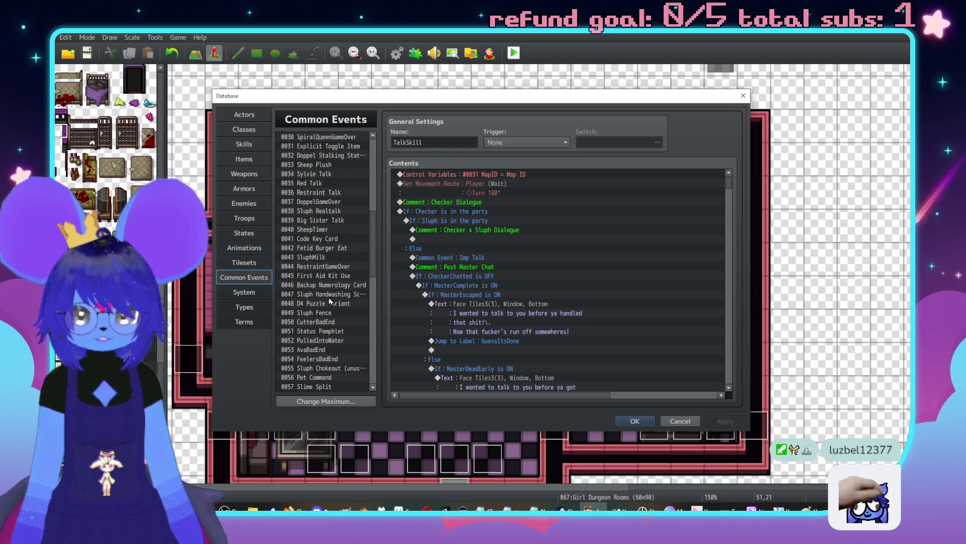
left_click(328, 295)
scroll(605, 286, "down", 4)
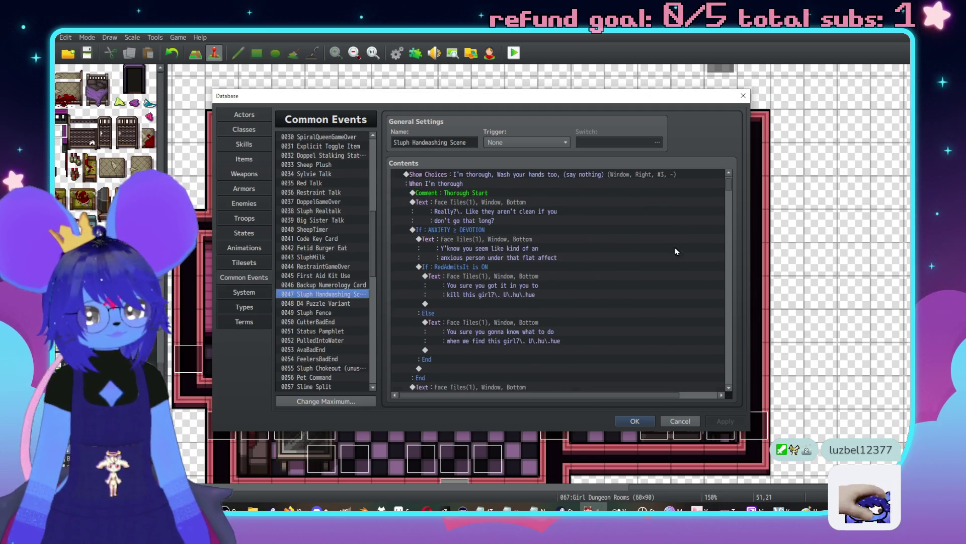
scroll(688, 250, "down", 8)
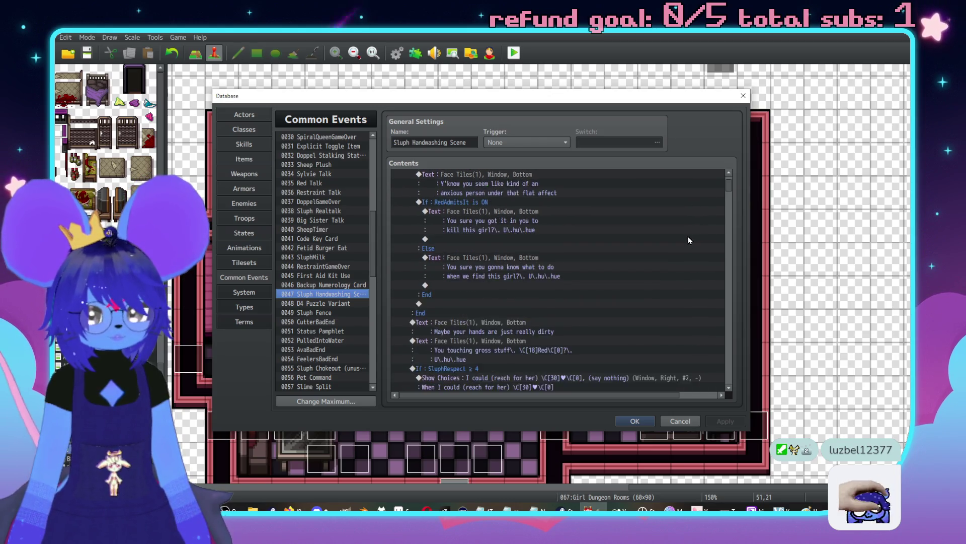
scroll(687, 250, "down", 6)
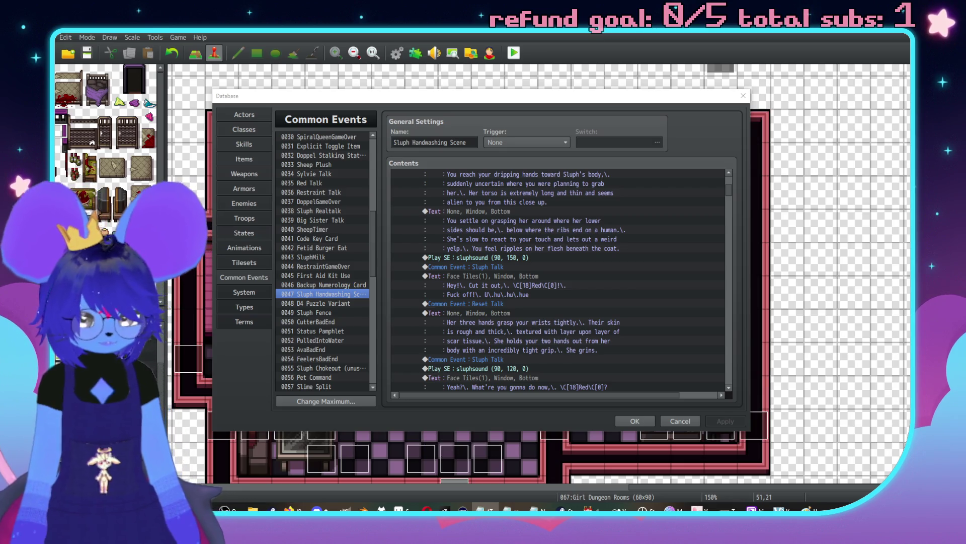
scroll(630, 294, "down", 6)
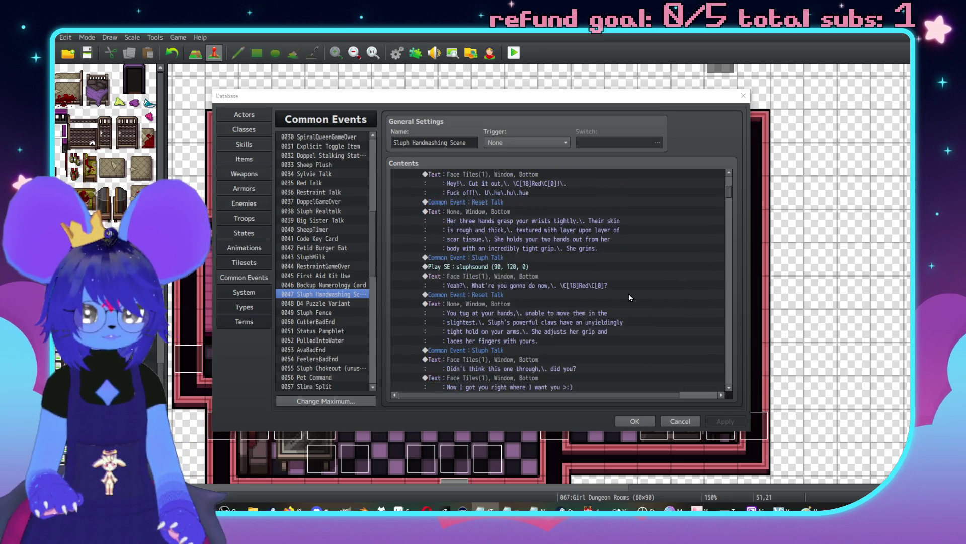
scroll(725, 359, "down", 8)
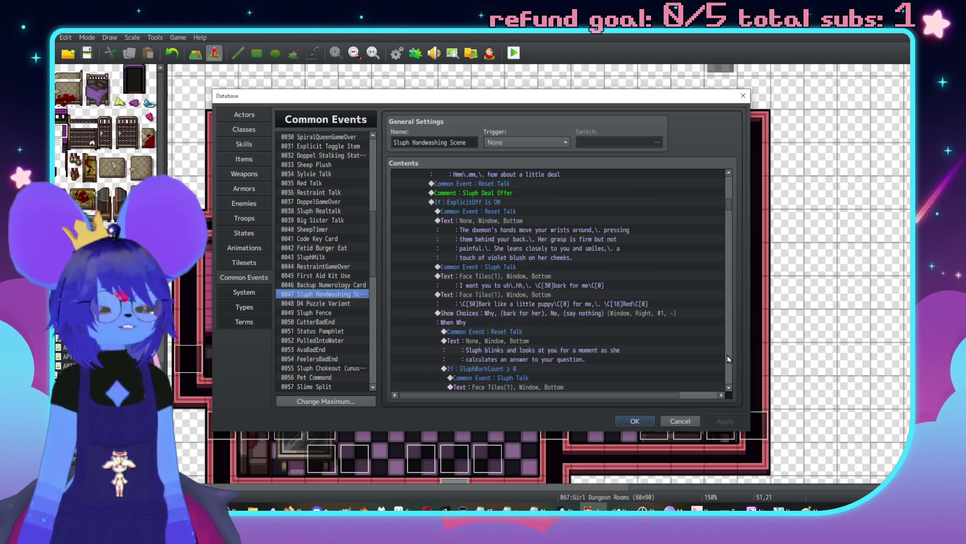
scroll(727, 359, "down", 8)
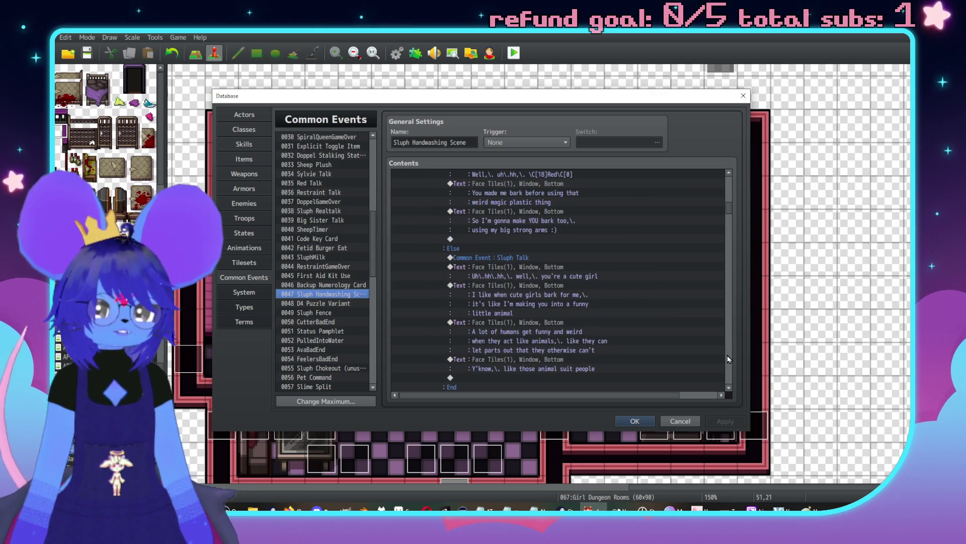
scroll(727, 359, "down", 8)
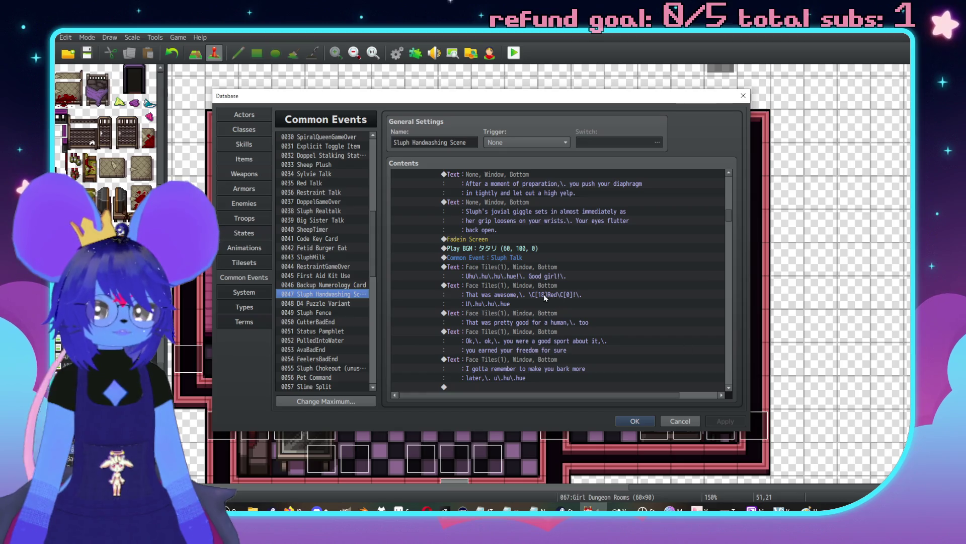
Step: Preview and stop the event's Play BGM track, closing its settings unchanged
double_click(547, 248)
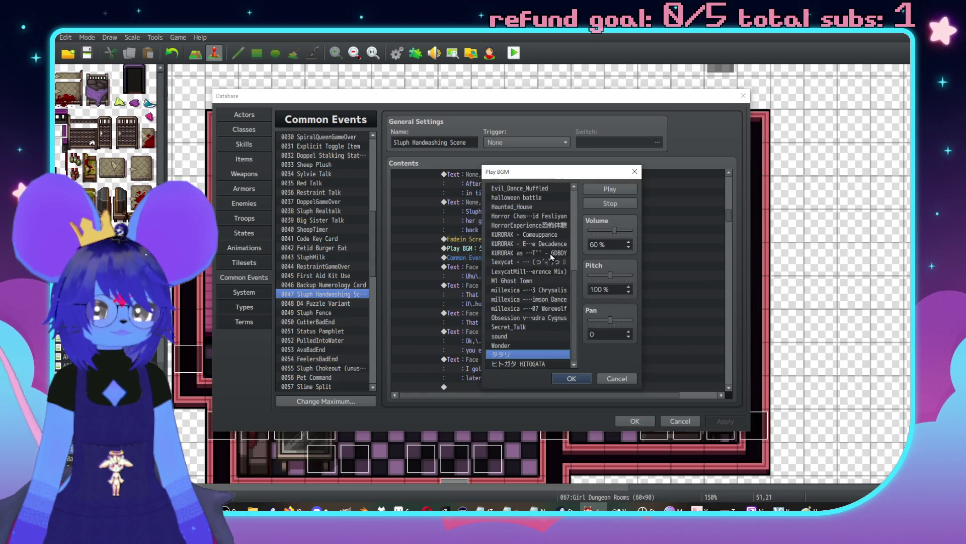
left_click(615, 188)
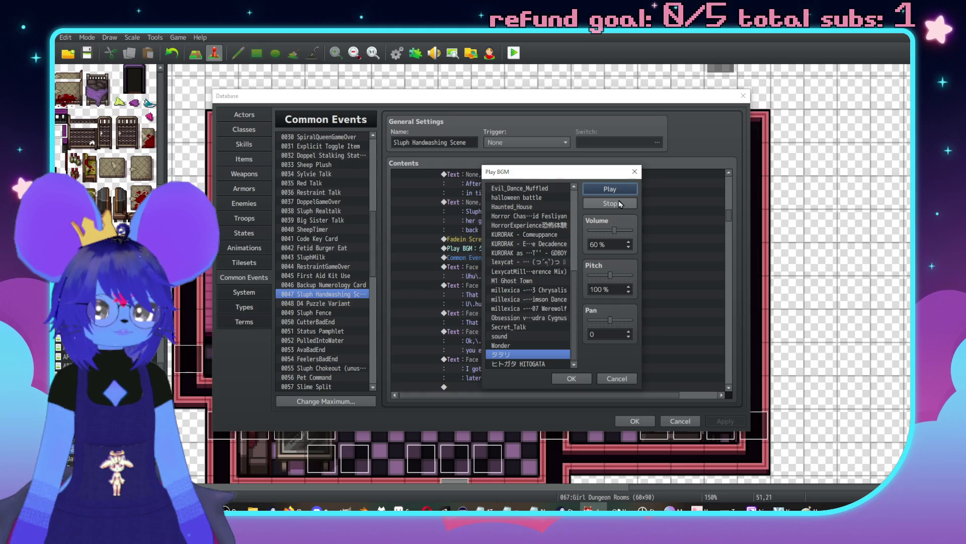
left_click(615, 204)
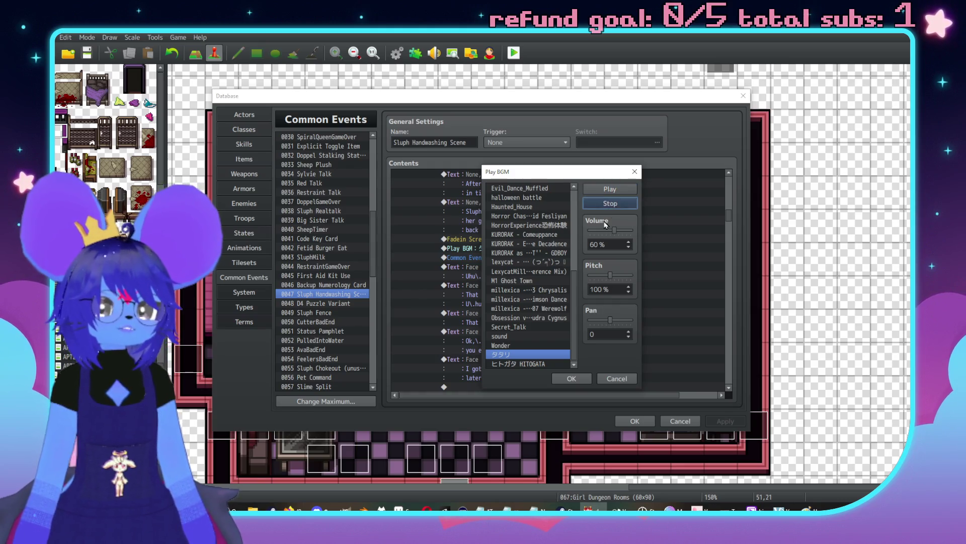
left_click(634, 172)
Step: Read further down the script, selecting the line about playing rough
scroll(584, 276, "down", 5)
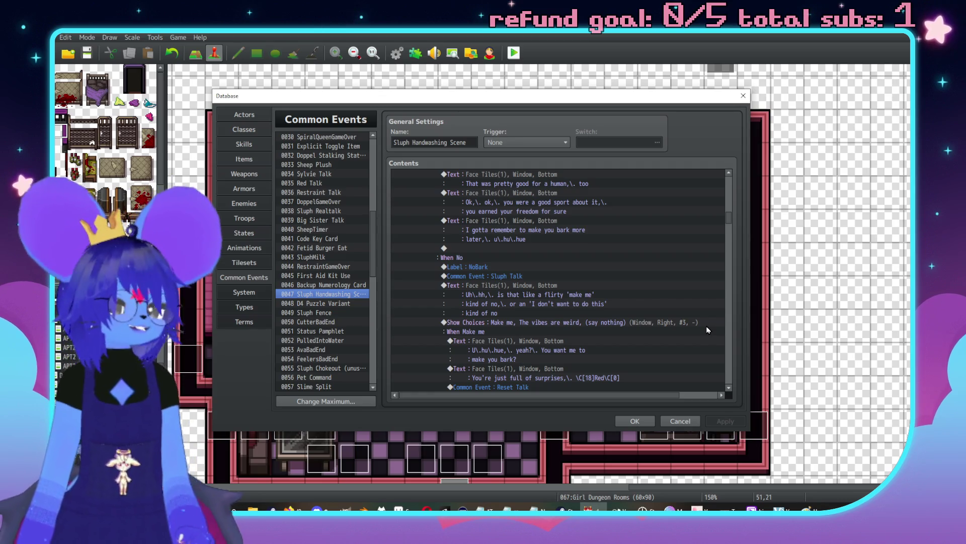
scroll(652, 298, "down", 3)
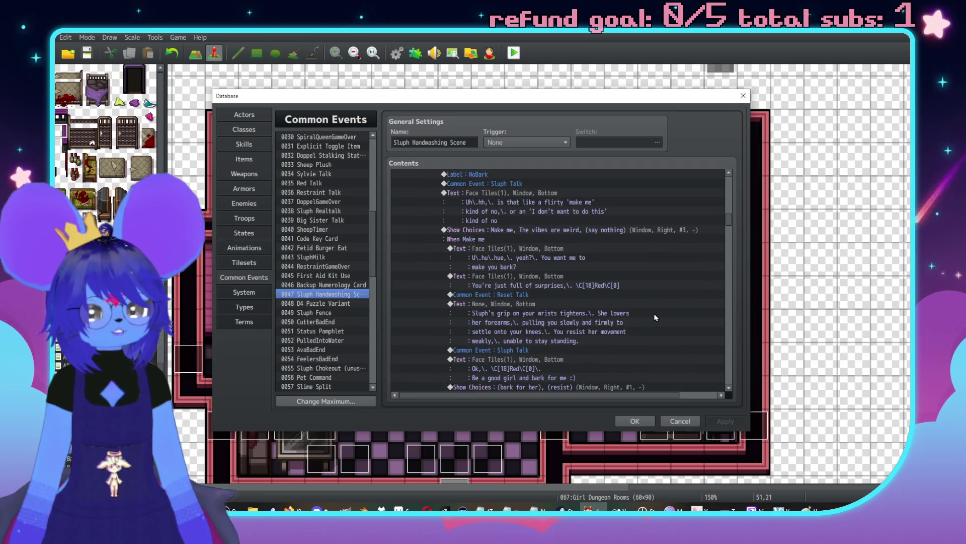
scroll(725, 362, "down", 6)
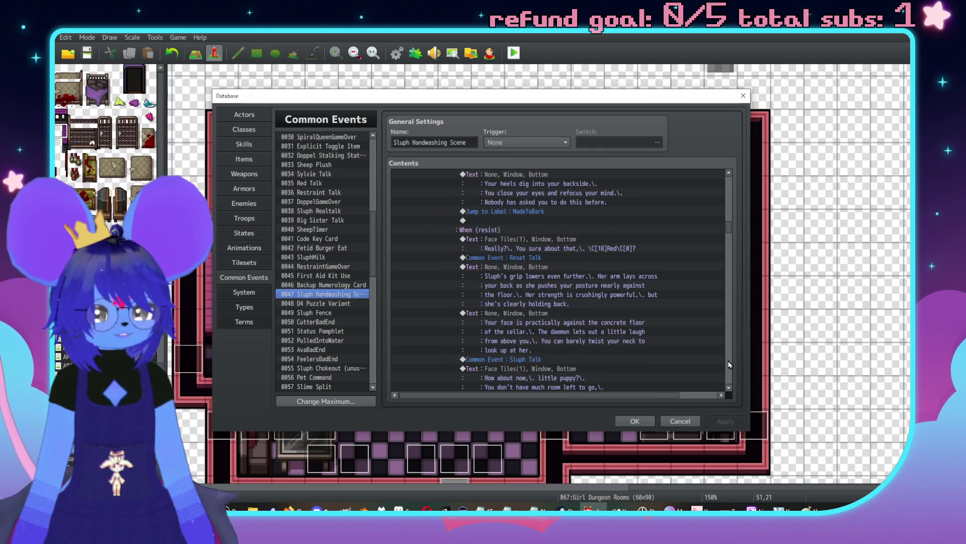
scroll(725, 365, "down", 5)
left_click(722, 369)
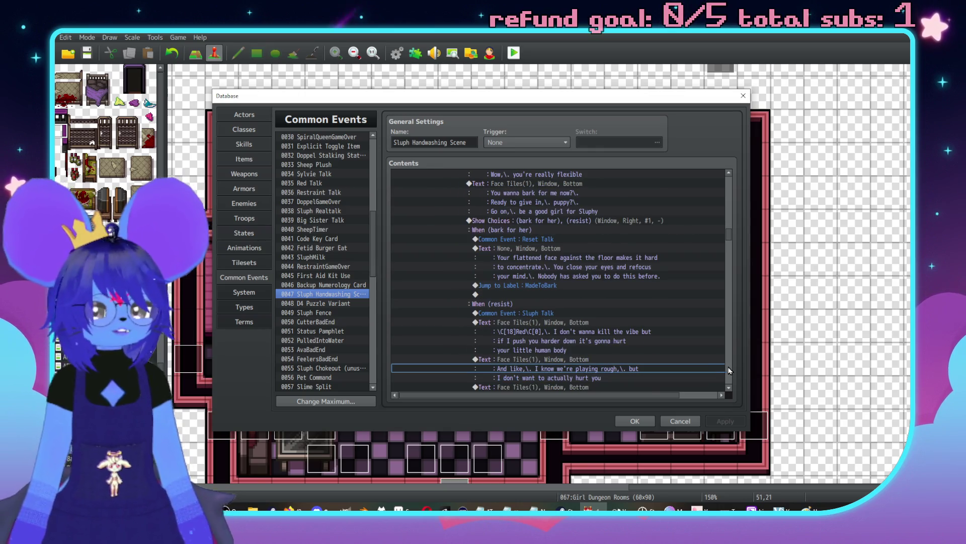
scroll(730, 370, "down", 10)
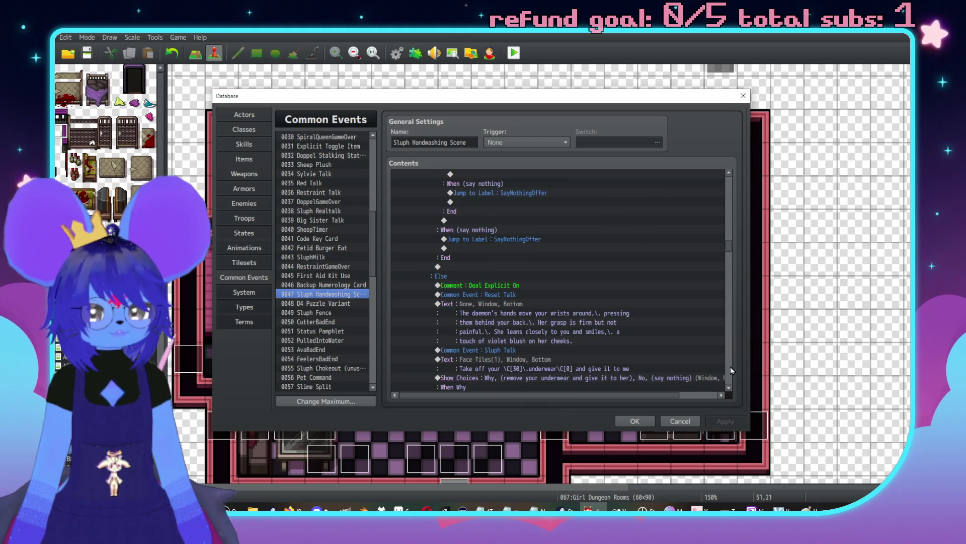
scroll(731, 370, "down", 8)
scroll(731, 370, "down", 2)
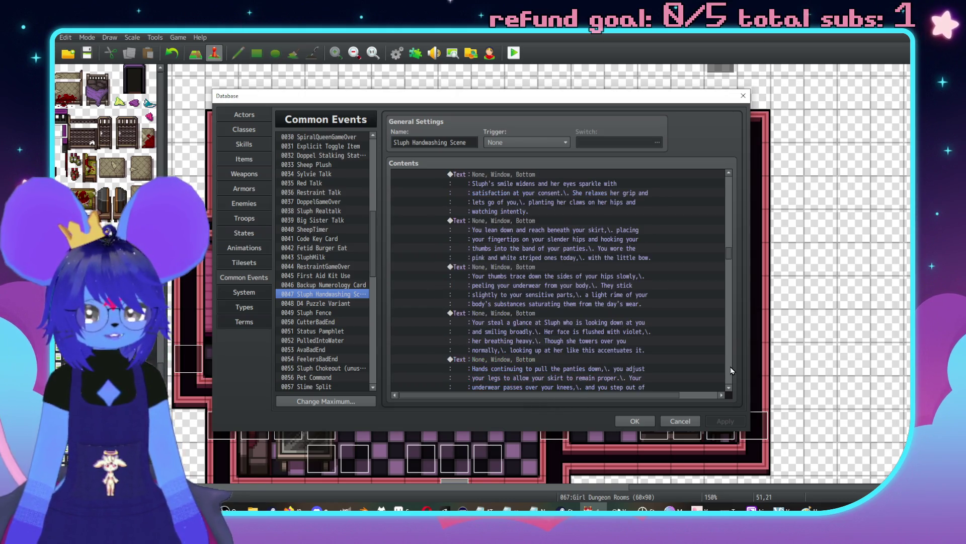
scroll(731, 370, "down", 8)
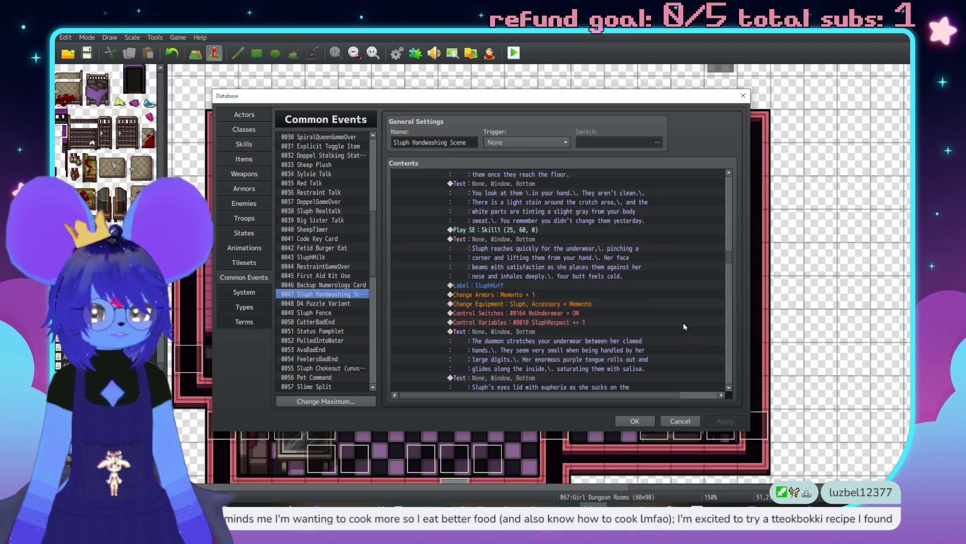
scroll(685, 327, "down", 1)
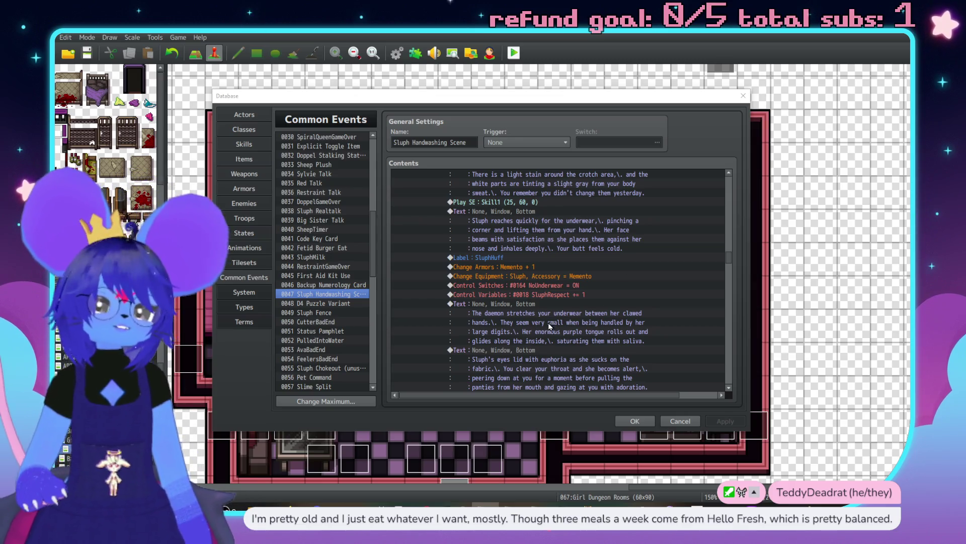
Step: Scroll back and forth through the rest of the Sluph Handwashing Scene dialogue
scroll(627, 301, "down", 10)
scroll(657, 298, "down", 10)
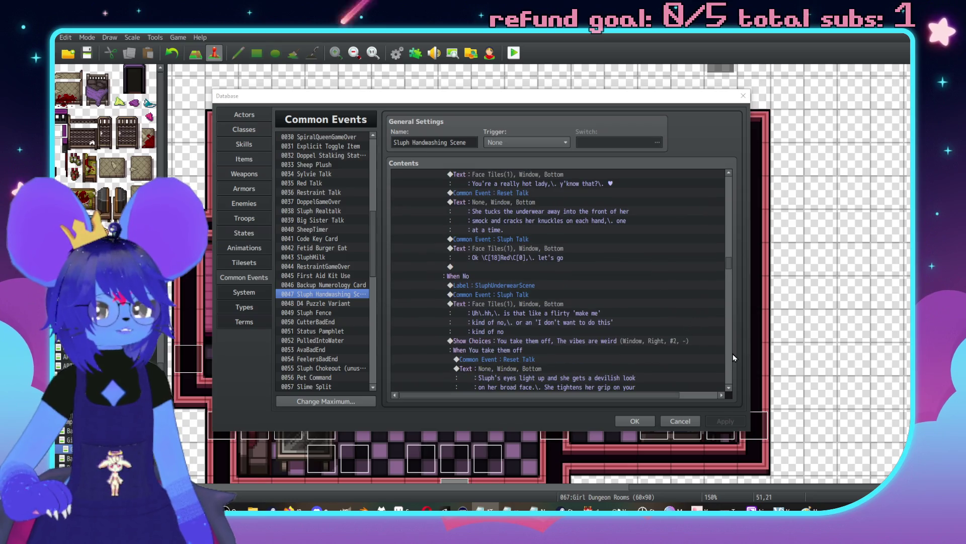
left_click(729, 259)
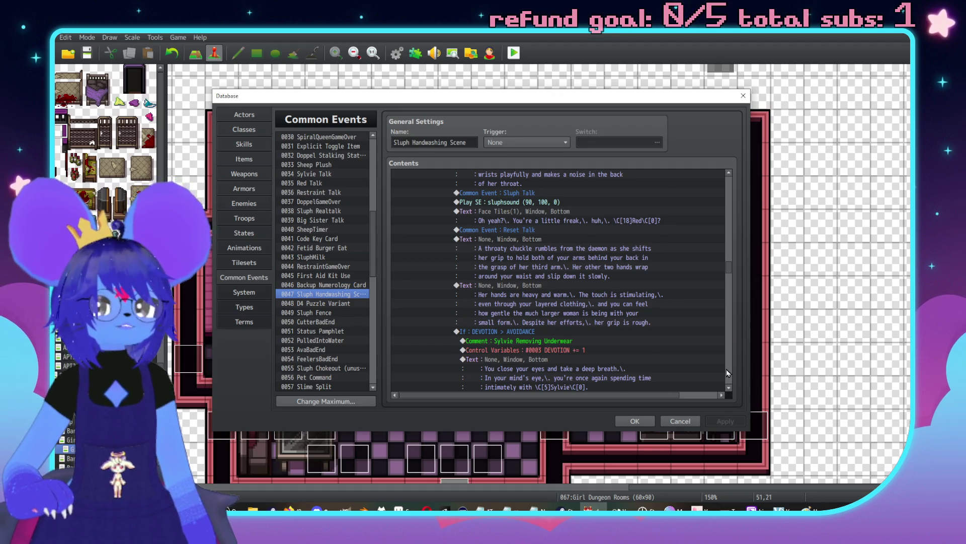
scroll(726, 369, "down", 10)
scroll(725, 371, "down", 5)
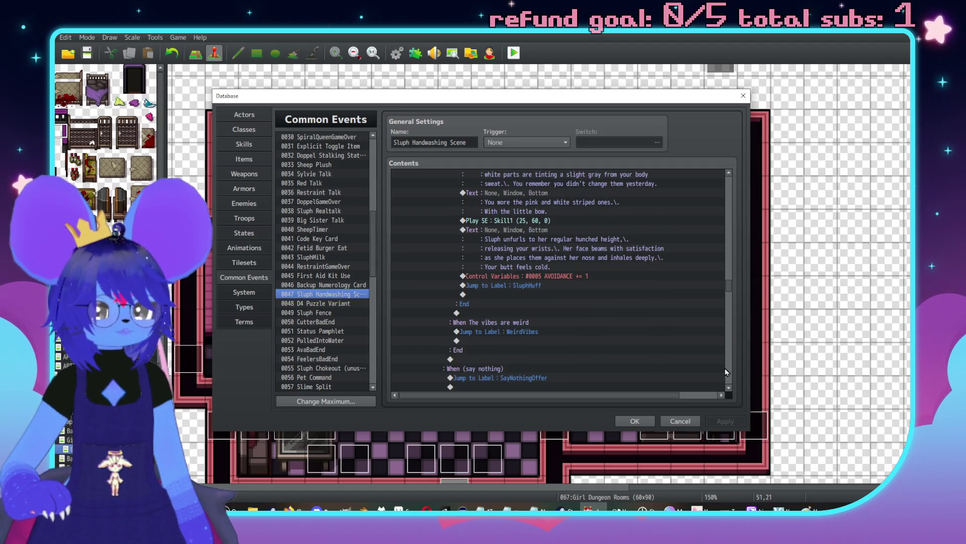
scroll(726, 368, "down", 5)
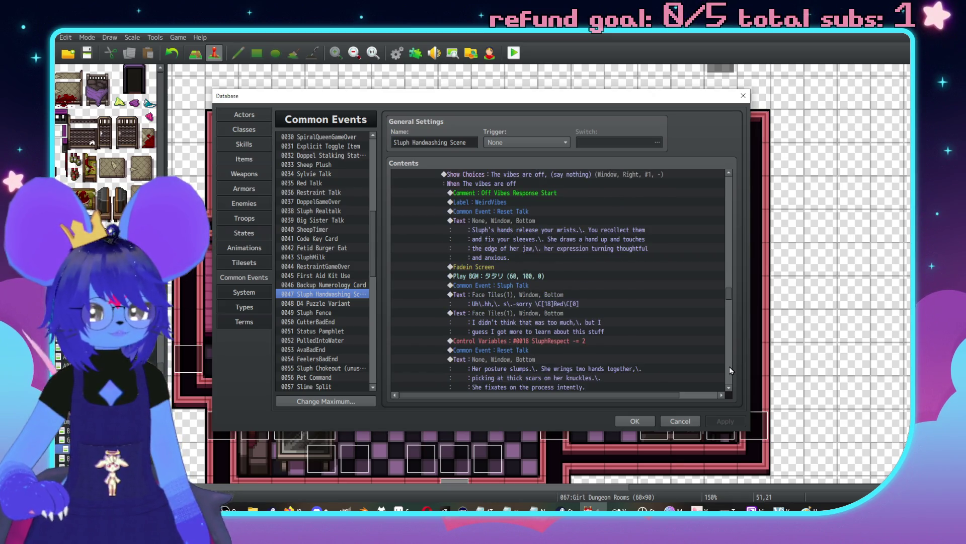
scroll(651, 302, "up", 1)
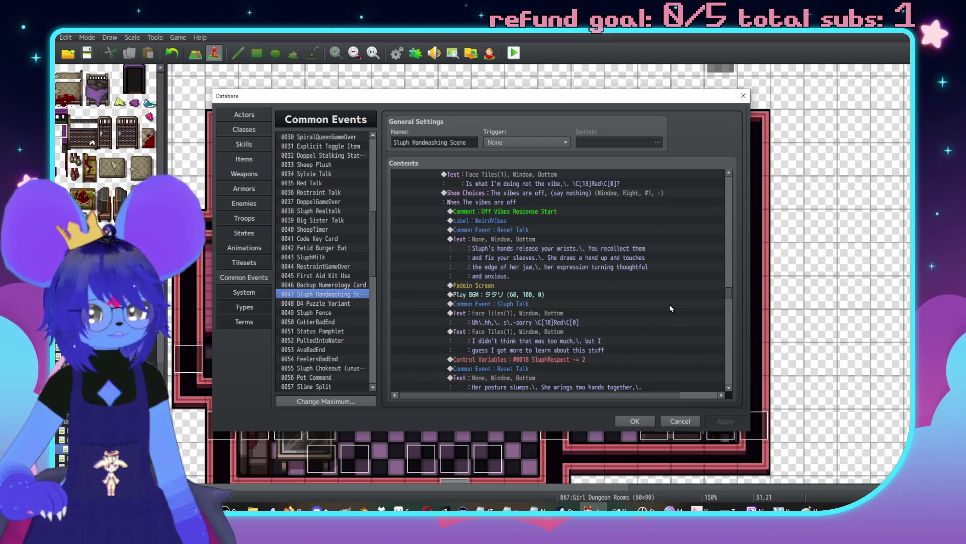
scroll(692, 318, "down", 2)
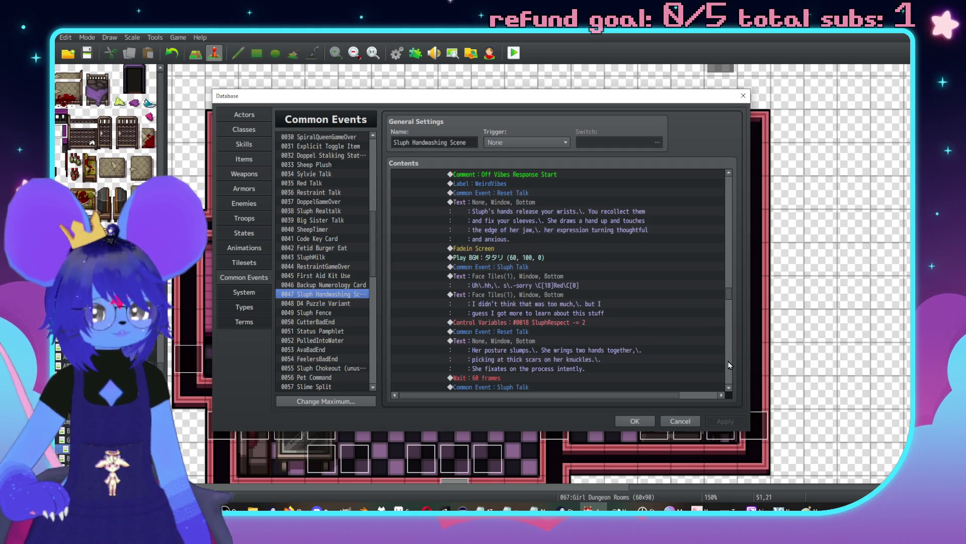
scroll(730, 364, "down", 10)
scroll(725, 265, "up", 4)
scroll(706, 305, "up", 6)
scroll(680, 319, "up", 5)
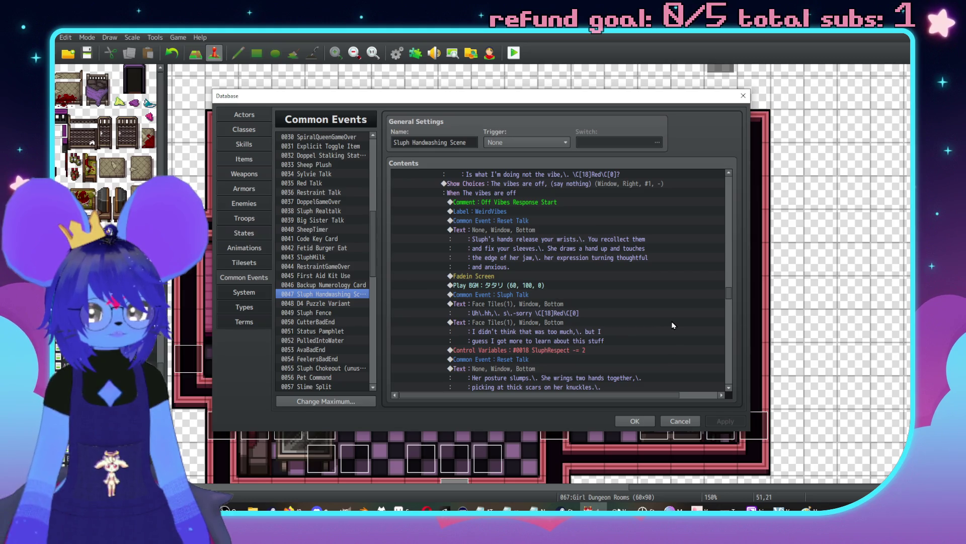
scroll(664, 322, "up", 2)
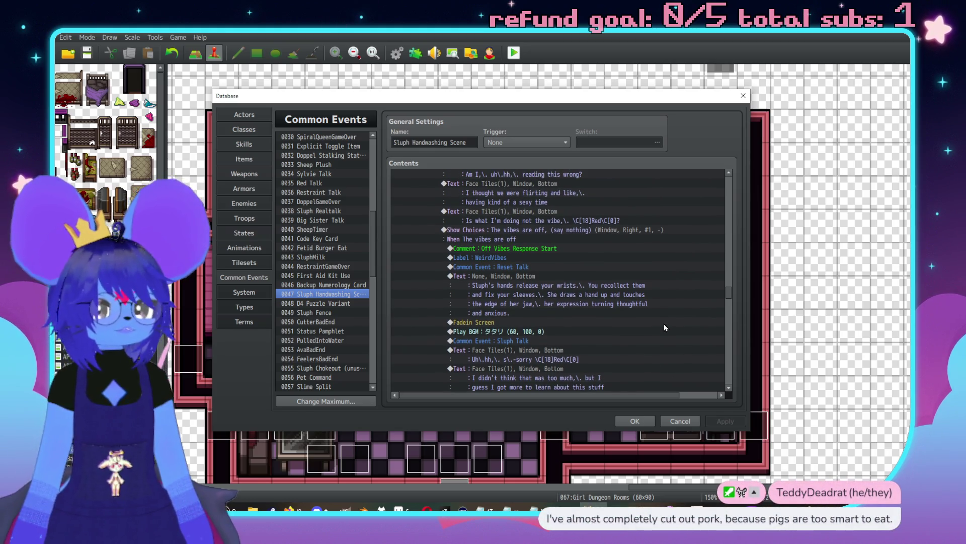
scroll(663, 327, "up", 3)
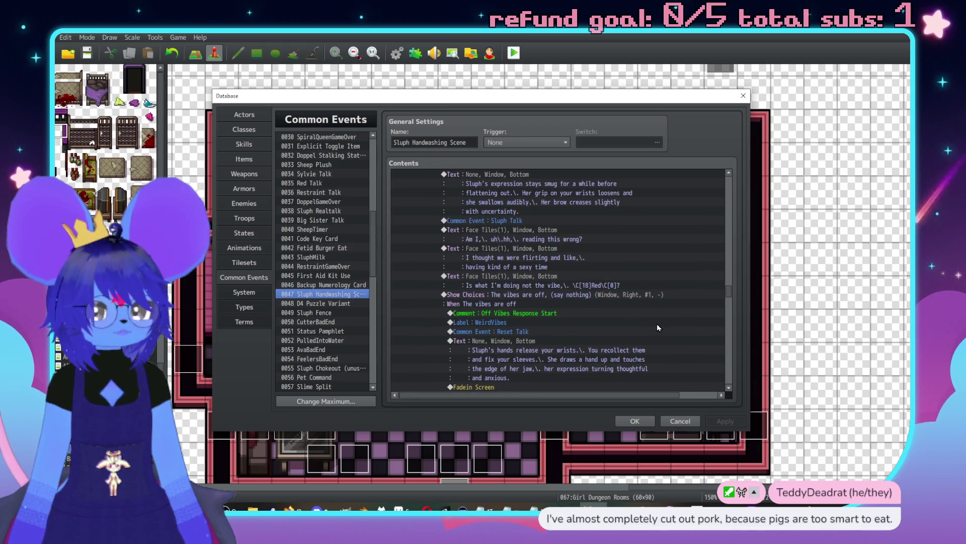
Step: Scroll to the end of the script and cancel out of the Database to the map
scroll(657, 328, "down", 5)
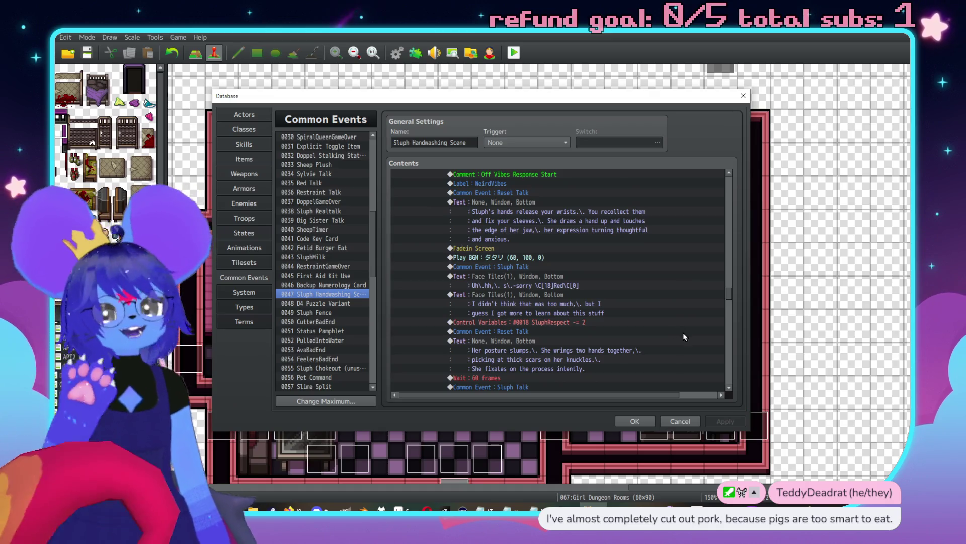
scroll(725, 382, "down", 10)
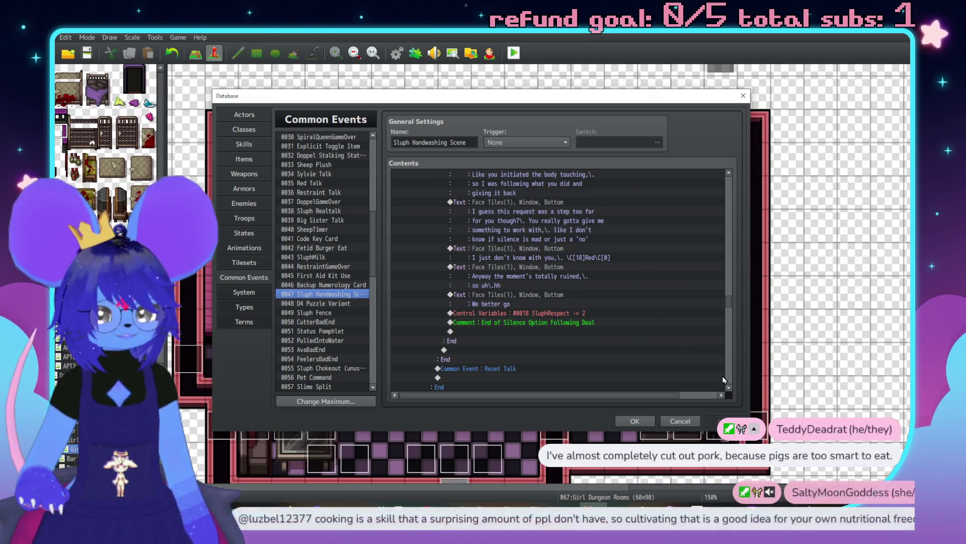
scroll(729, 365, "down", 10)
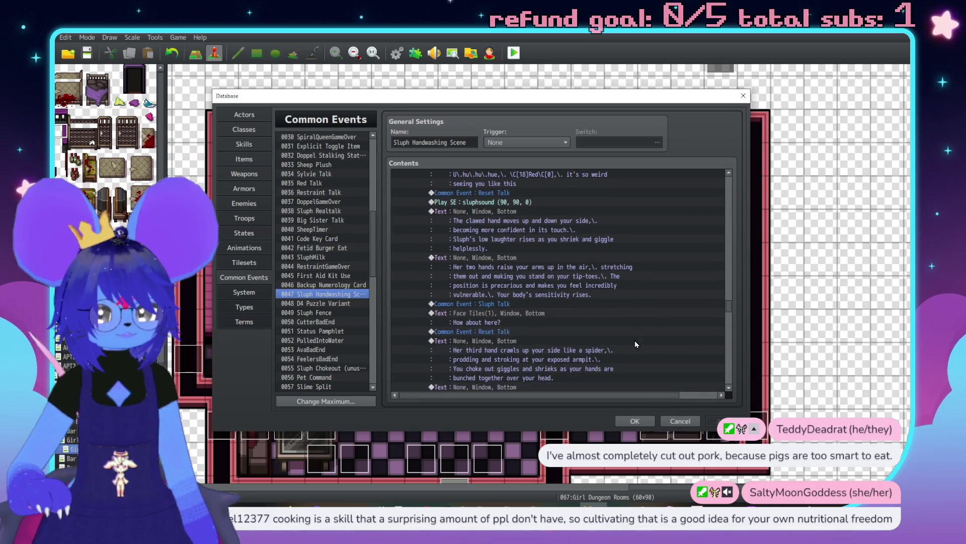
scroll(669, 304, "down", 2)
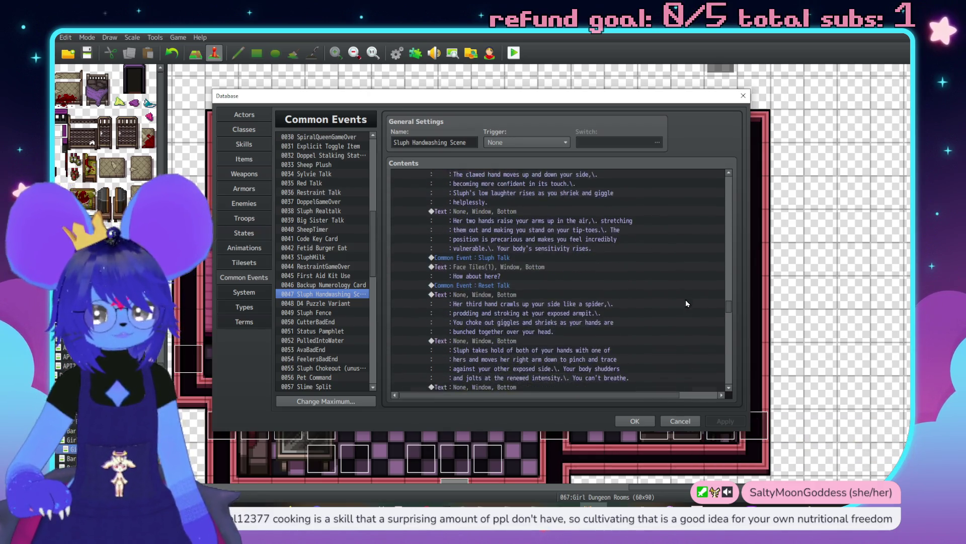
scroll(686, 304, "down", 10)
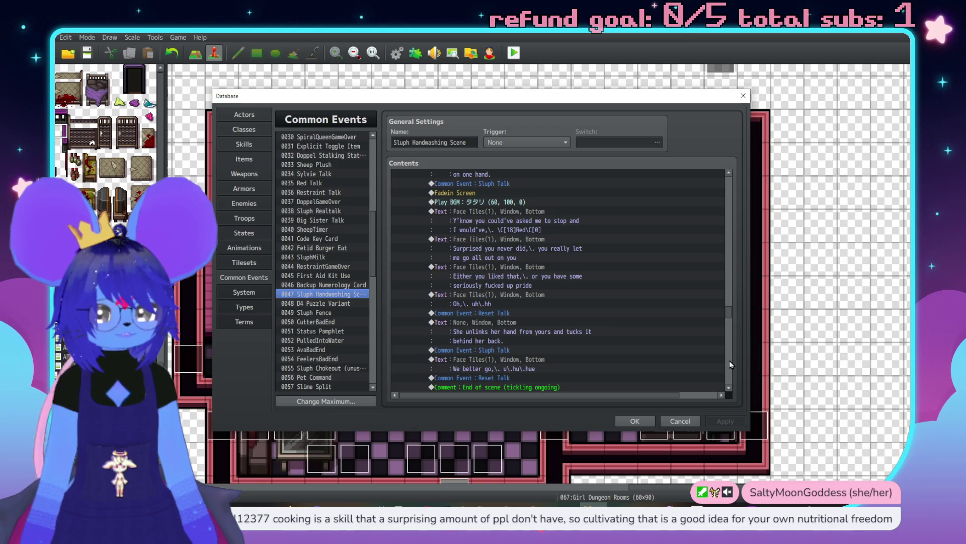
scroll(730, 363, "down", 10)
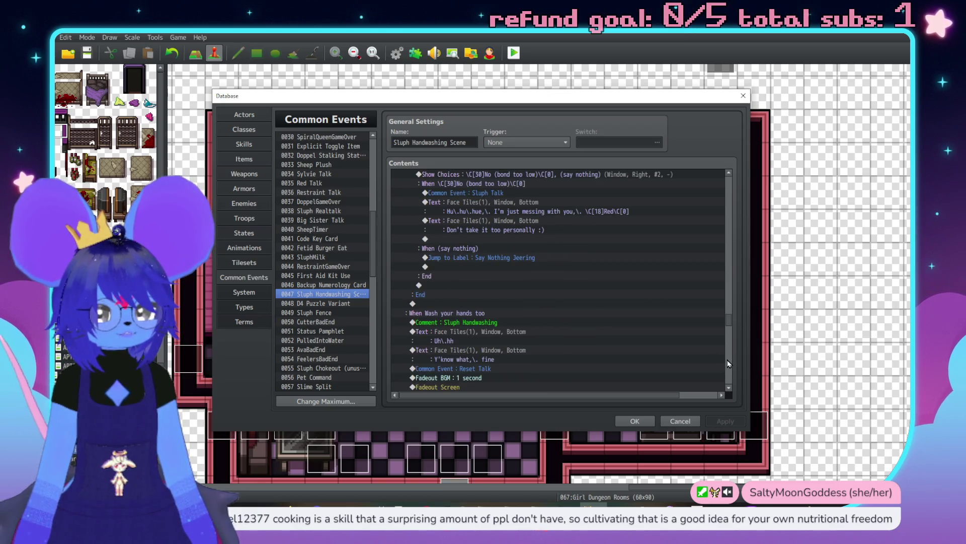
scroll(730, 363, "down", 8)
left_click(685, 425)
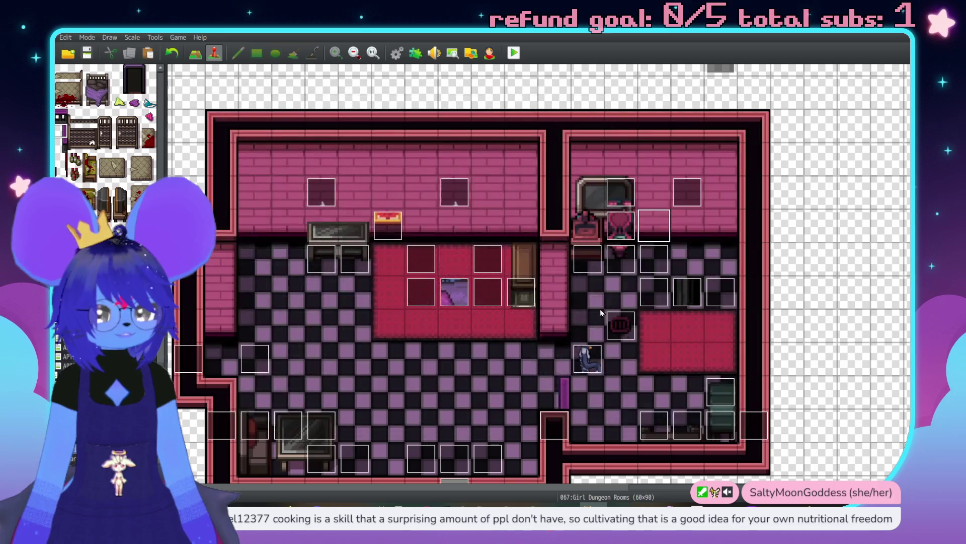
double_click(587, 266)
left_click(719, 96)
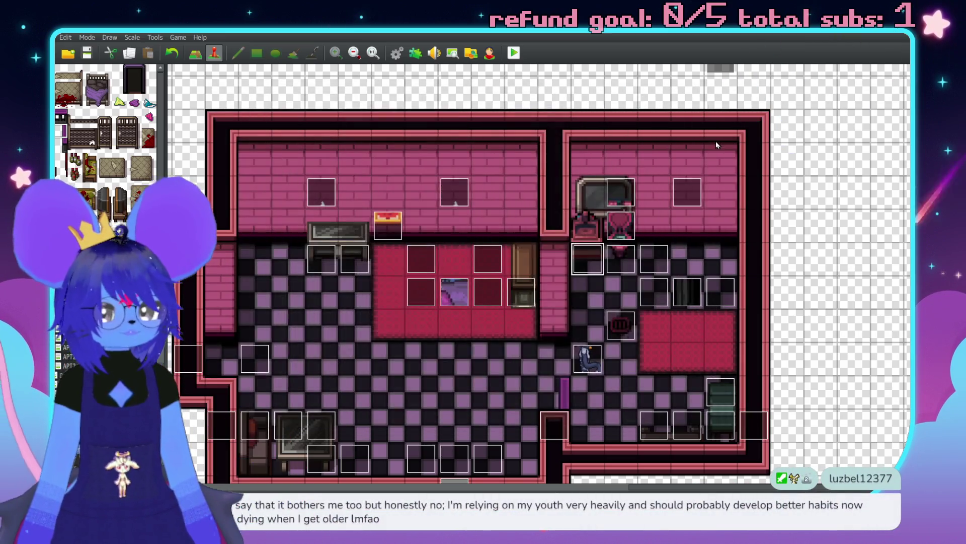
scroll(720, 126, "up", 3)
double_click(692, 267)
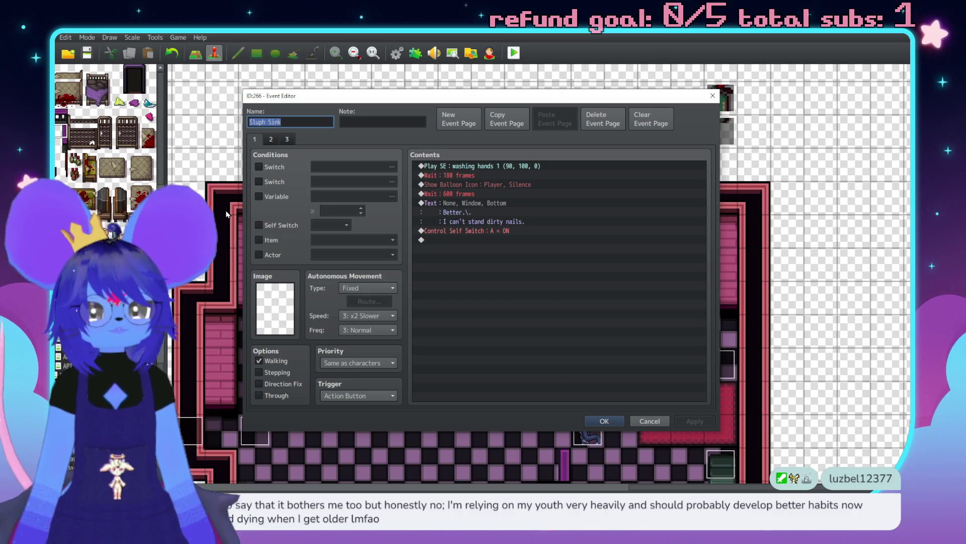
double_click(472, 236)
left_click_drag(499, 128, 526, 129)
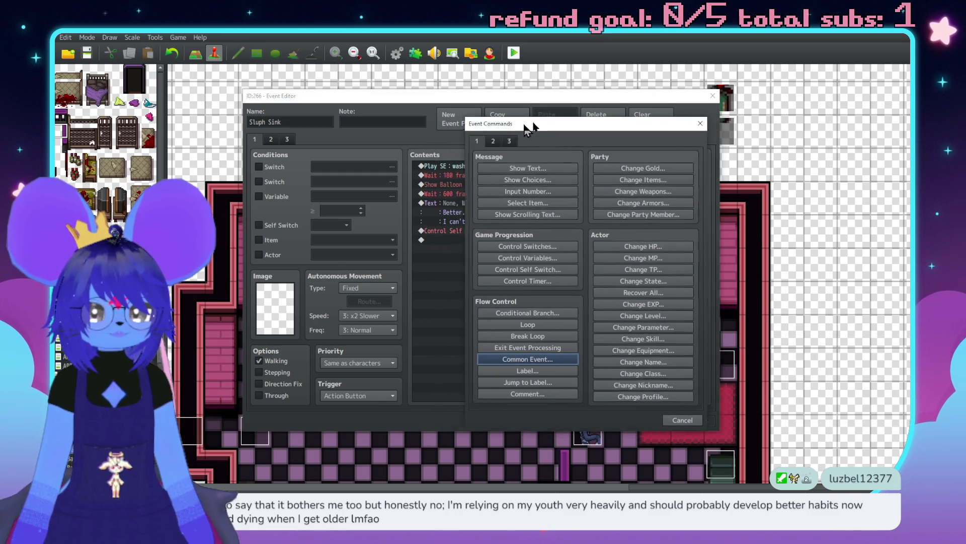
left_click(682, 420)
left_click(604, 419)
scroll(554, 327, "down", 3)
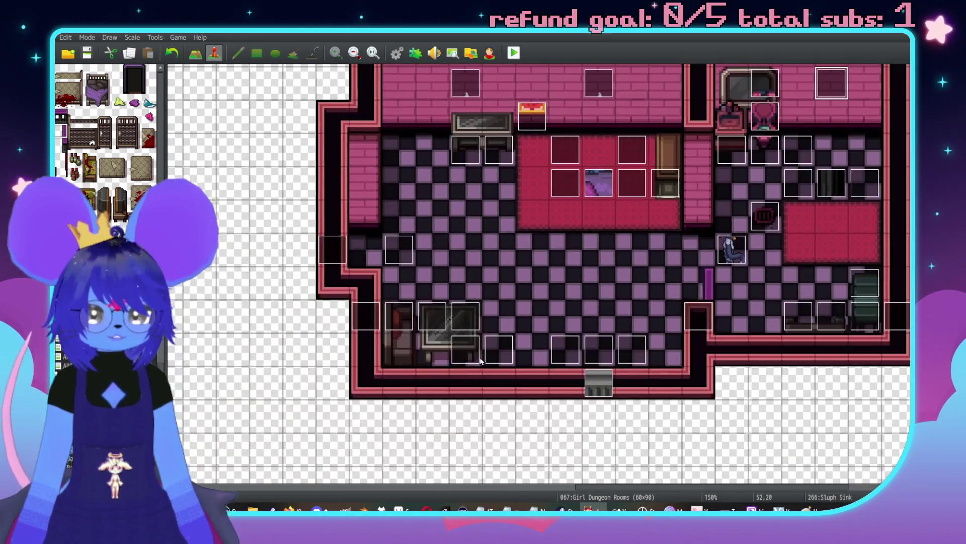
Step: In SluphSceneActivation's last branch, insert a Follower 0 plugin command before the GDSluphJoin switch
double_click(399, 250)
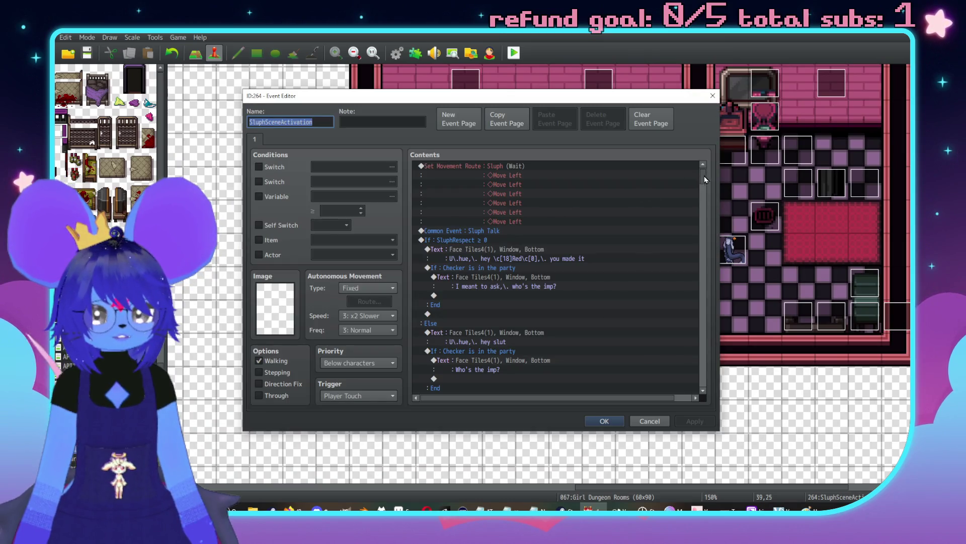
left_click_drag(704, 177, 696, 379)
scroll(568, 305, "down", 3)
double_click(527, 336)
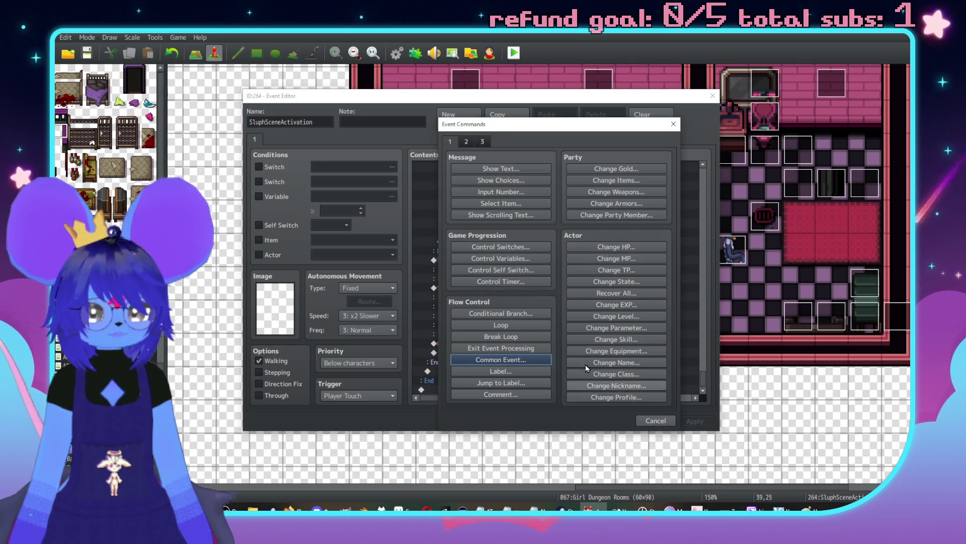
left_click(482, 142)
left_click(623, 395)
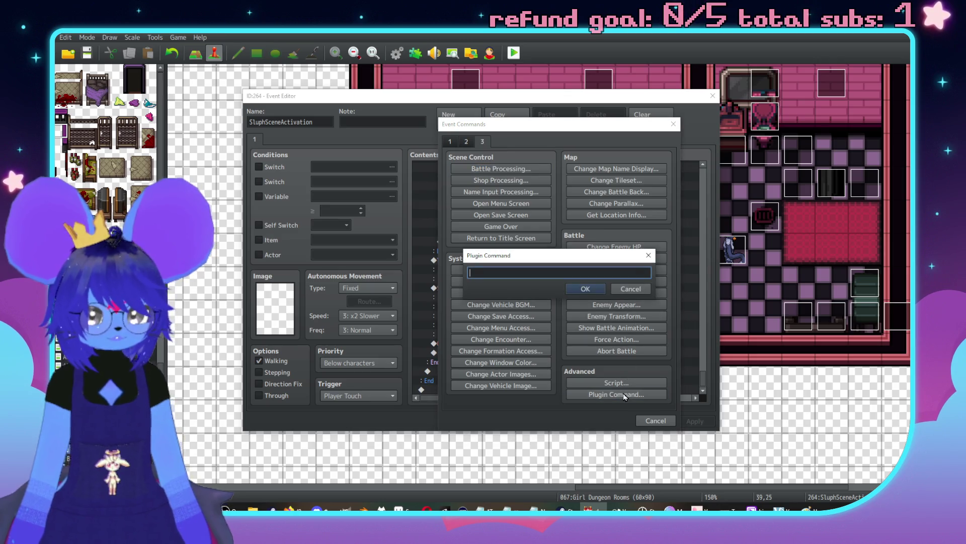
type("Follower 0")
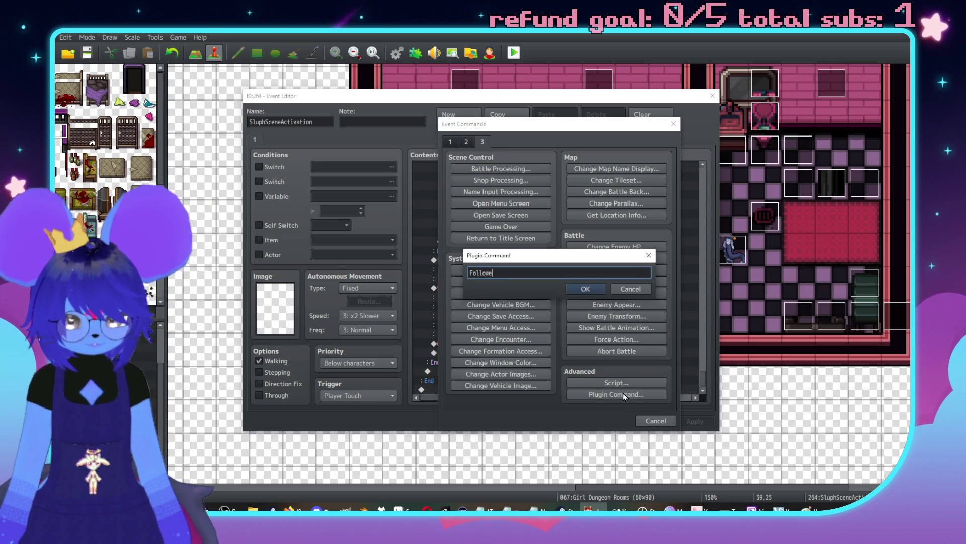
key("Return")
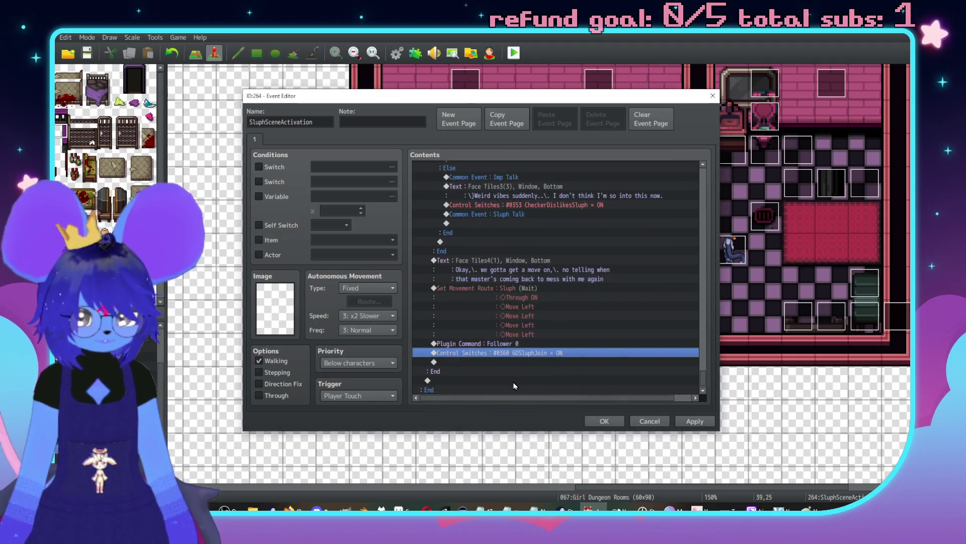
left_click(502, 343)
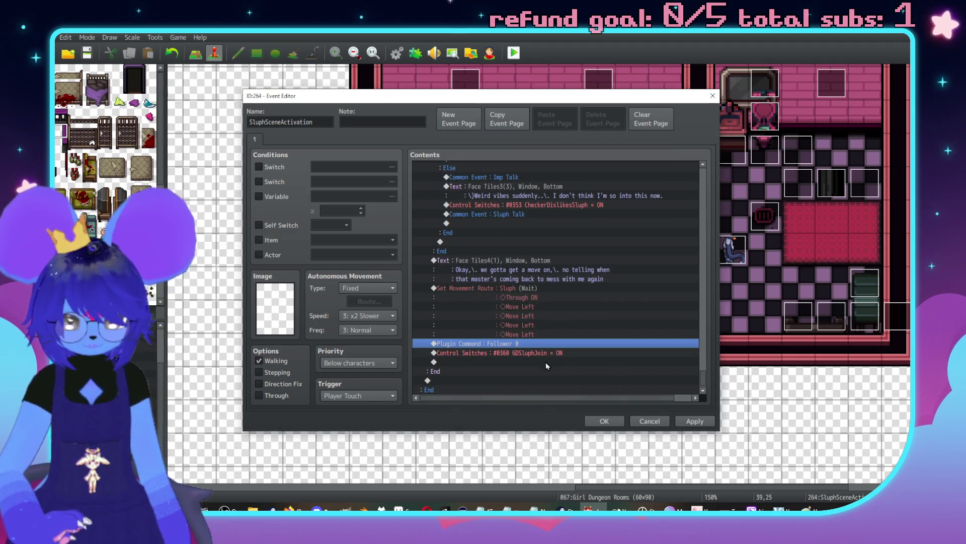
scroll(546, 366, "up", 10)
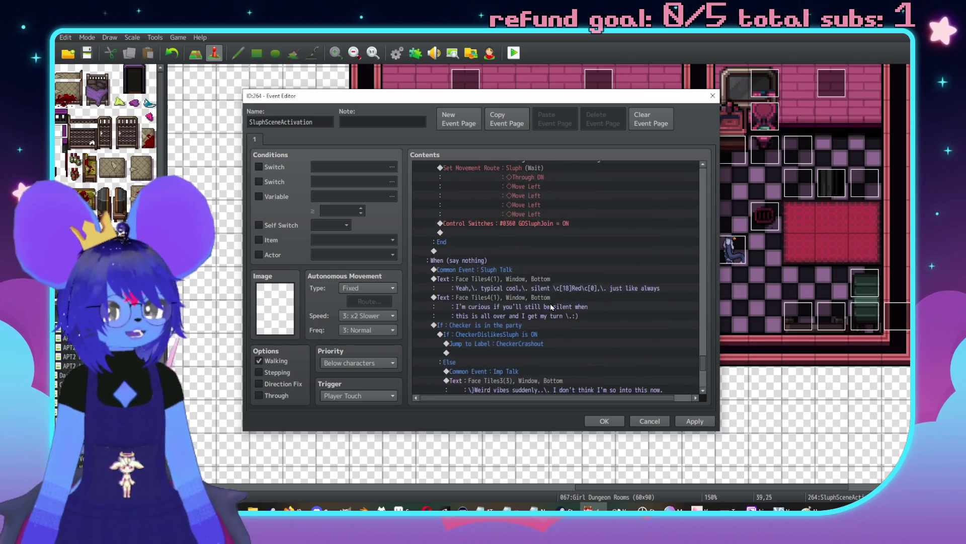
scroll(554, 302, "down", 10)
scroll(558, 308, "up", 2)
scroll(556, 293, "up", 2)
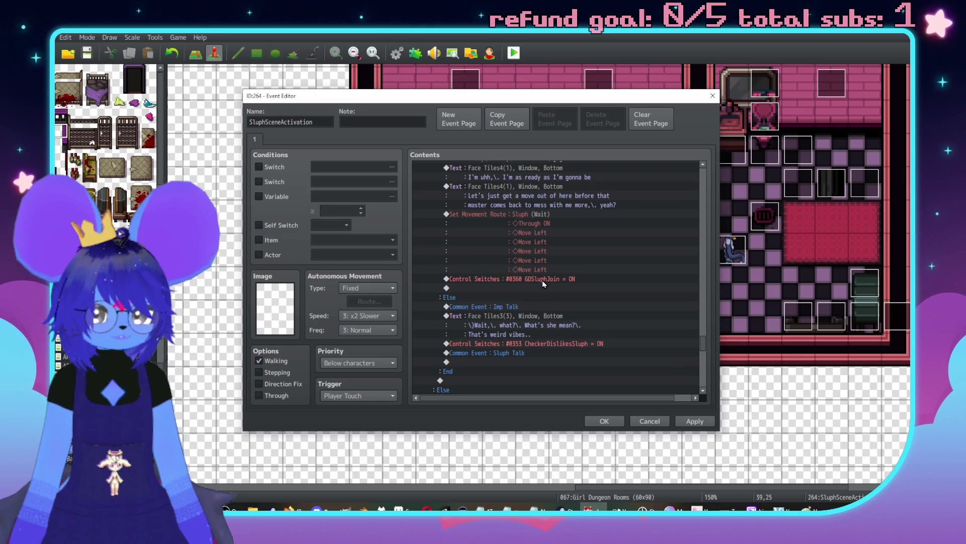
scroll(542, 280, "up", 5)
scroll(535, 298, "up", 4)
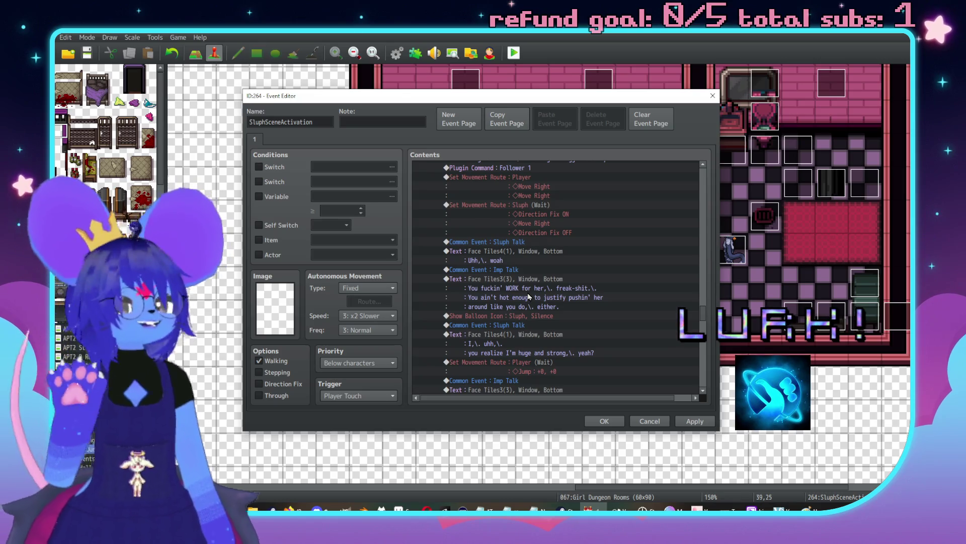
scroll(538, 312, "up", 8)
scroll(533, 313, "up", 10)
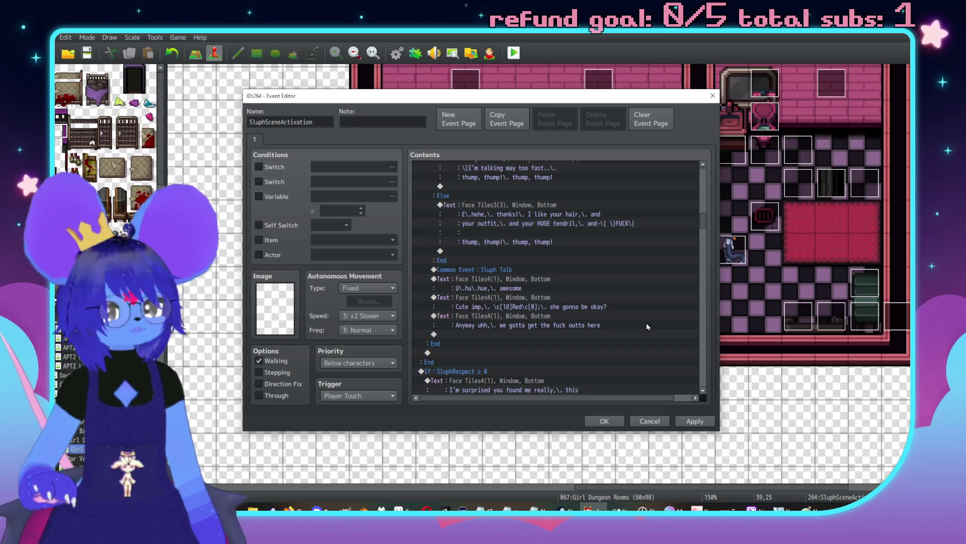
scroll(621, 343, "up", 1)
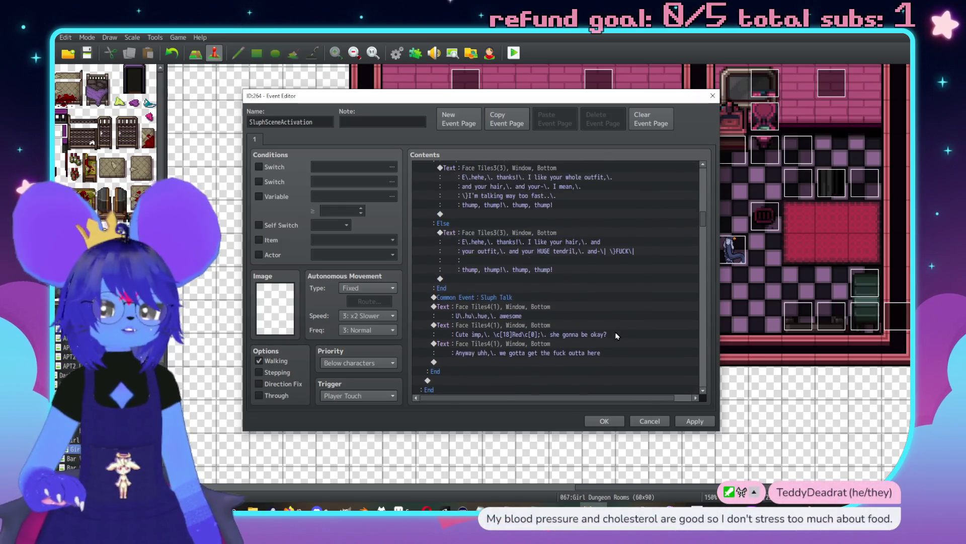
scroll(621, 325, "down", 4)
left_click(670, 291)
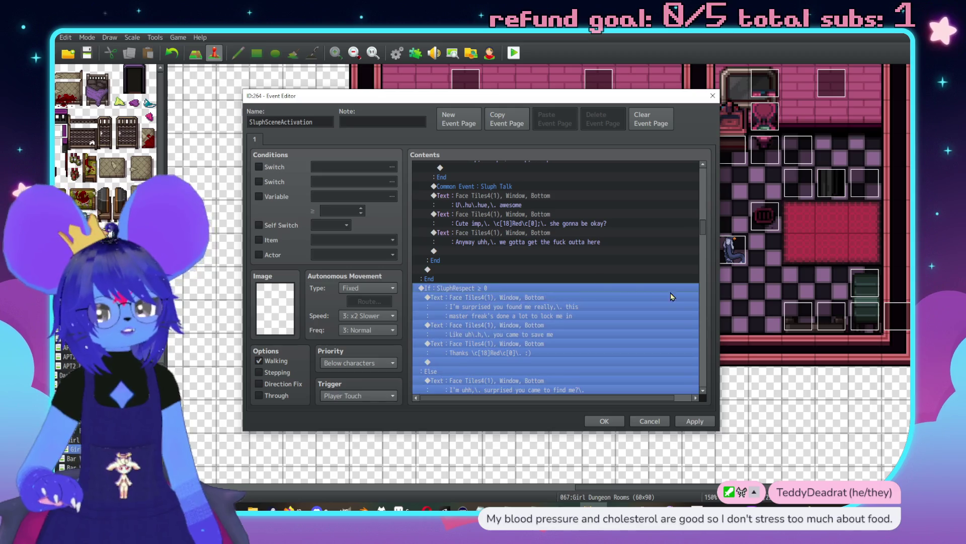
left_click(573, 304)
scroll(536, 342, "down", 1)
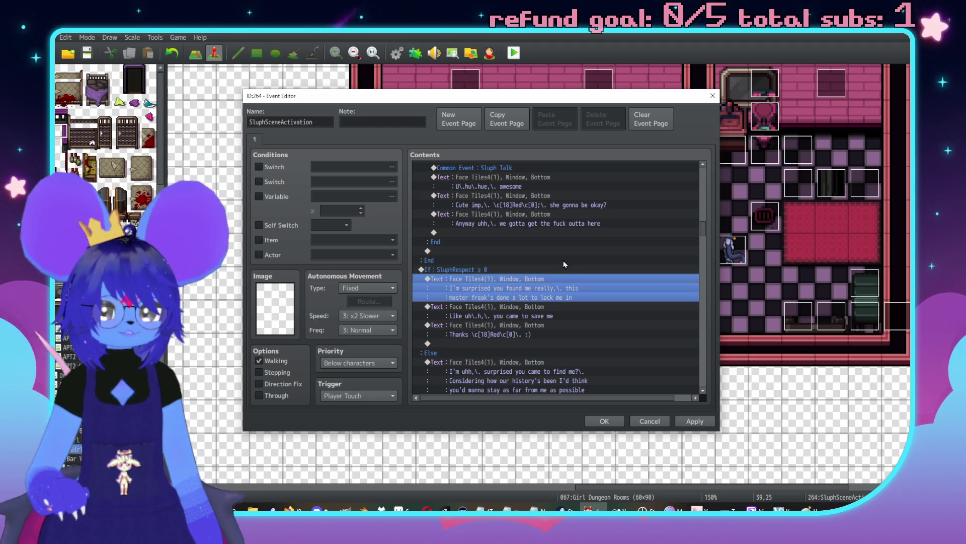
Step: Add a closing line 'and uh,\. kinda exploit me' to the 'surprised you found me' message
double_click(613, 274)
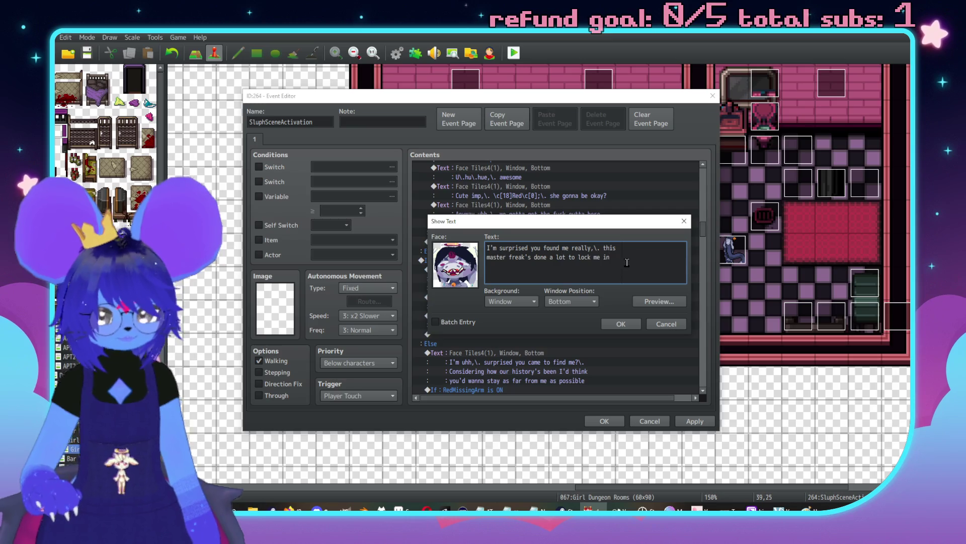
key("Return")
type("and uh,\\.")
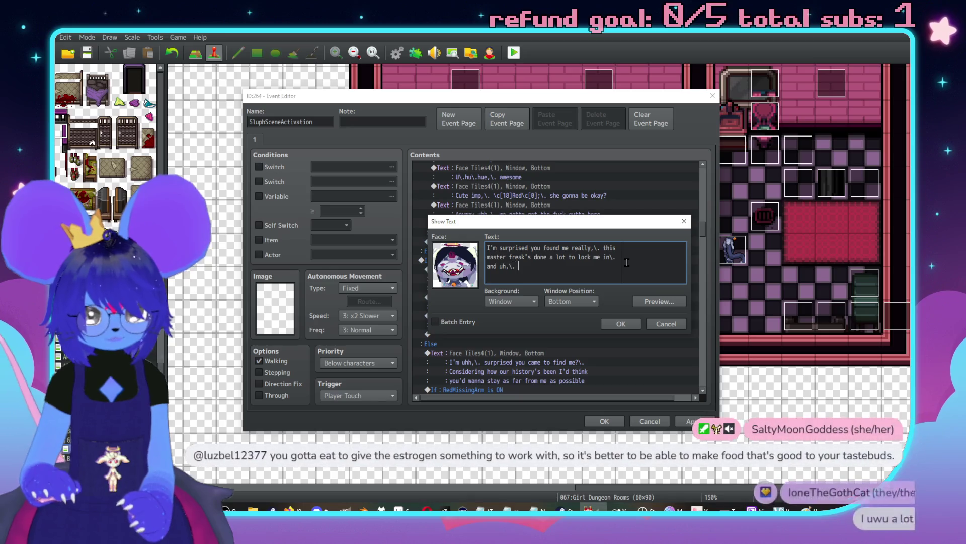
mouse_move(539, 227)
left_mouse_down()
mouse_move(637, 163)
mouse_move(669, 155)
left_mouse_up()
type("kinda exploit me")
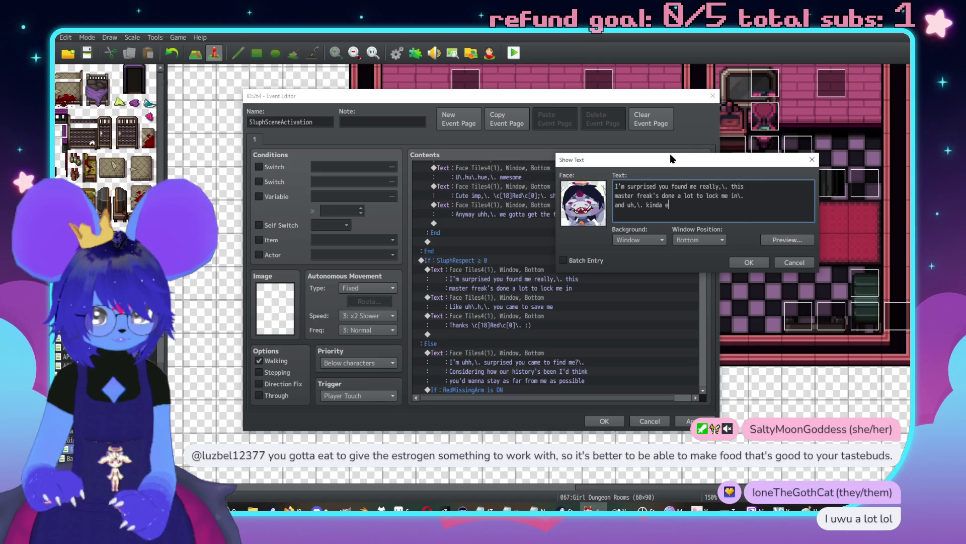
left_click(748, 262)
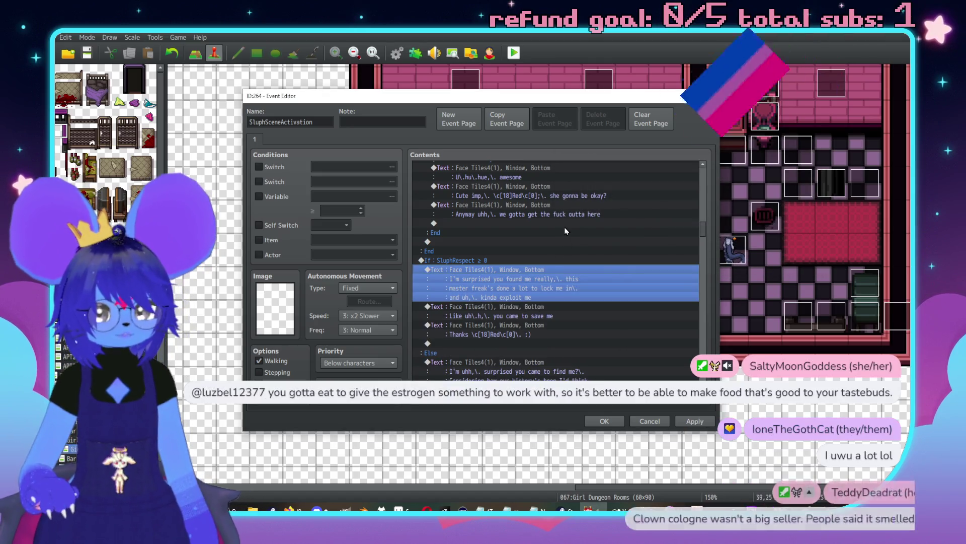
Step: Remove the stammer so the 'you came to save me' message begins 'Like,\.'
scroll(521, 282, "down", 1)
double_click(521, 282)
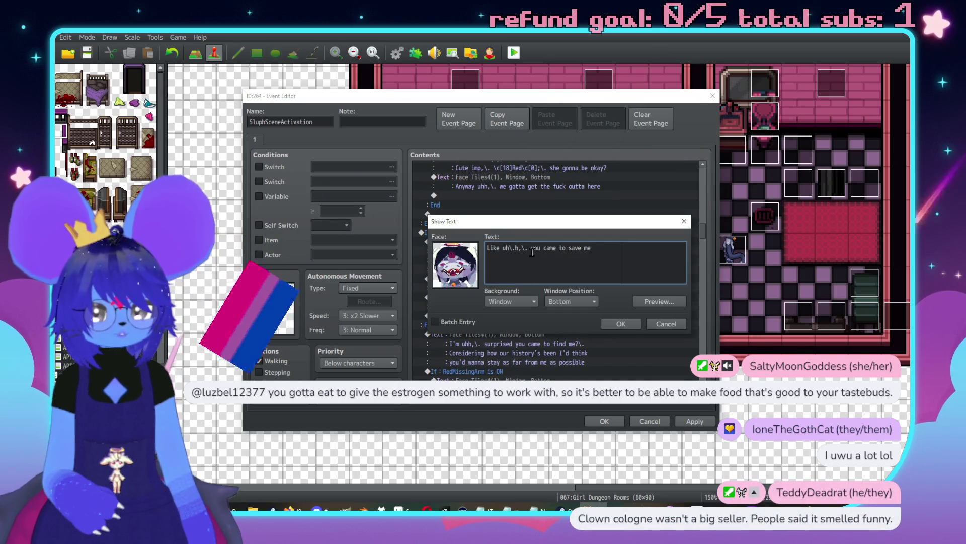
double_click(502, 249)
key("BackSpace")
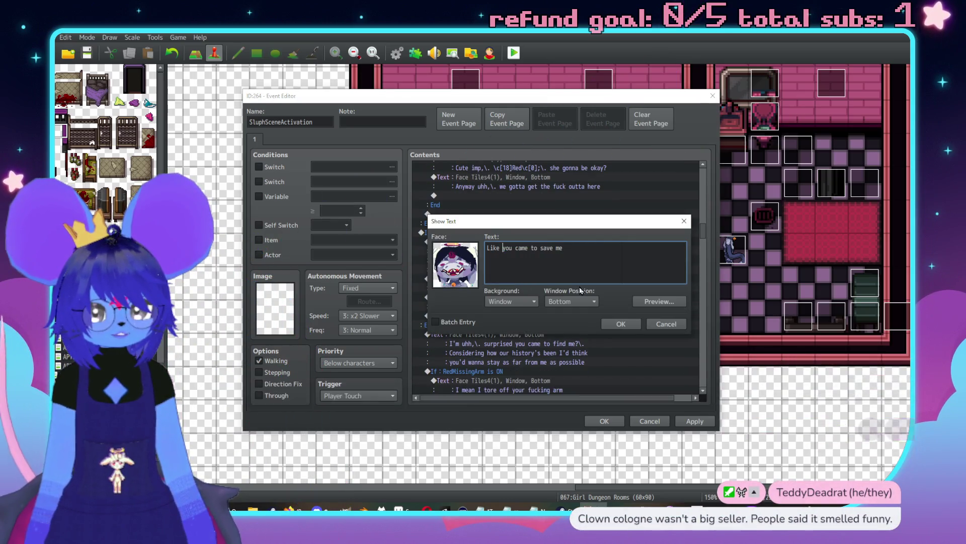
key("BackSpace")
type(",\\.")
left_click(620, 323)
scroll(612, 274, "down", 1)
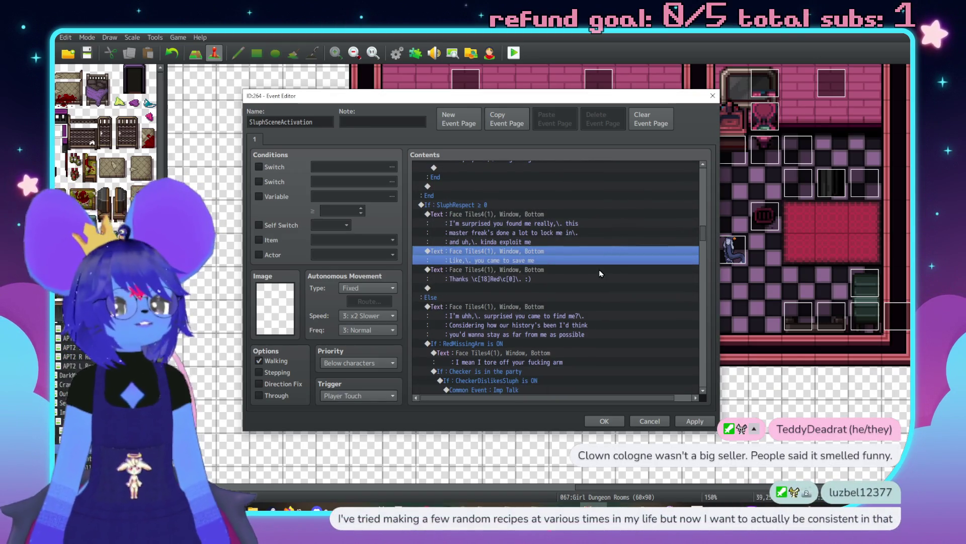
scroll(598, 269, "up", 1)
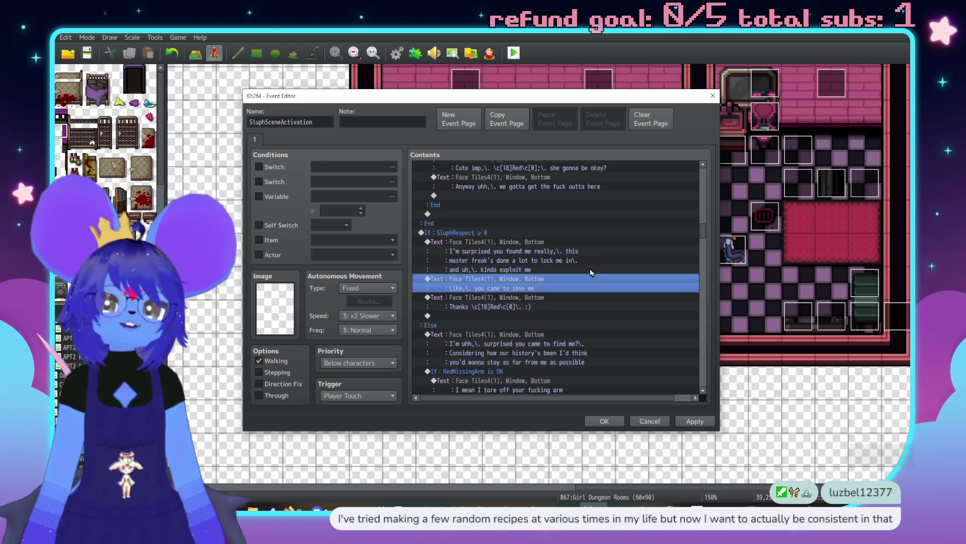
Step: Change the 'If : SluphRespect ≥ 0' condition's constant to -2
left_click(490, 233)
double_click(489, 234)
double_click(584, 252)
type("-2")
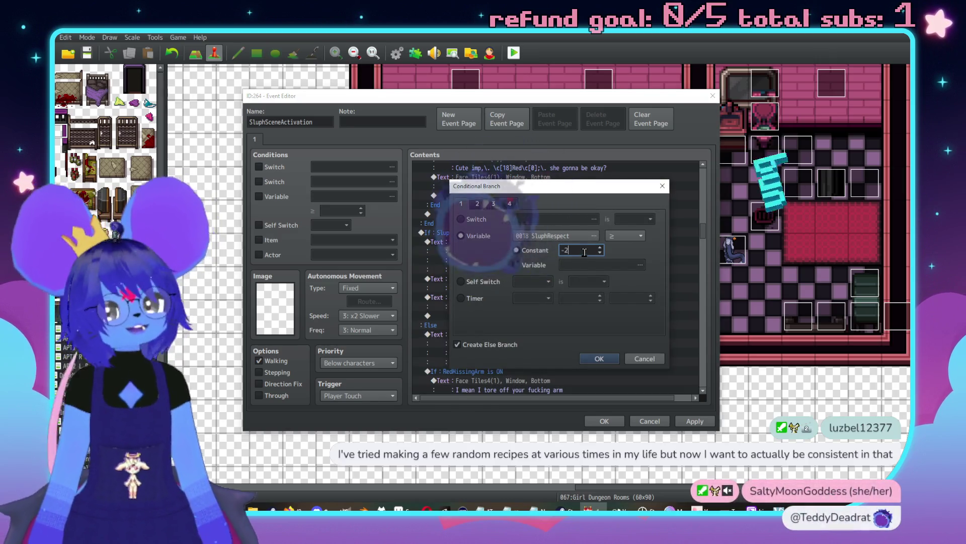
left_click(599, 358)
Step: Scroll down the branch and select the 'Thanks \c[18]Red\c[0]\. :)' line
scroll(529, 274, "up", 4)
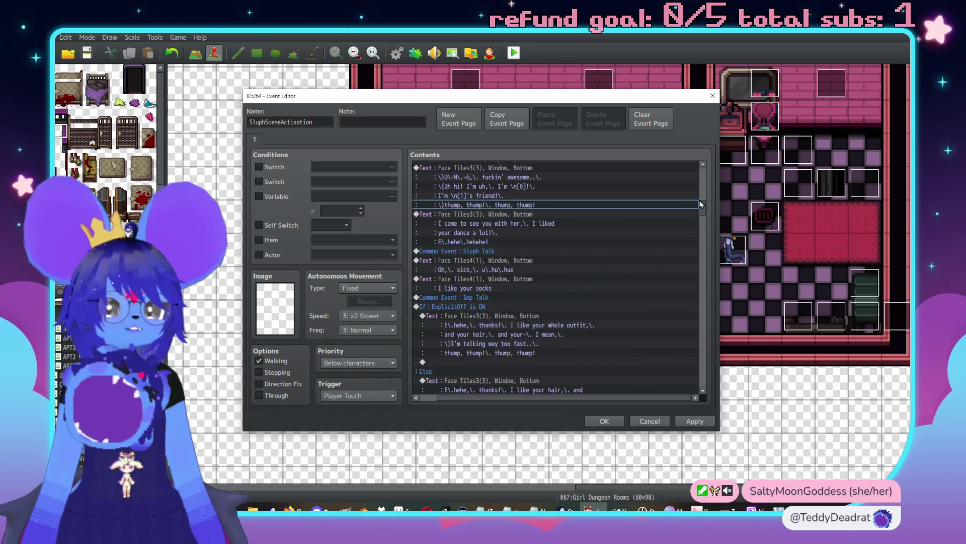
scroll(707, 166, "up", 5)
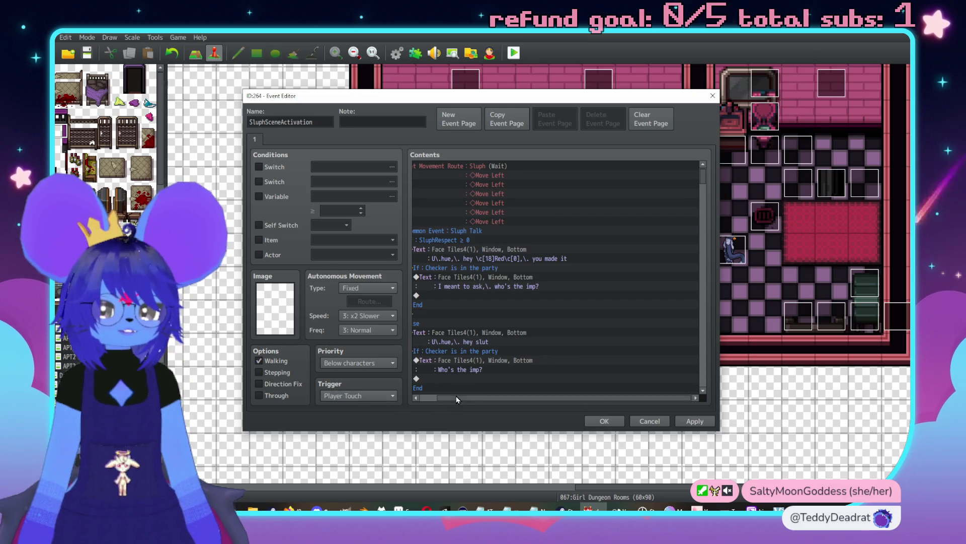
scroll(459, 373, "left", 2)
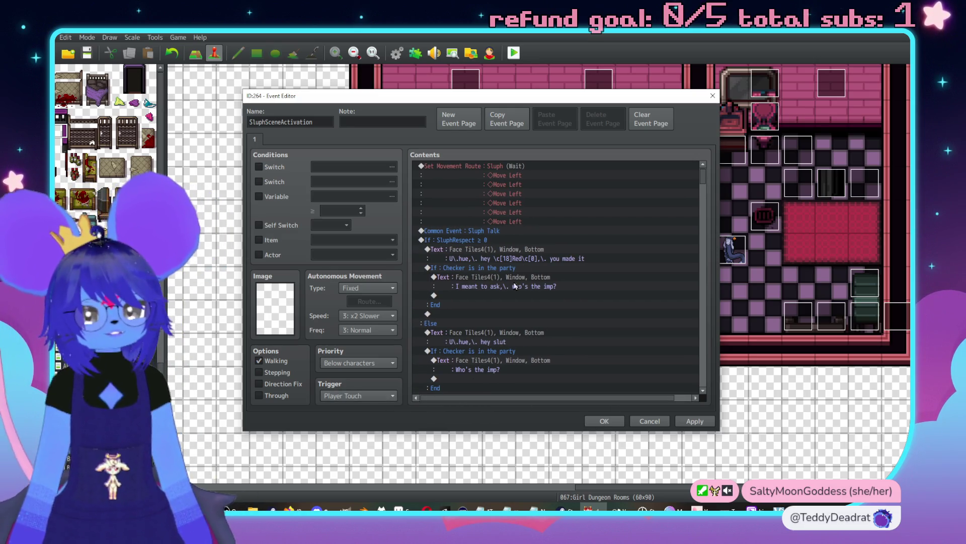
scroll(529, 302, "down", 6)
scroll(535, 257, "down", 8)
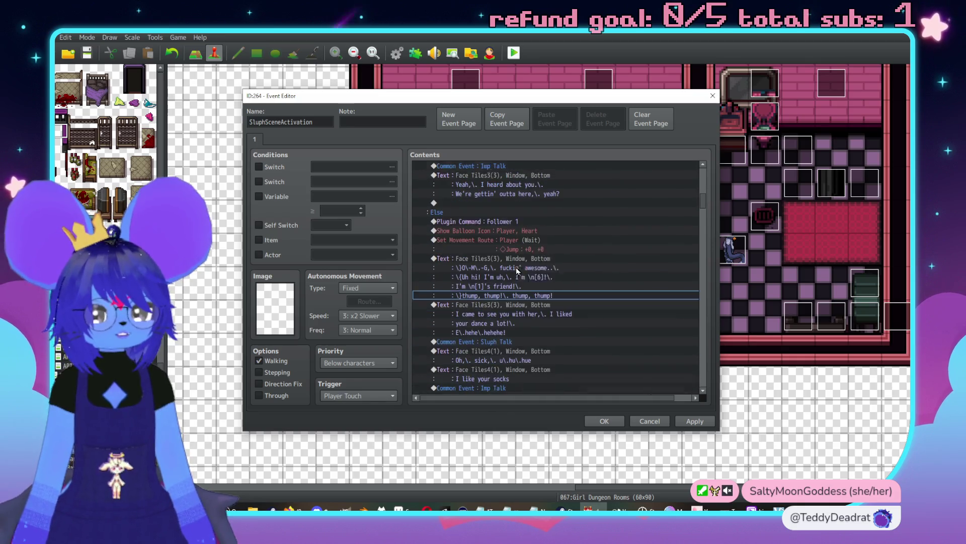
scroll(563, 306, "down", 7)
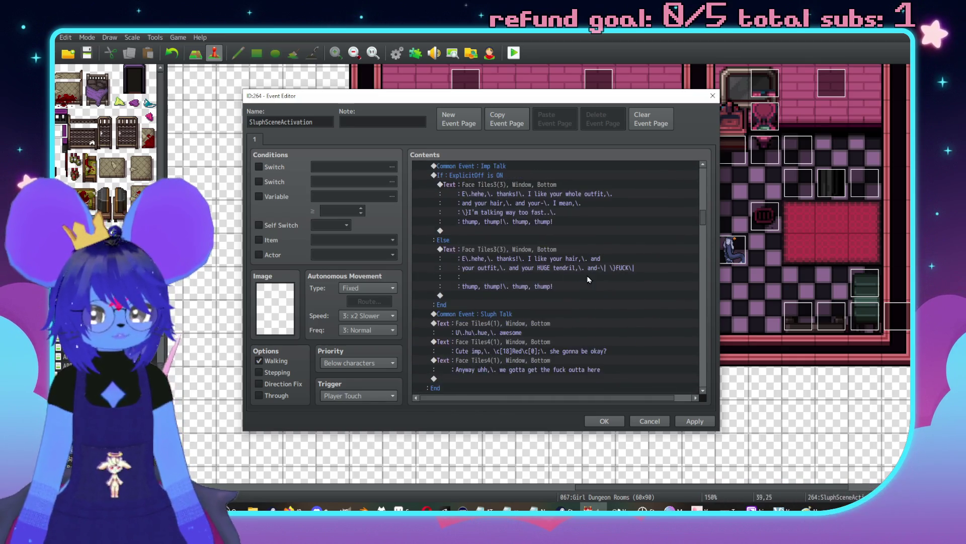
scroll(576, 285, "down", 2)
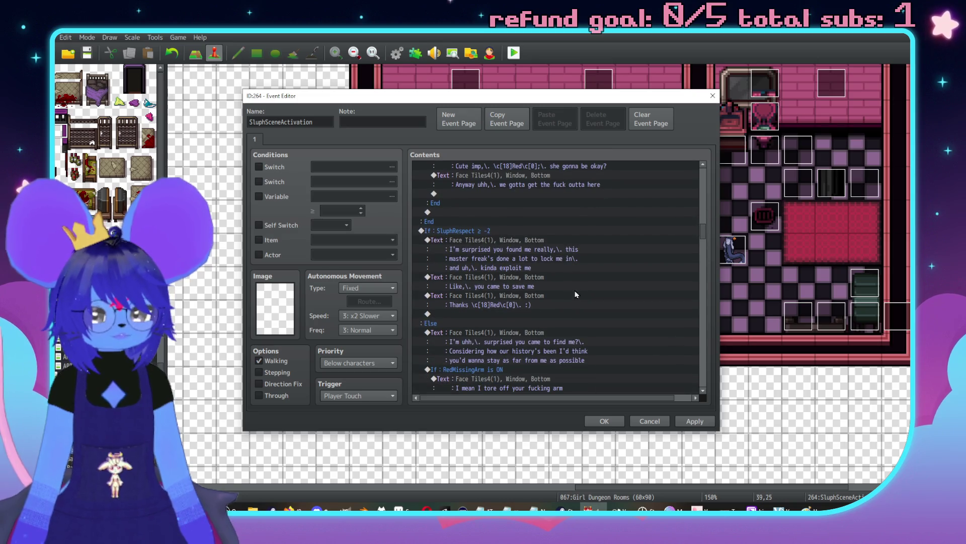
left_click(489, 295)
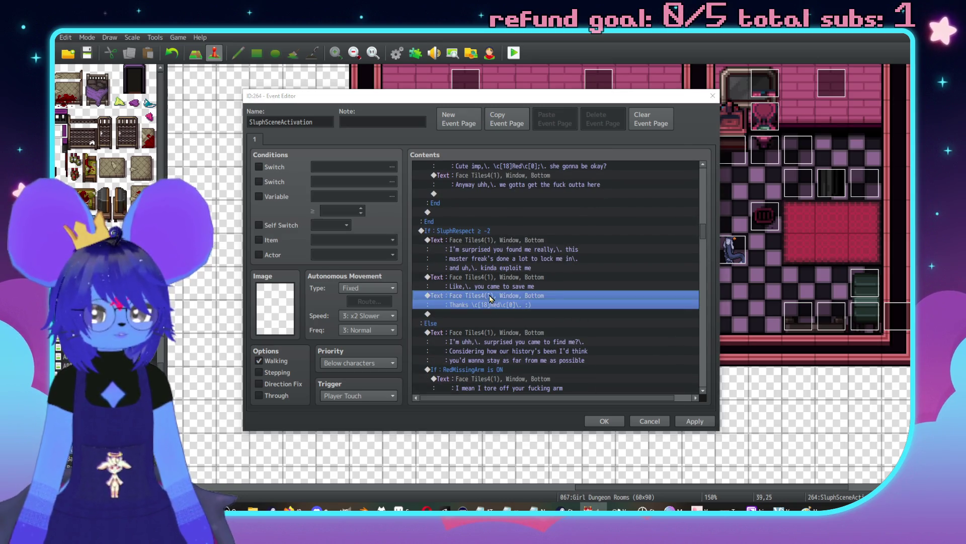
Step: Insert a Control Variables command adding constant 2 to 0018 SluphRespect, then apply
key("Insert")
left_click(453, 141)
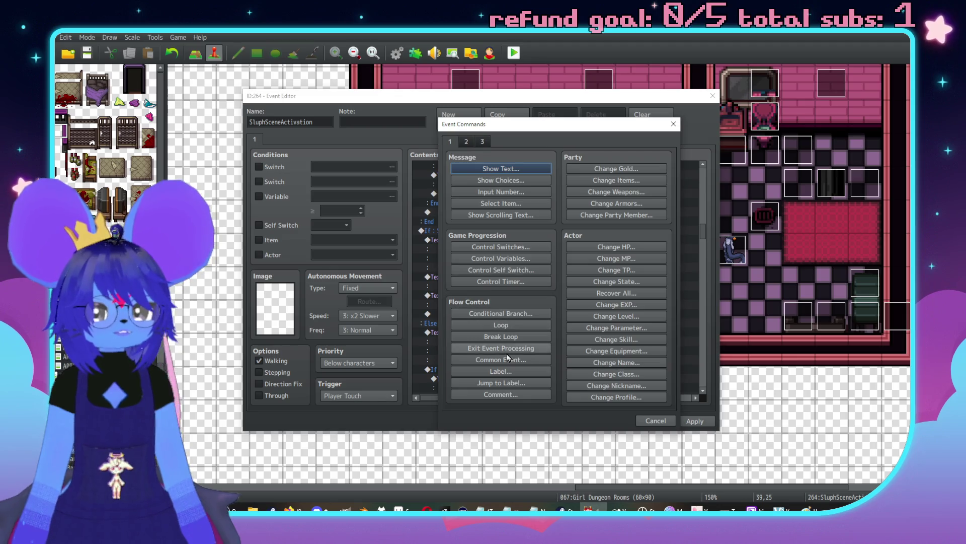
left_click(501, 259)
left_click(560, 207)
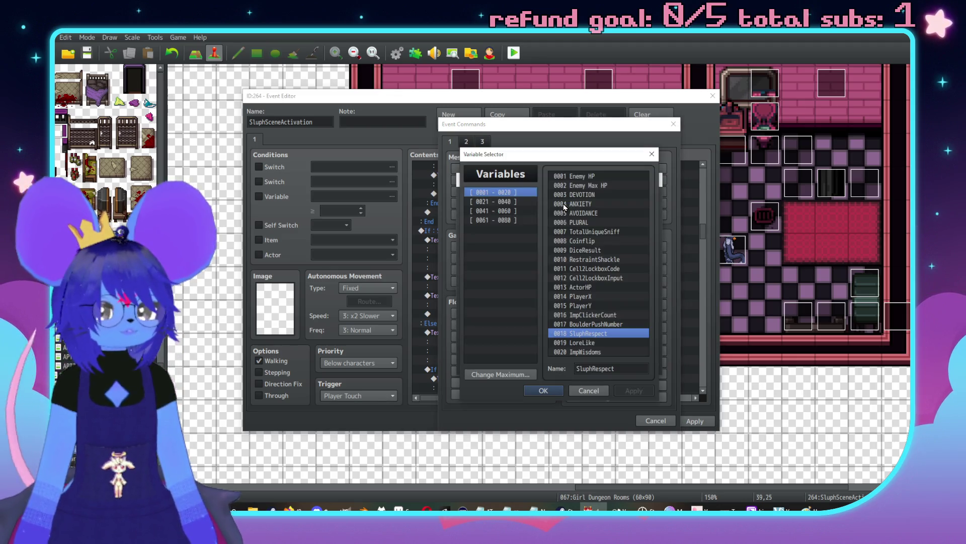
key("Return")
left_click(512, 255)
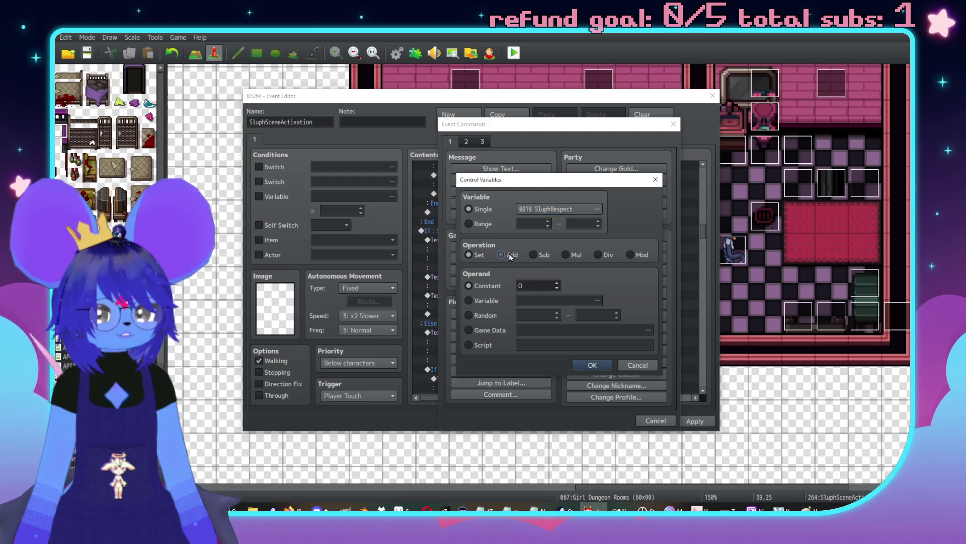
double_click(524, 285)
type("2")
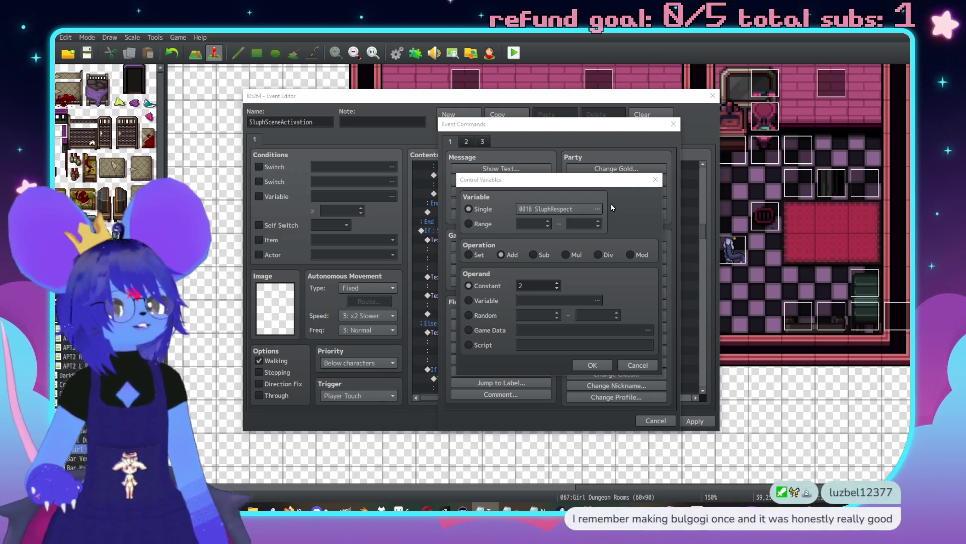
left_click(589, 365)
left_click(687, 422)
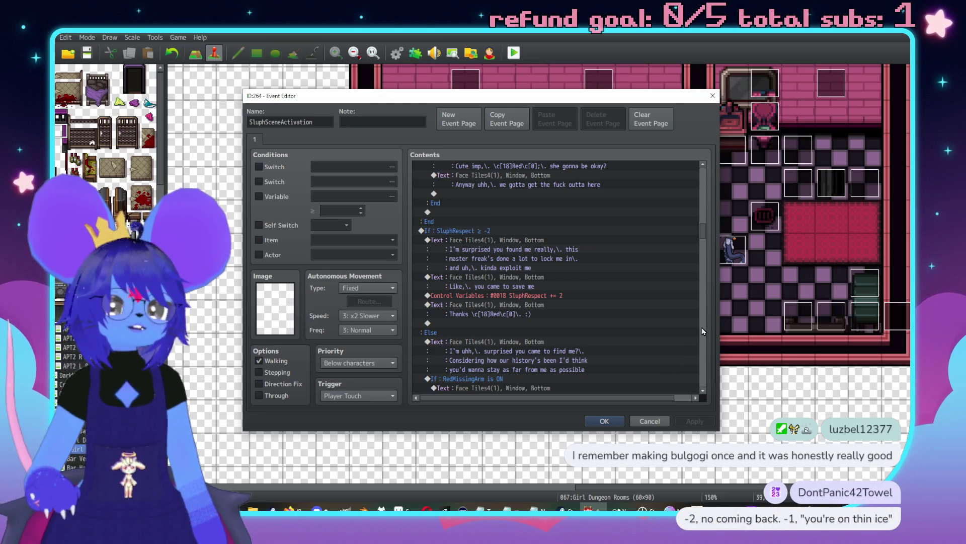
scroll(703, 328, "down", 5)
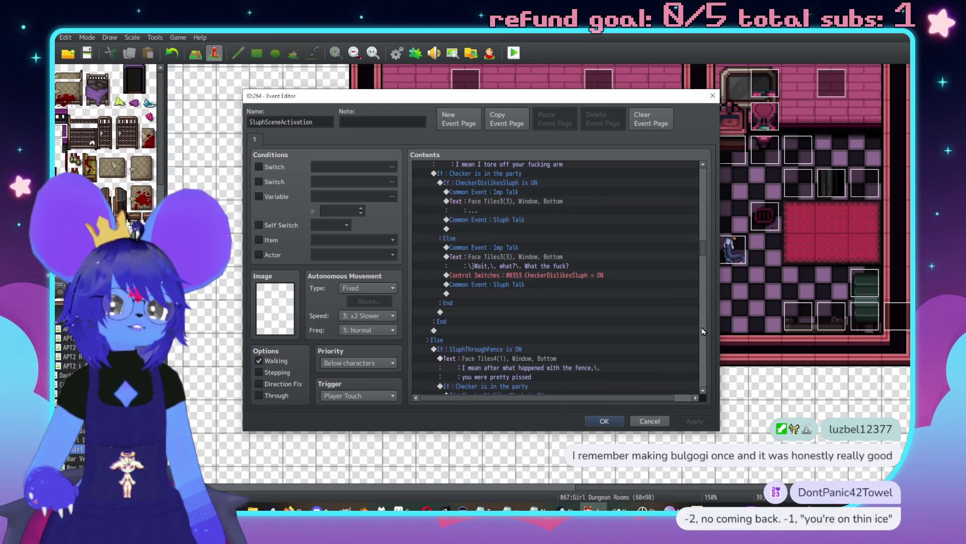
scroll(702, 197, "up", 5)
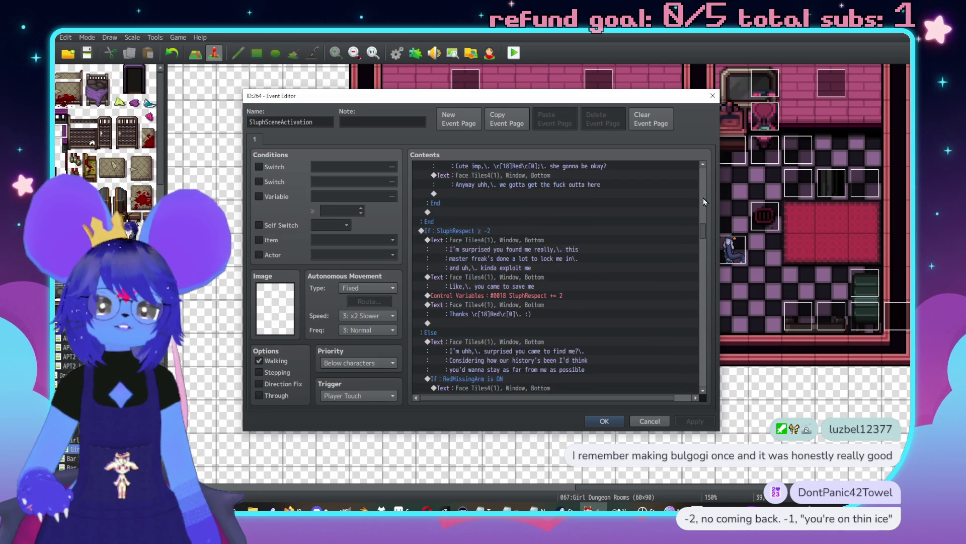
scroll(678, 253, "up", 10)
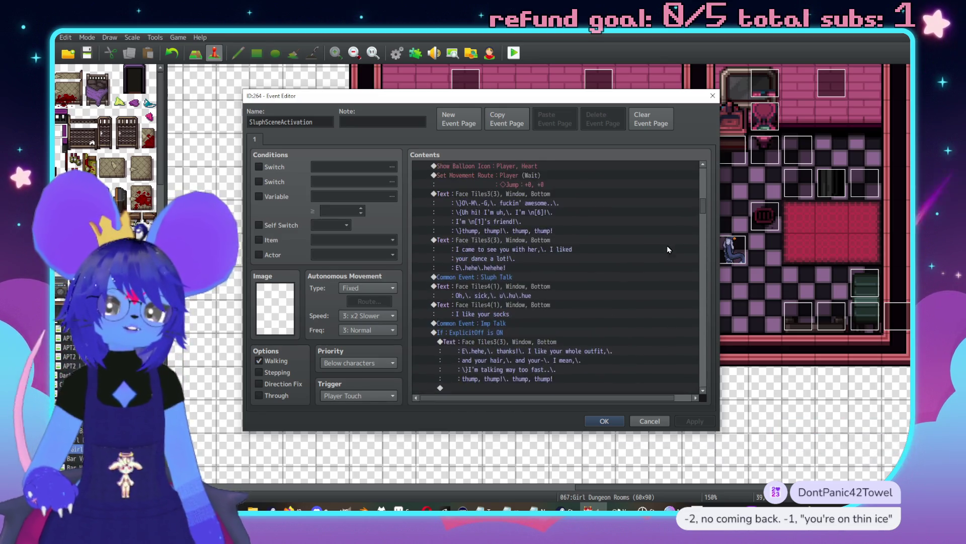
scroll(690, 251, "up", 5)
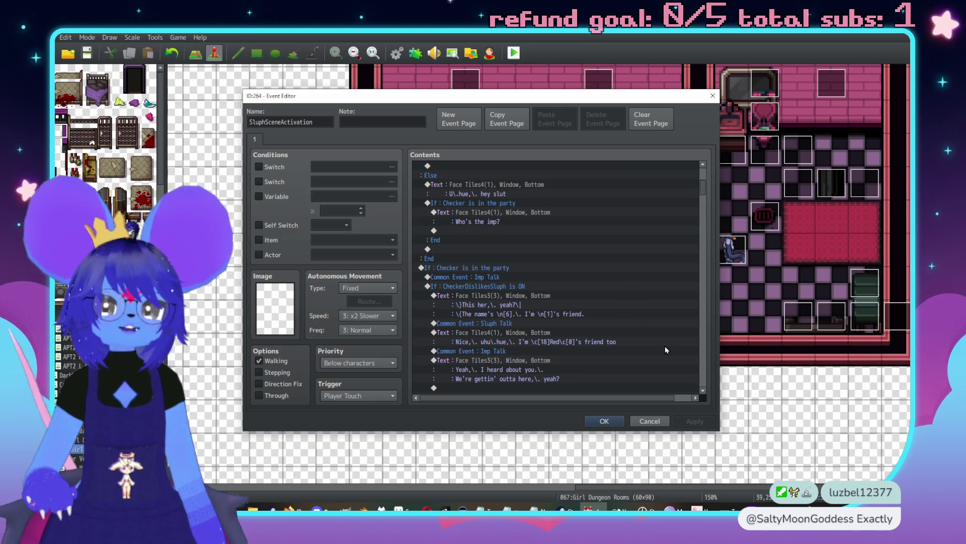
left_click_drag(702, 187, 703, 245)
scroll(566, 255, "down", 10)
scroll(560, 254, "down", 10)
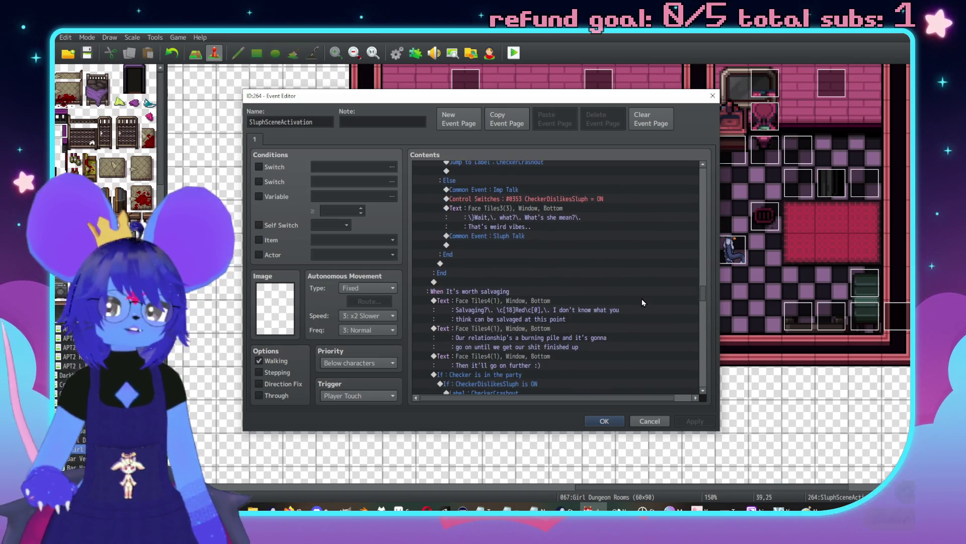
scroll(642, 302, "down", 10)
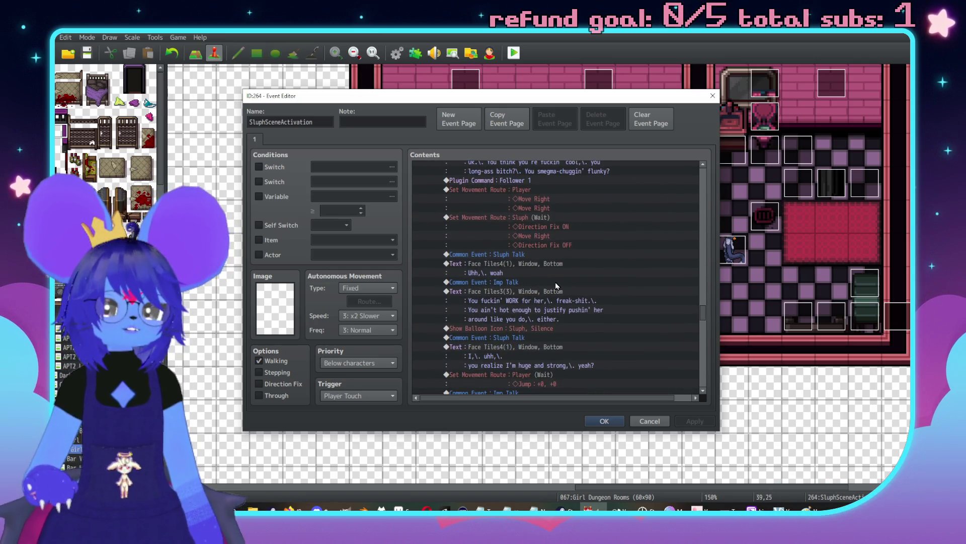
scroll(554, 284, "up", 3)
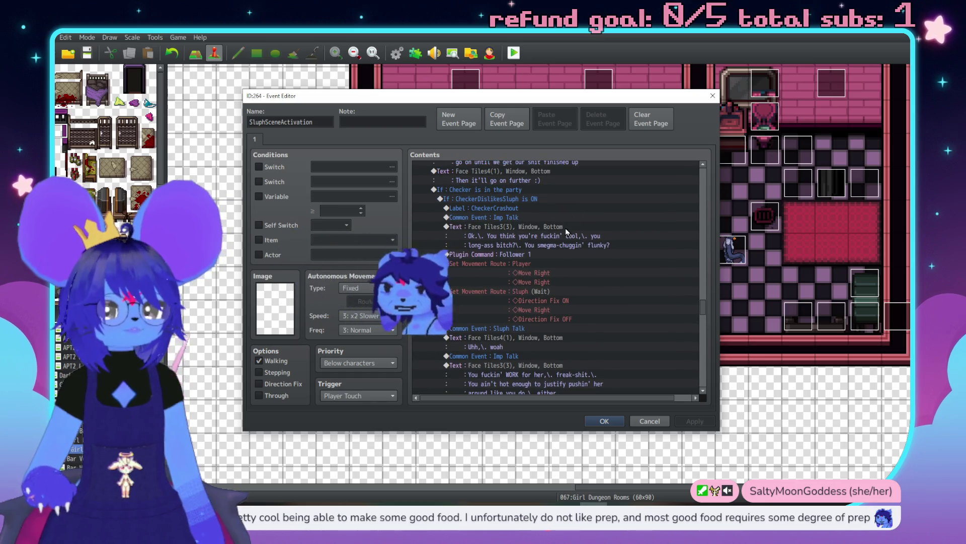
key("Insert")
Step: Insert a Control Variables command subtracting constant 2 from 0018 SluphRespect after Imp Talk
left_click(501, 264)
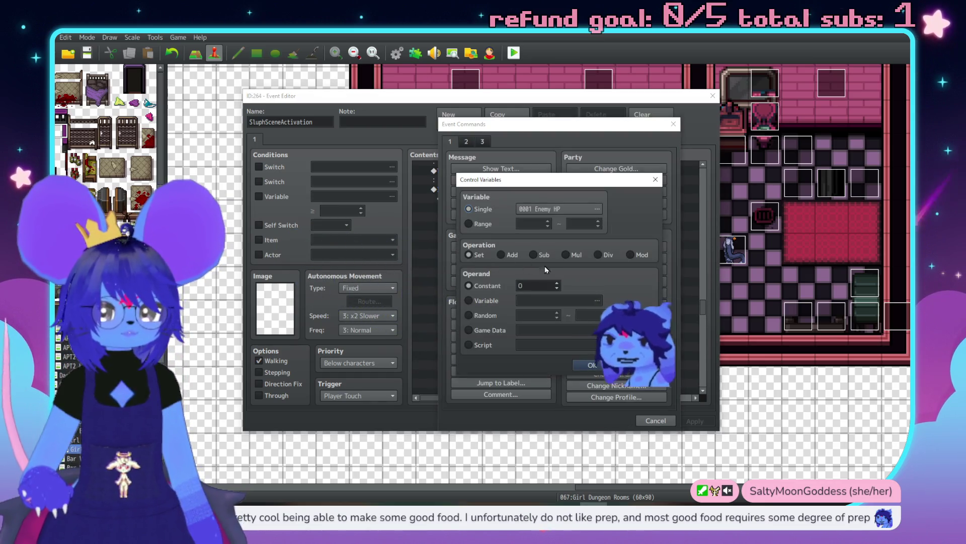
left_click(566, 207)
left_click(584, 330)
left_click(544, 391)
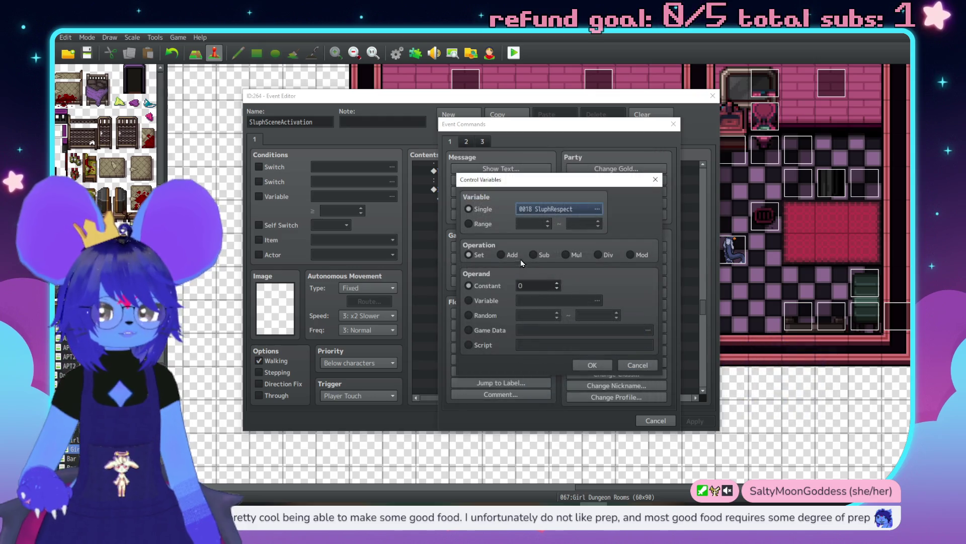
left_click(533, 255)
key("Tab")
left_click(592, 365)
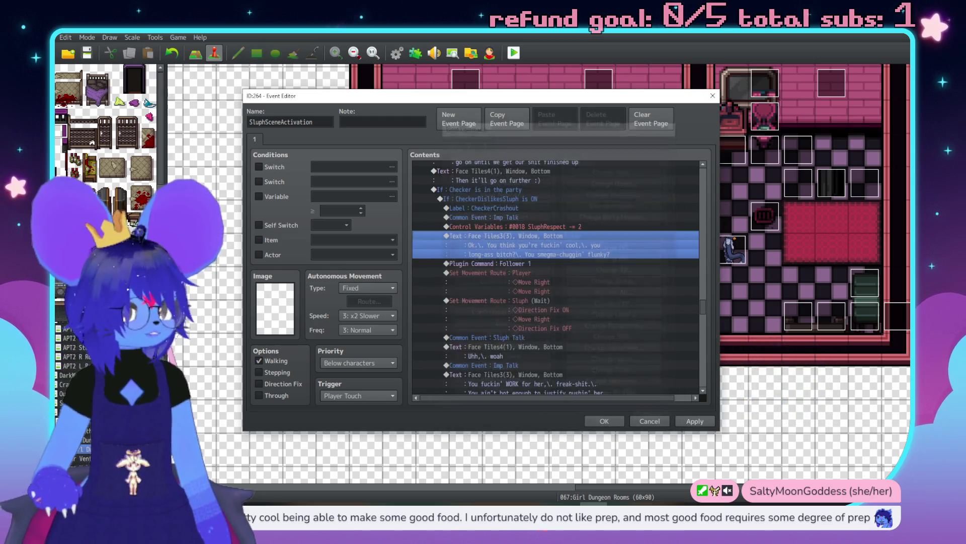
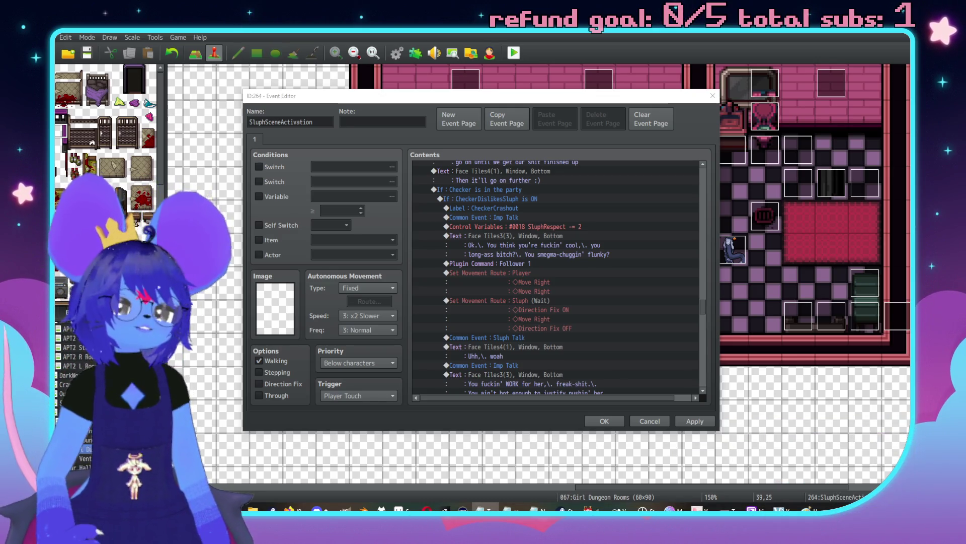
Step: Reword the Imp's 'chuggin' flunky' insult to 'smegma-suckin' creep?'
left_click(644, 254)
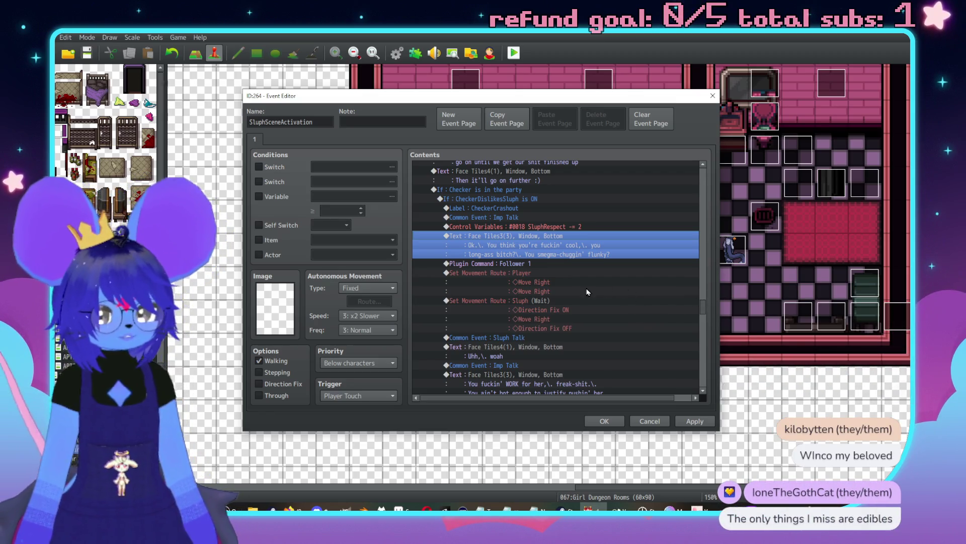
scroll(566, 293, "down", 1)
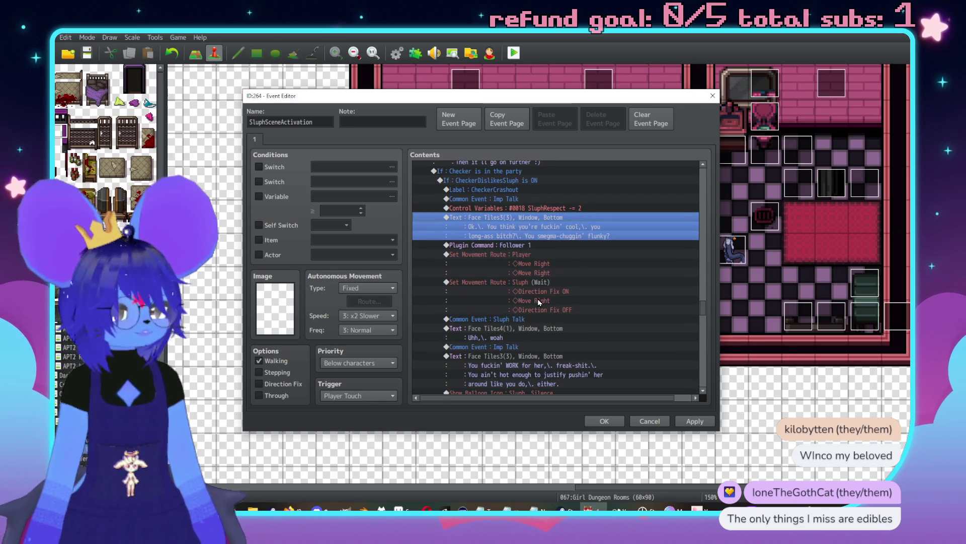
double_click(540, 221)
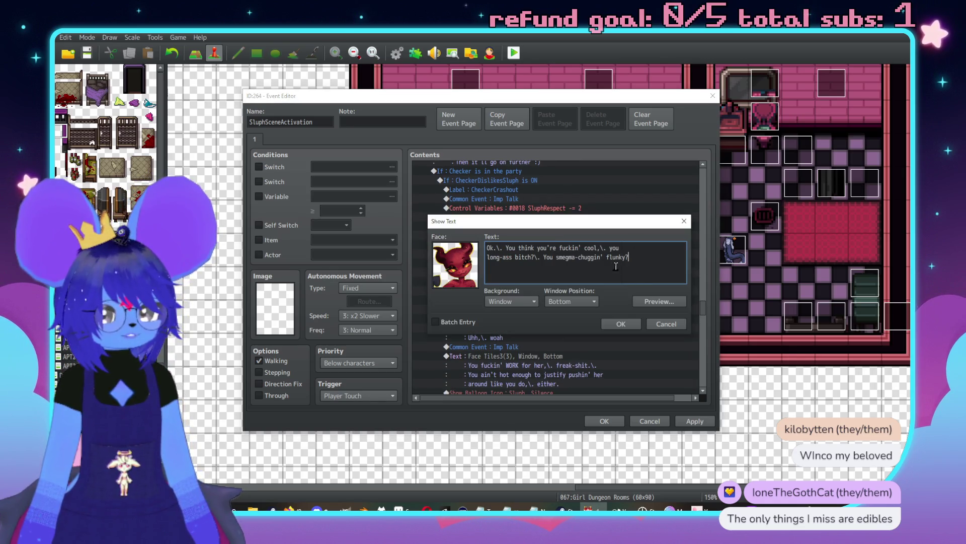
left_click_drag(578, 258, 596, 259)
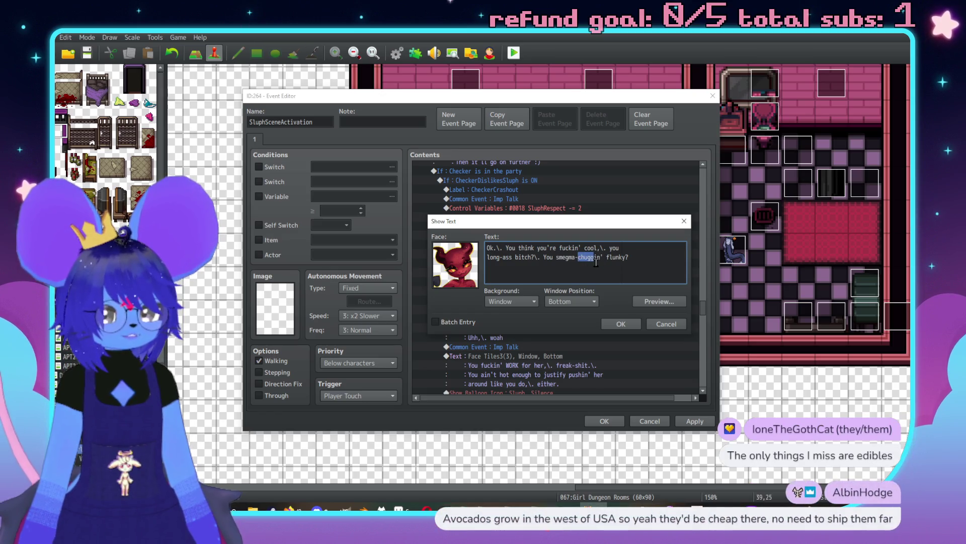
type("suck")
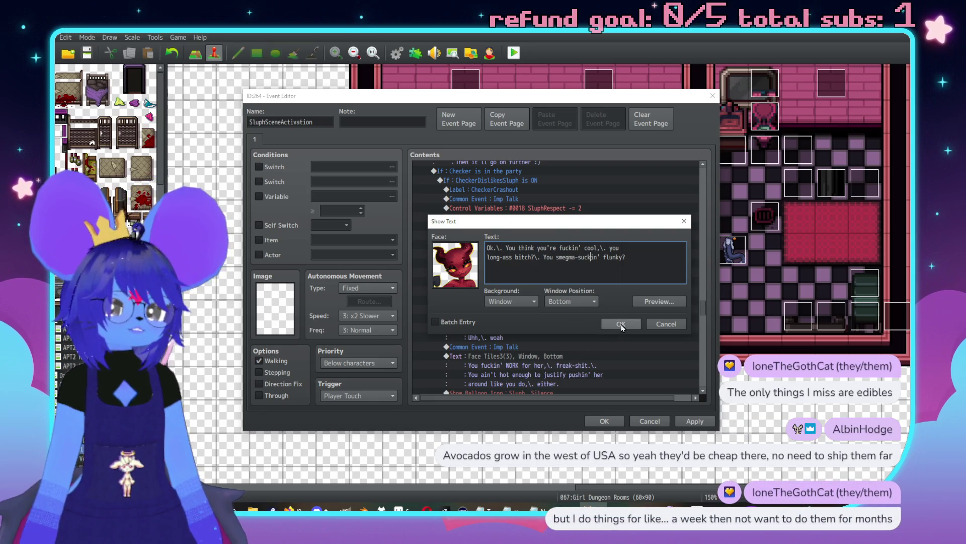
left_click_drag(603, 258, 620, 257)
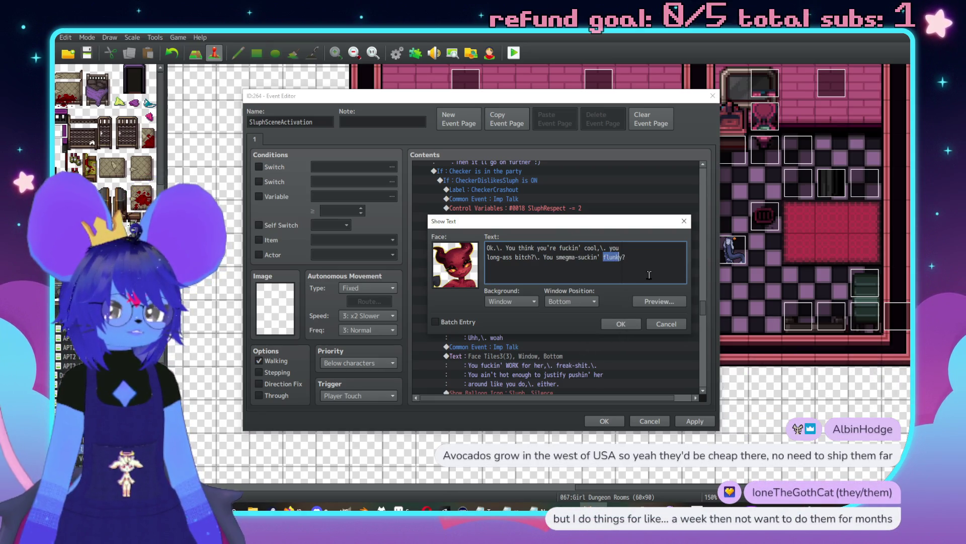
type("creep")
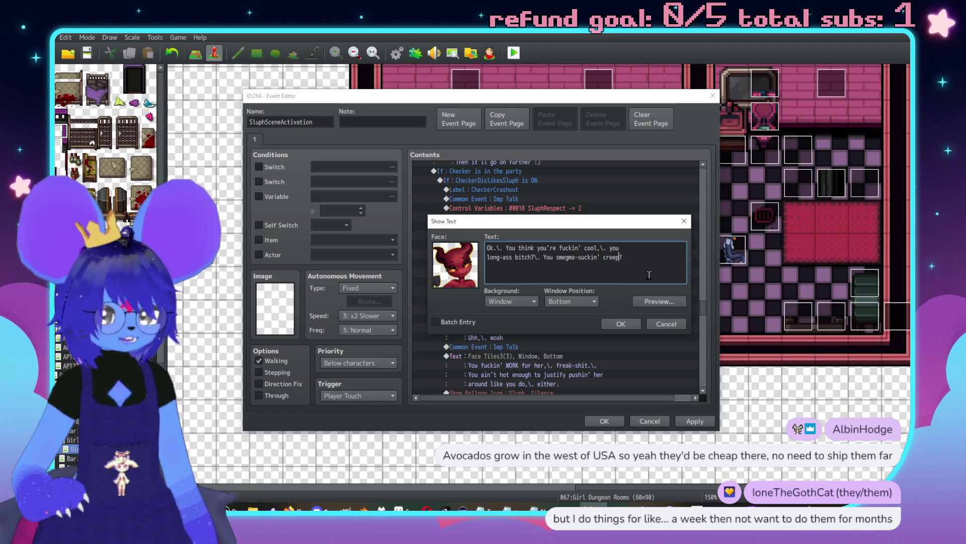
key("Delete")
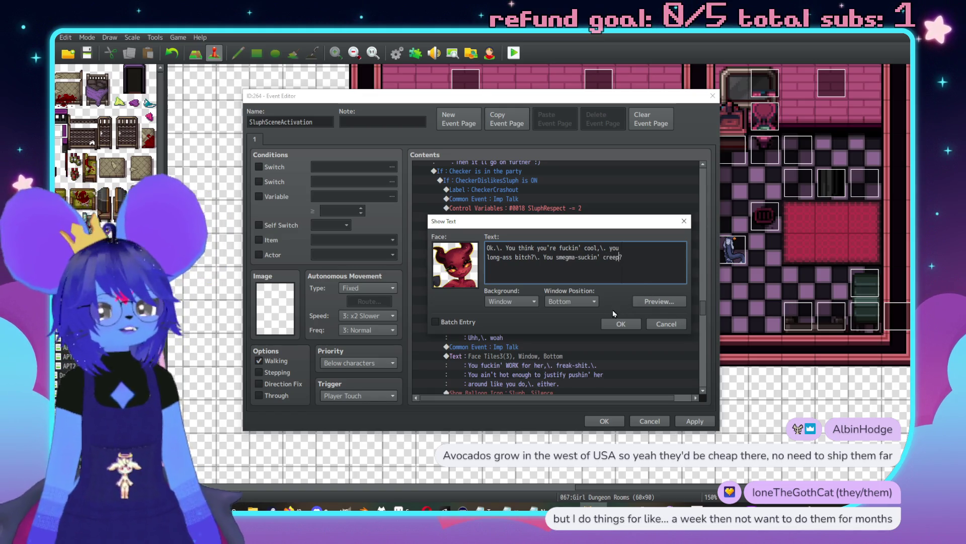
left_click(617, 318)
Step: Change the Imp's 'freak-shit' jab to 'flunky-ain't-shit'
scroll(537, 262, "down", 2)
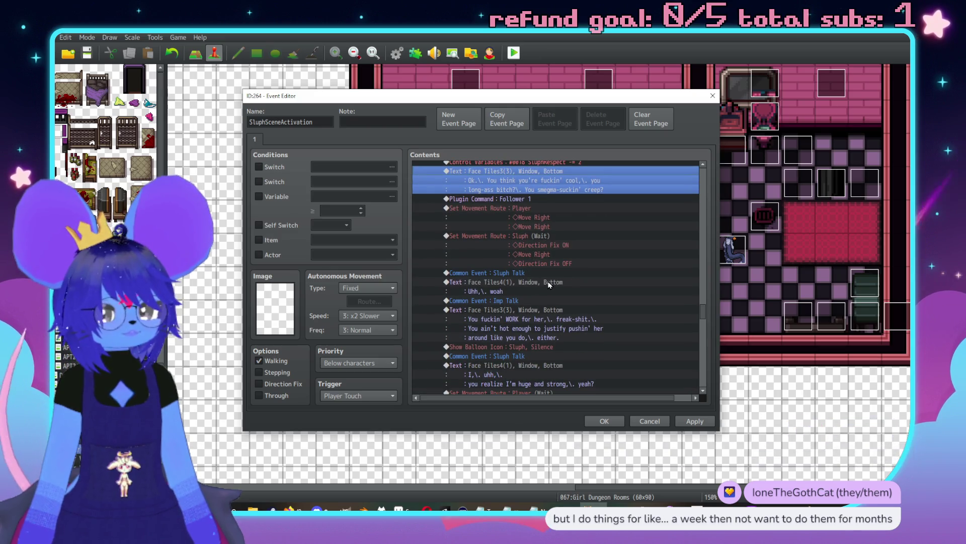
double_click(555, 312)
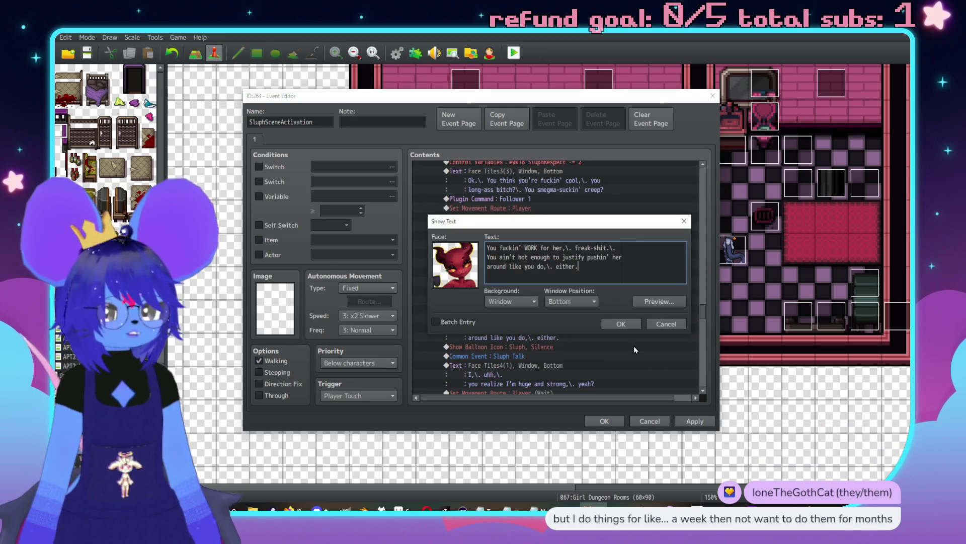
left_click_drag(591, 248, 578, 248)
type("lunky")
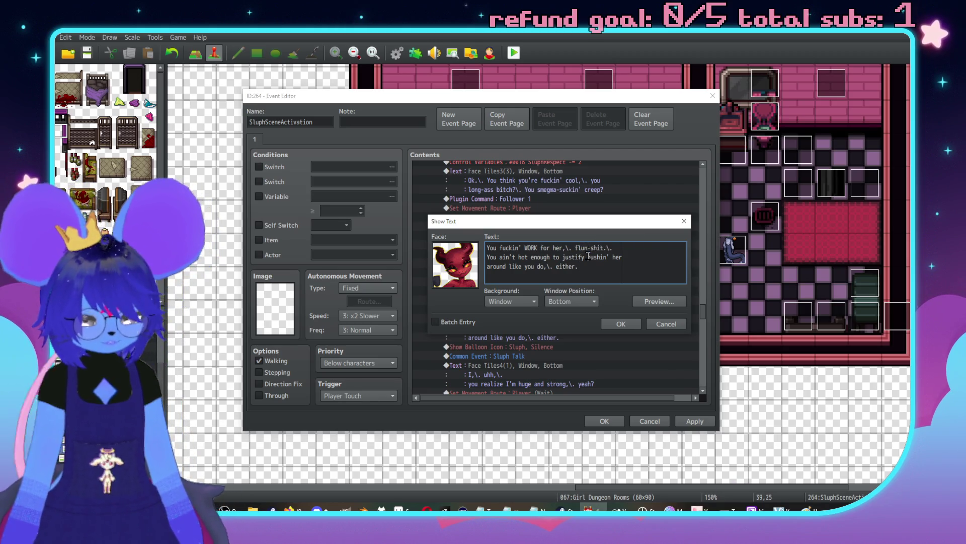
key("Right")
type("ain't-")
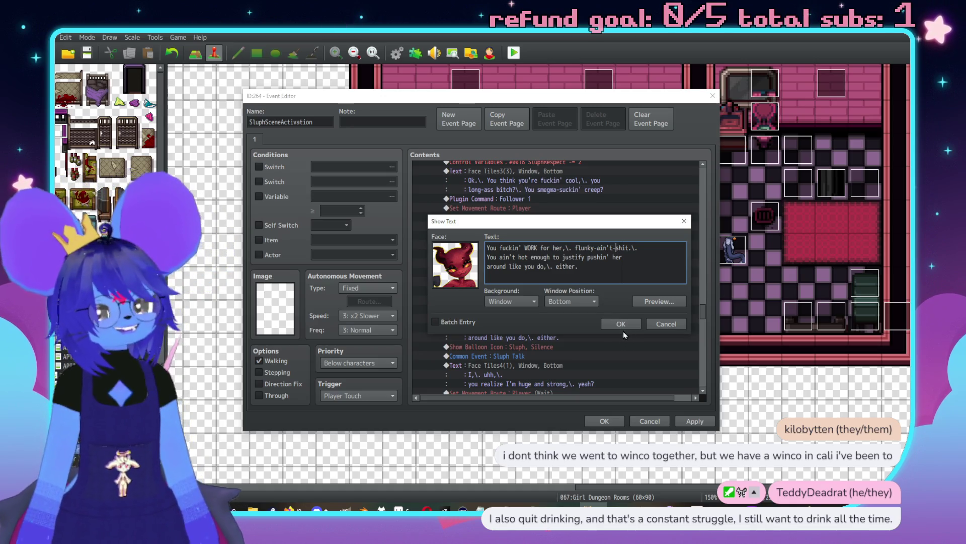
left_click(614, 327)
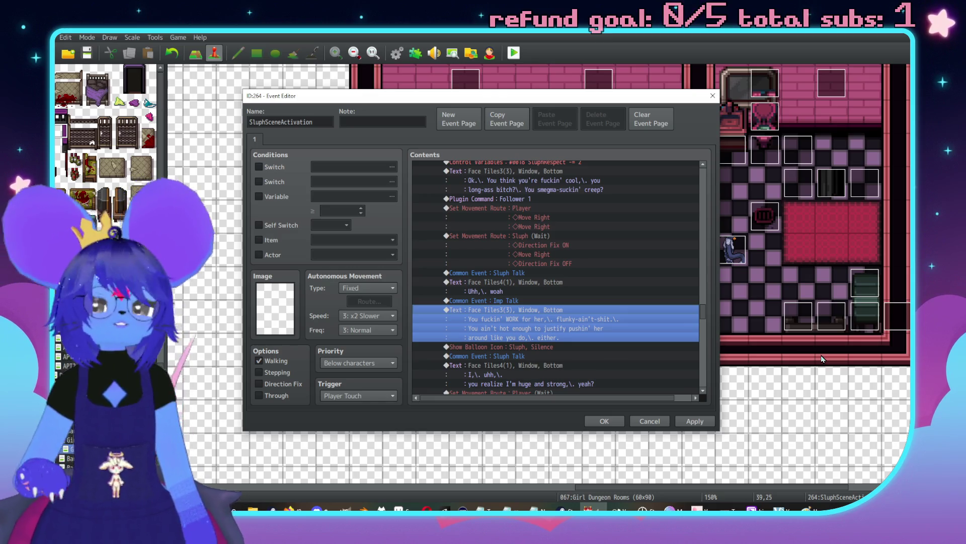
scroll(579, 254, "down", 2)
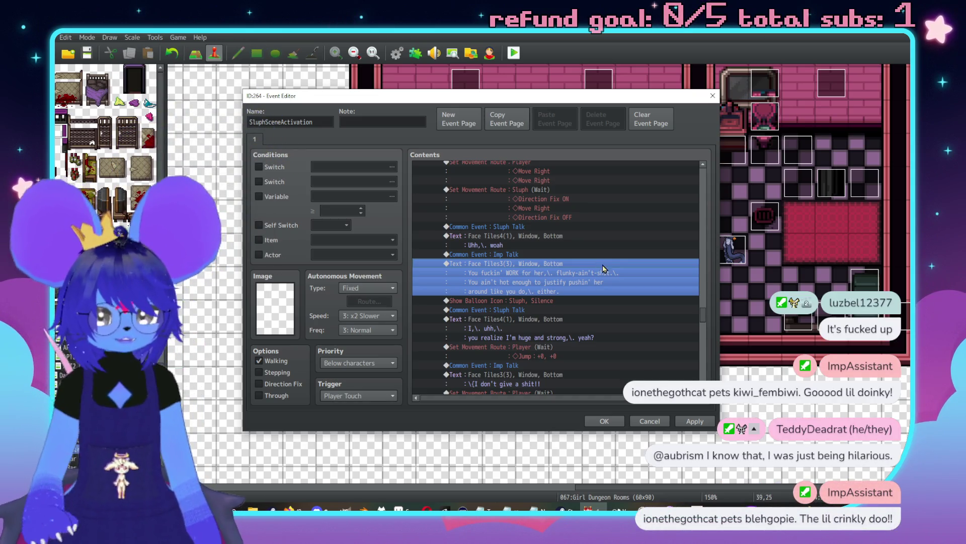
Step: Scroll down to the If SluphRespect ≥ -2 branch and open Sluph's 'I'm surprised you found me' Show Text
scroll(604, 269, "down", 6)
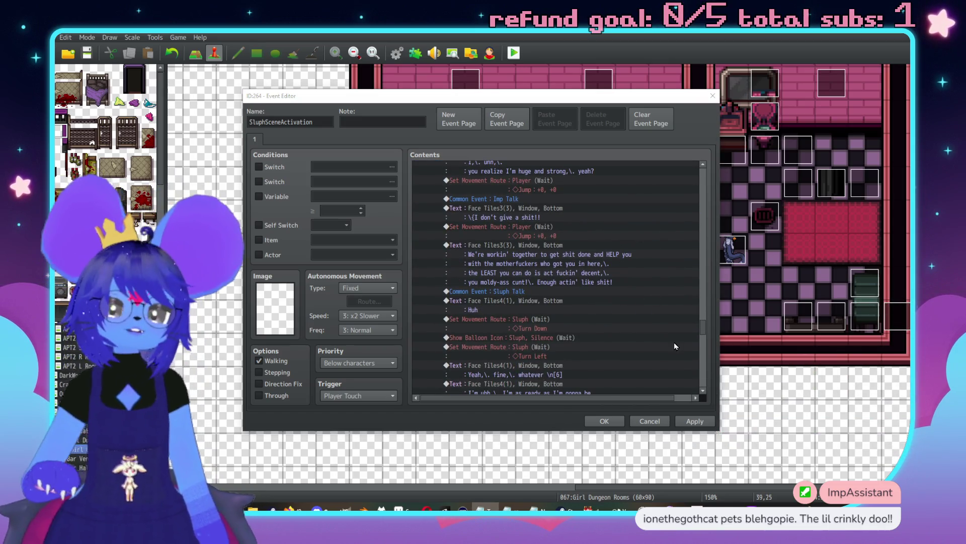
scroll(652, 291, "down", 7)
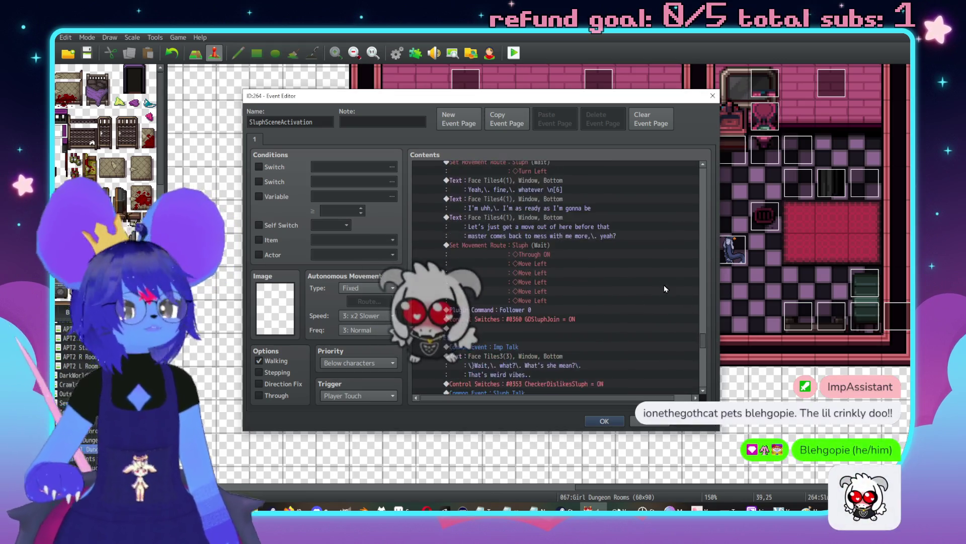
scroll(664, 285, "down", 5)
left_click_drag(702, 349, 703, 176)
scroll(576, 253, "down", 5)
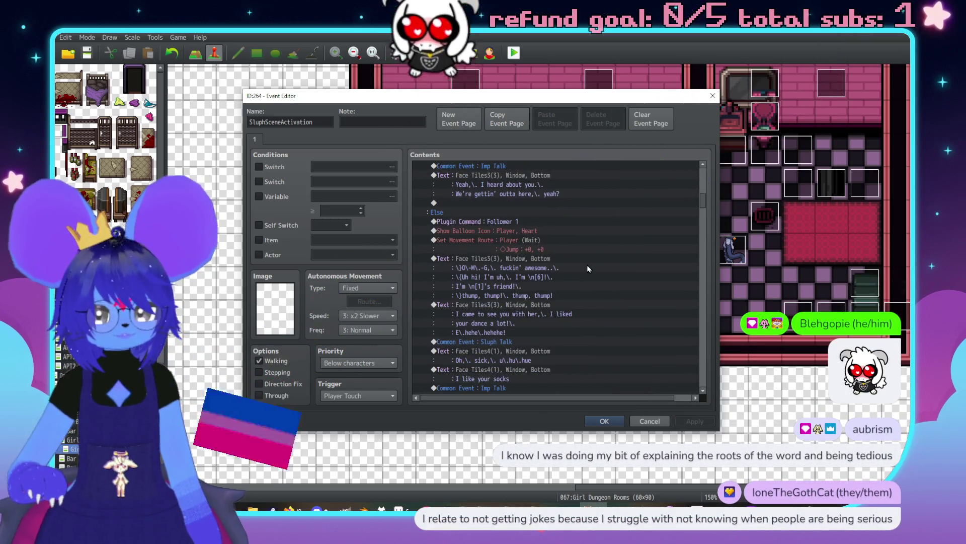
scroll(583, 276, "down", 6)
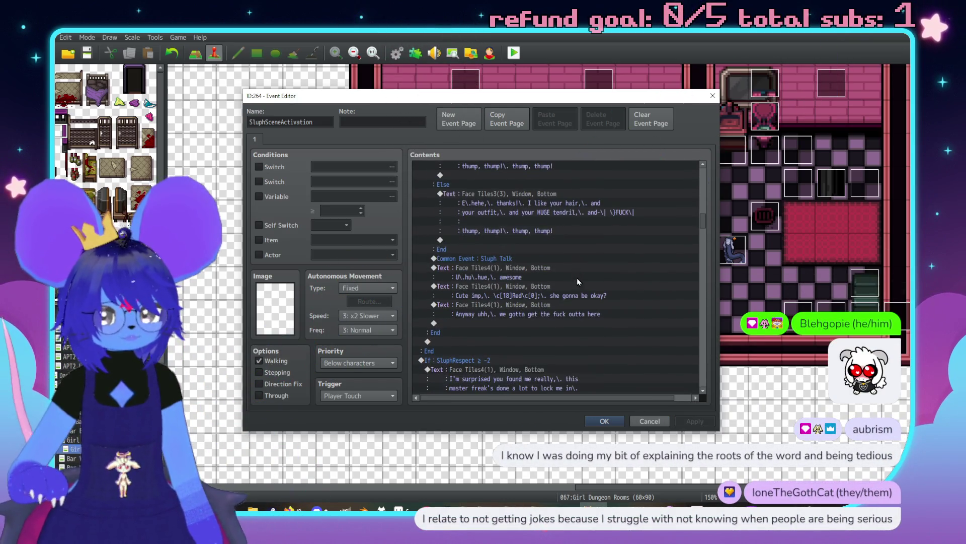
scroll(594, 270, "down", 4)
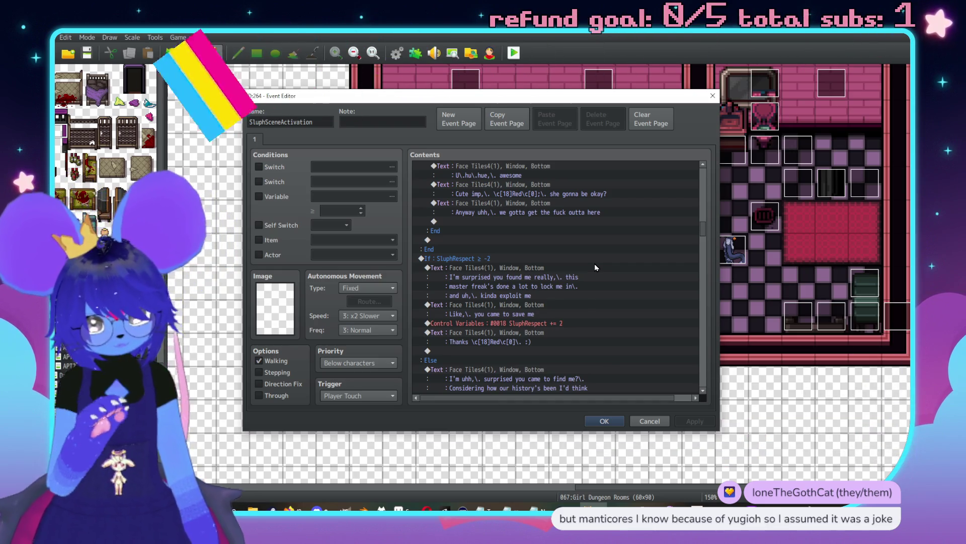
scroll(593, 261, "down", 2)
scroll(591, 261, "up", 3)
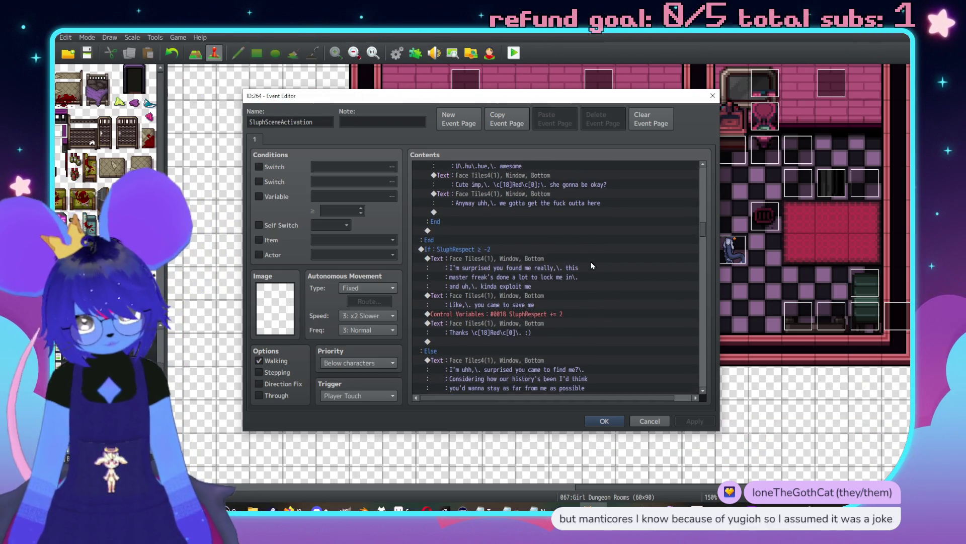
double_click(555, 295)
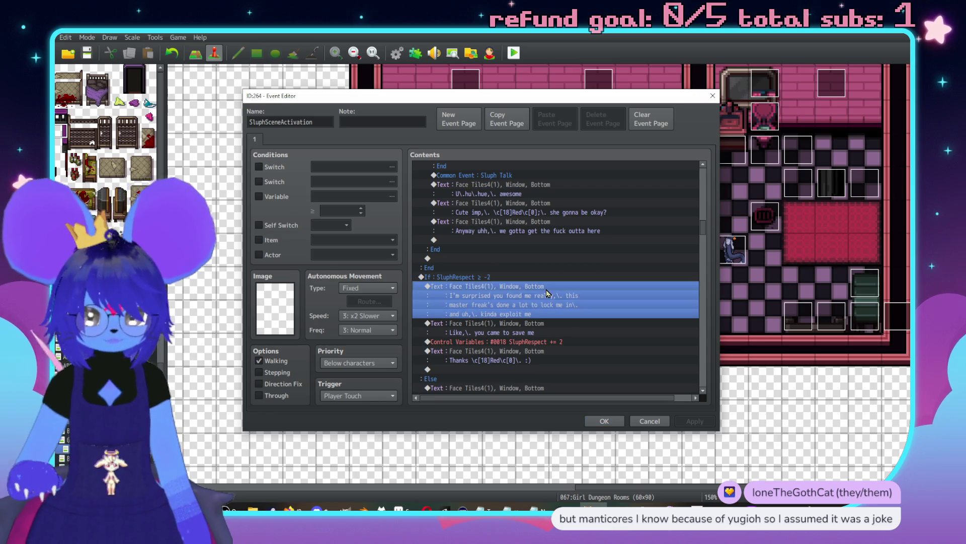
Step: Swap the end of 'really' for 'me' in Sluph's surprised line and rewrap its lines
left_click(591, 248)
key("BackSpace")
key("BackSpace")
key("BackSpace")
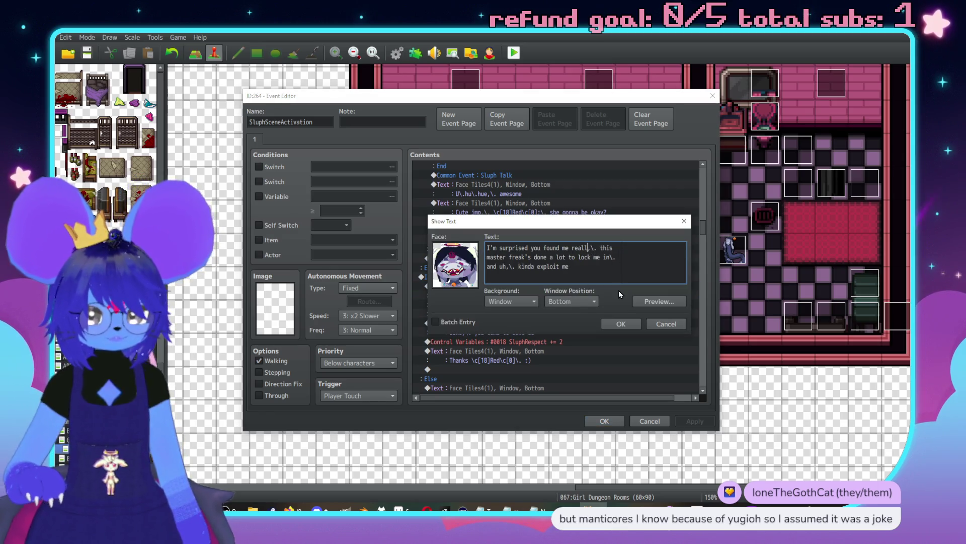
key("BackSpace")
key("BackSpace")
type("me")
left_click(630, 248)
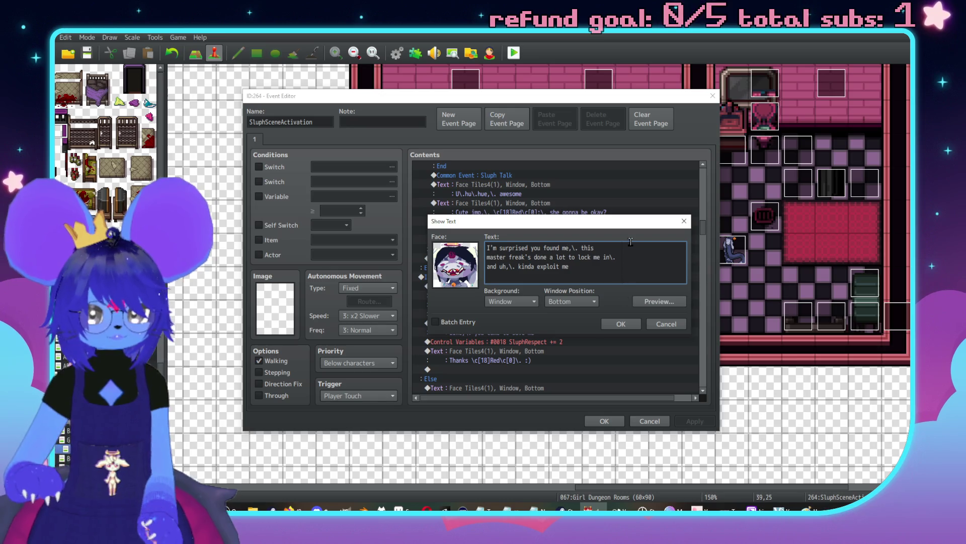
key("Delete")
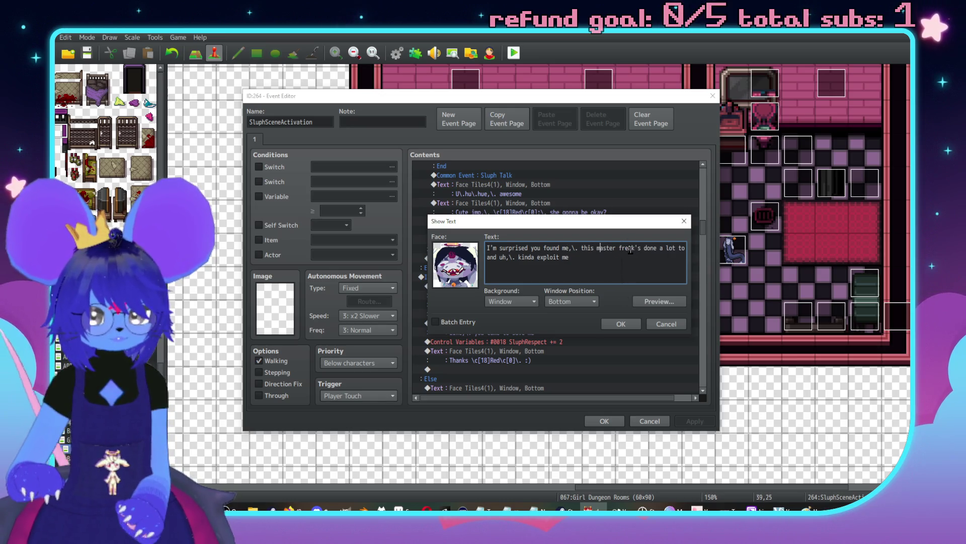
key("Return")
key("BackSpace")
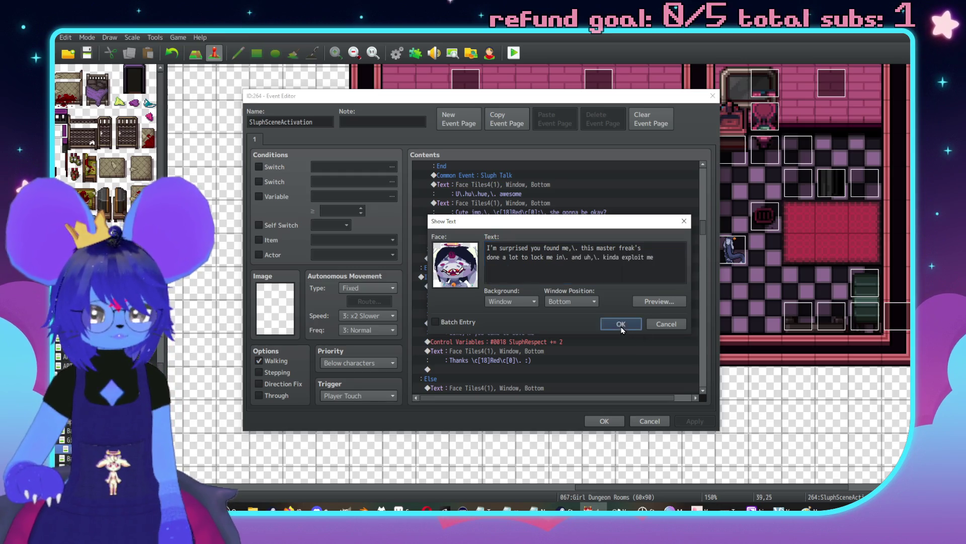
left_click(621, 324)
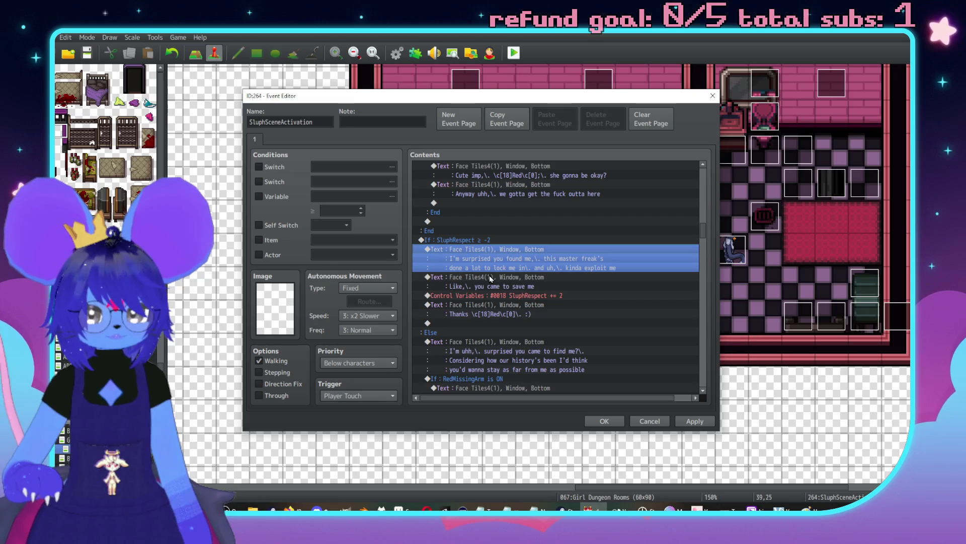
Step: Extend the 'you came to save me' line with 'a weirdly / enriched enclosure I didn't choose to be in'
left_click(491, 277)
double_click(506, 287)
type("frea")
key("BackSpace")
key("BackSpace")
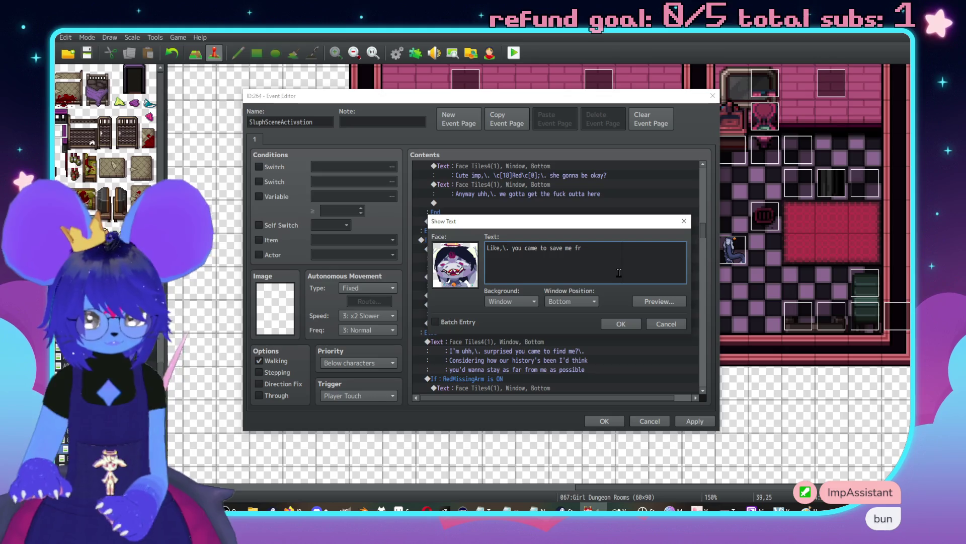
type("a weirdly")
key("Return")
type("enriched enclosure I didn't choose to be in")
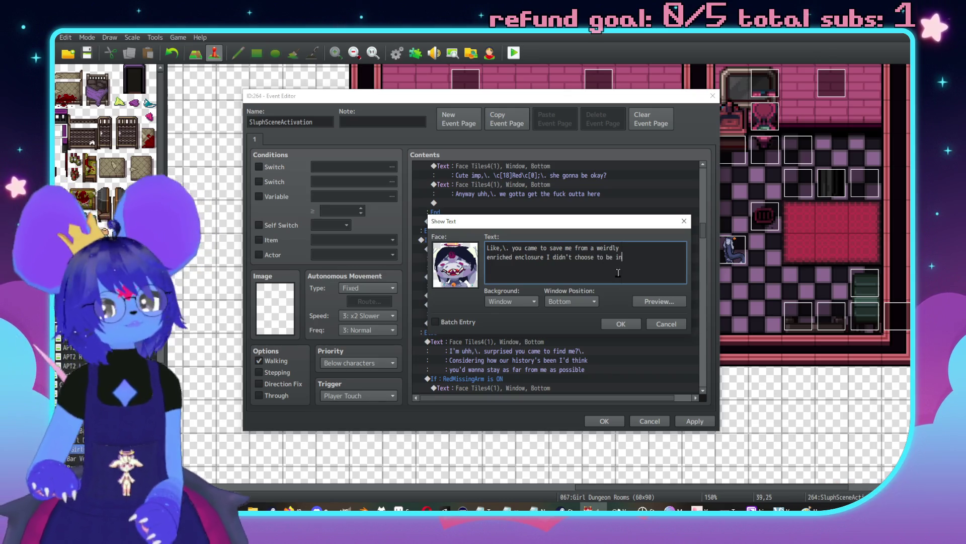
Step: Discard the extended line and start a new Show Text with the second Face Tiles4 portrait
left_click(656, 325)
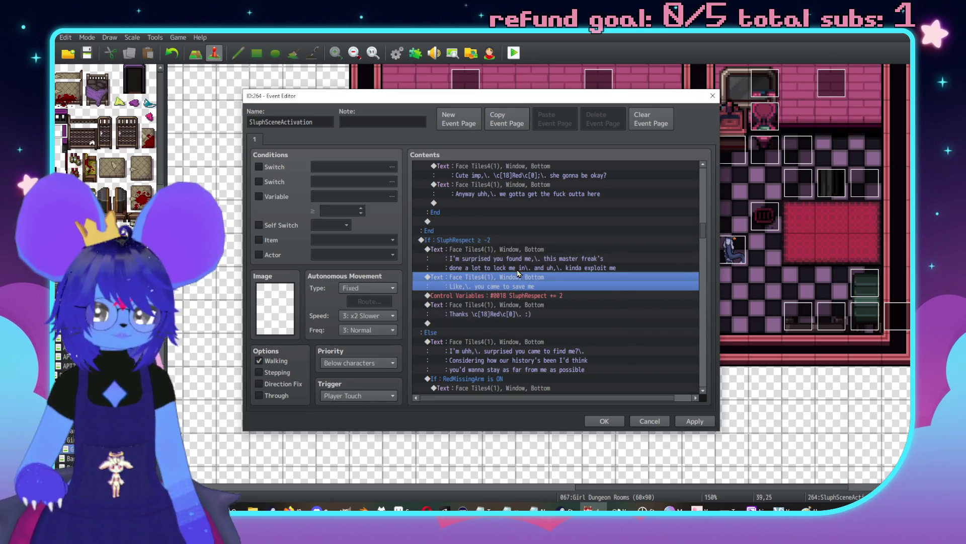
key("Insert")
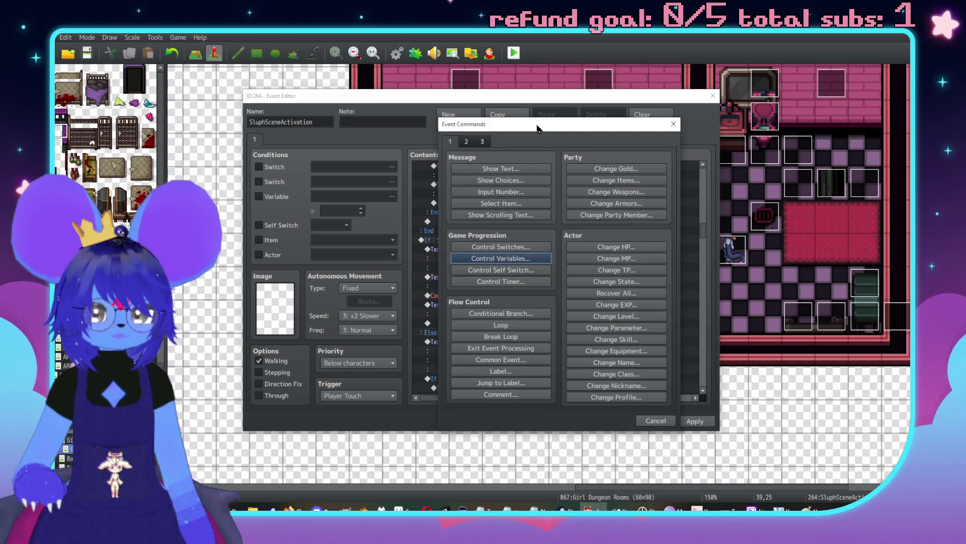
left_click_drag(538, 128, 638, 117)
left_click(601, 158)
double_click(551, 246)
left_click(537, 211)
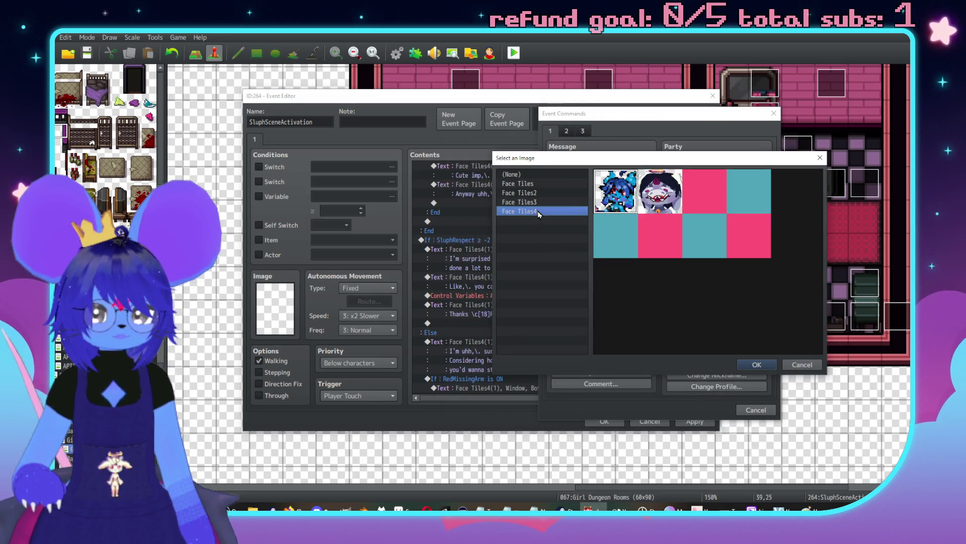
double_click(661, 191)
Step: Write the opening lines about the weirdly shiny enclosure and an outfit she didn't pick
type("That")
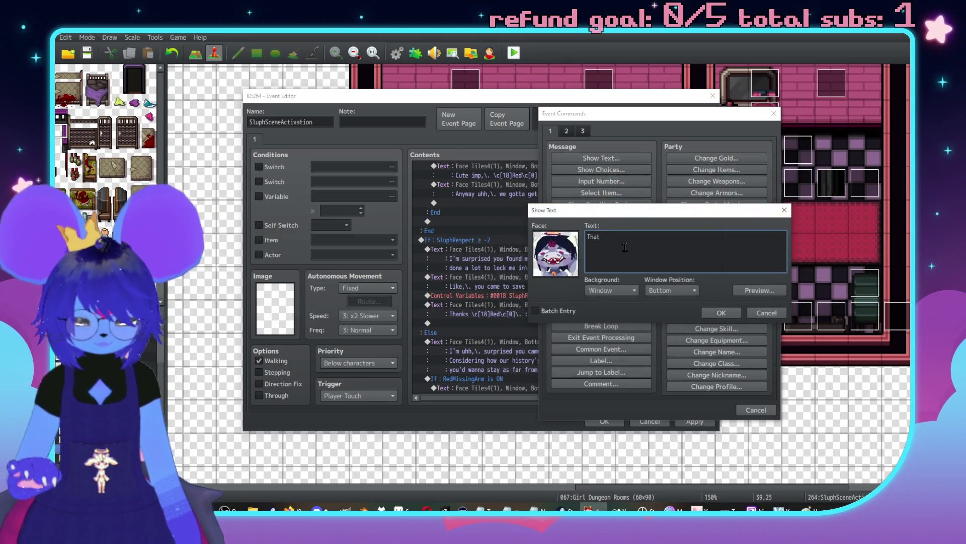
type(" fuck's got me in this wei")
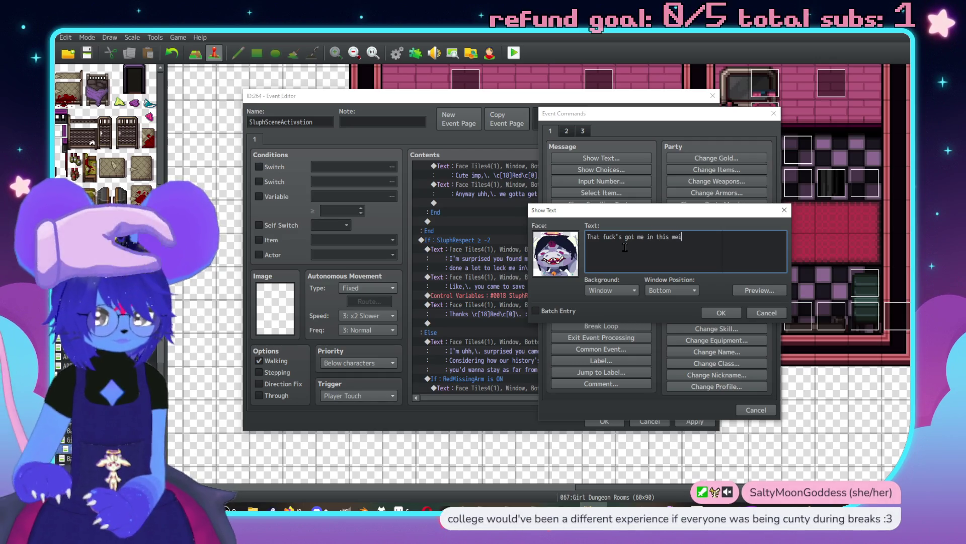
type("rdly ne")
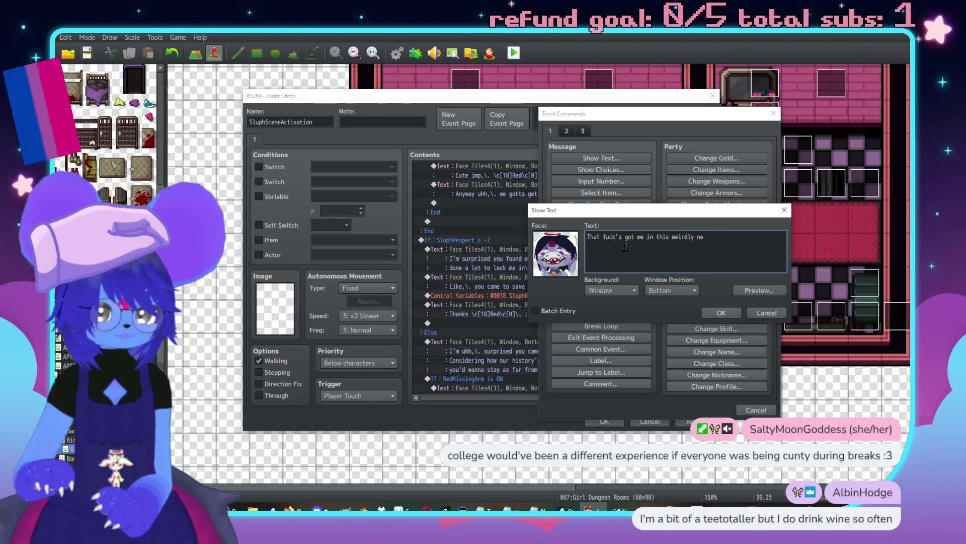
key("BackSpace")
key("BackSpace")
type("shiny")
key("Return")
type("osure")
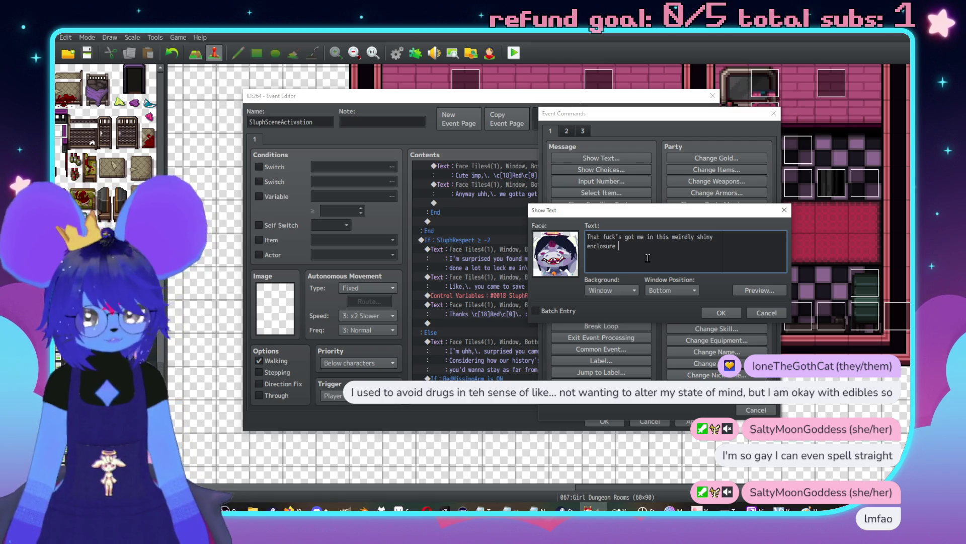
type("and i")
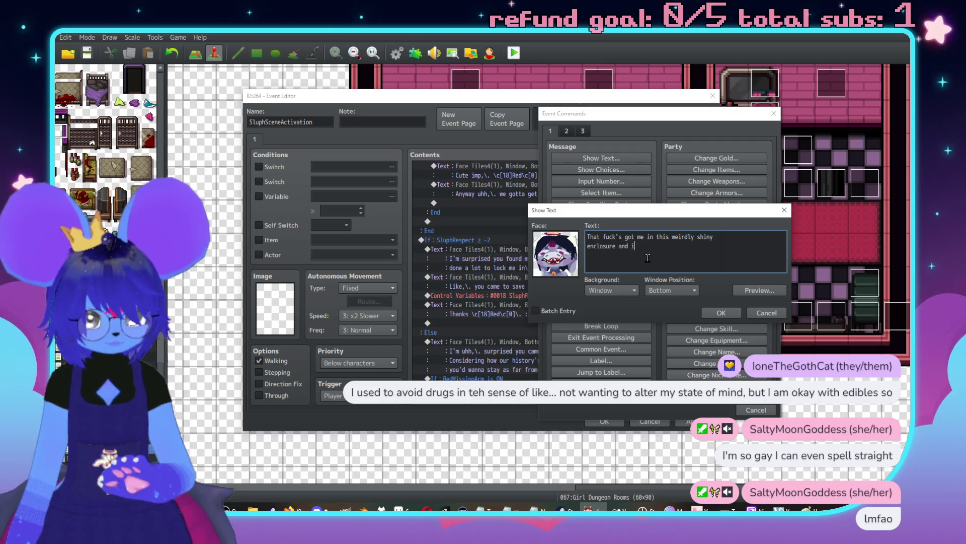
type("n this outfit i")
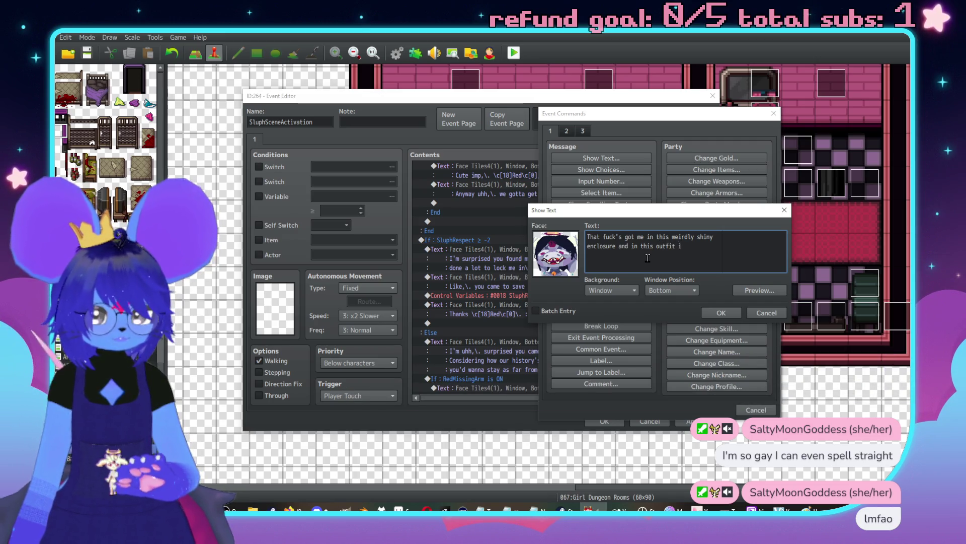
key("BackSpace")
type("I didn'")
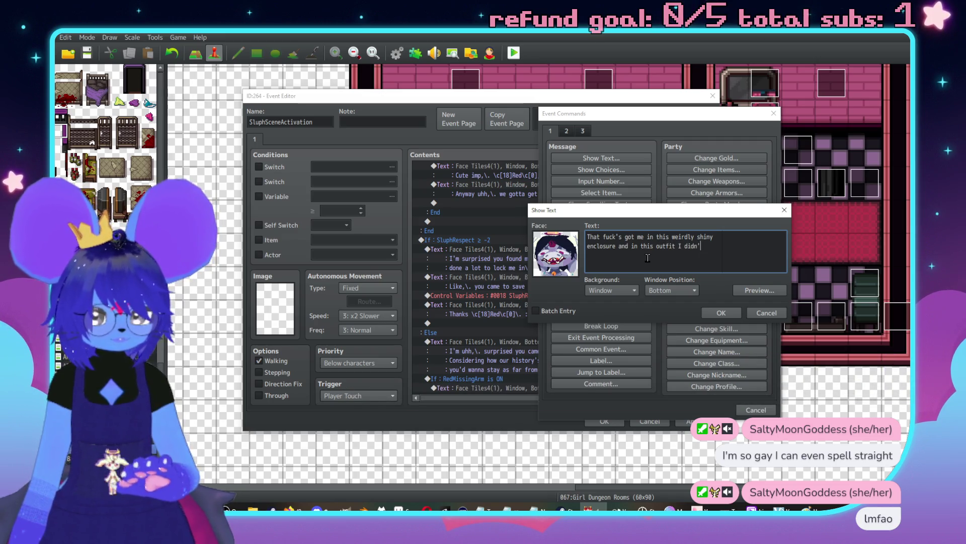
key("BackSpace")
key("BackSpace")
key("BackSpace")
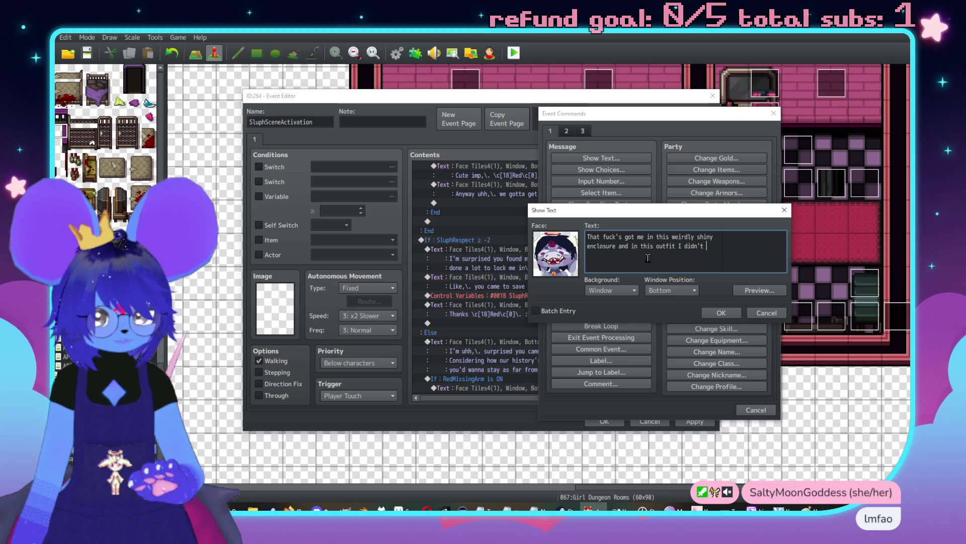
type("pick")
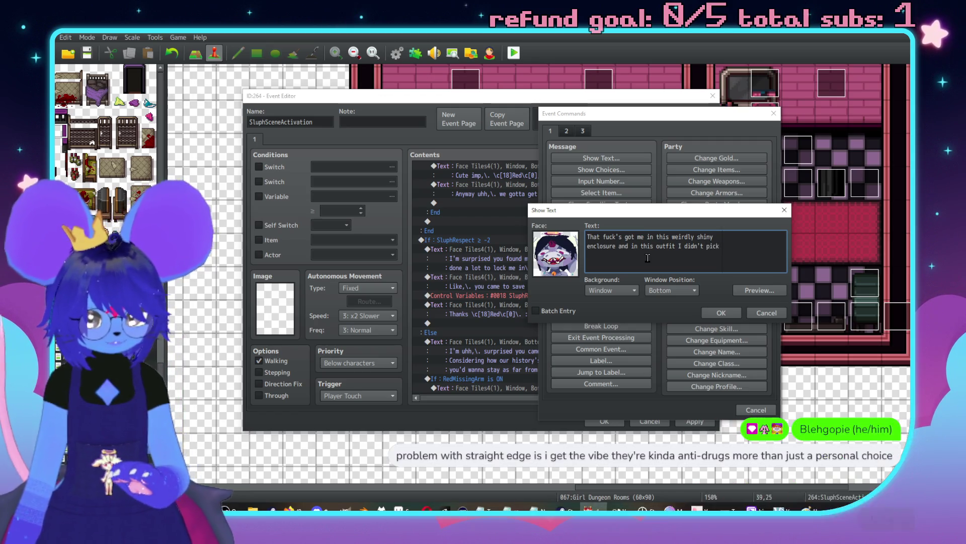
key("BackSpace")
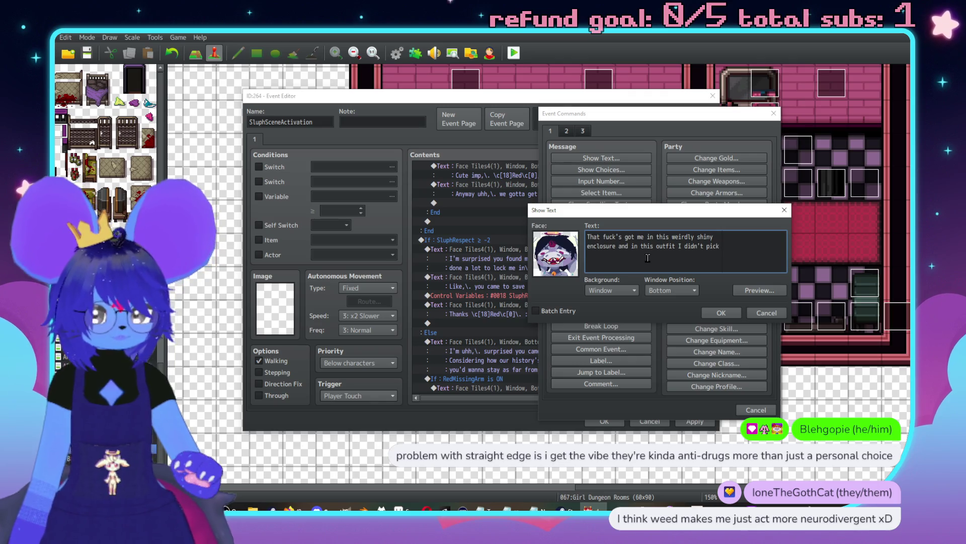
Step: Add lines 'and stops in now and then to like,\. flirt?\.' and 'Or some shit?', then save
key("Return")
type("and s")
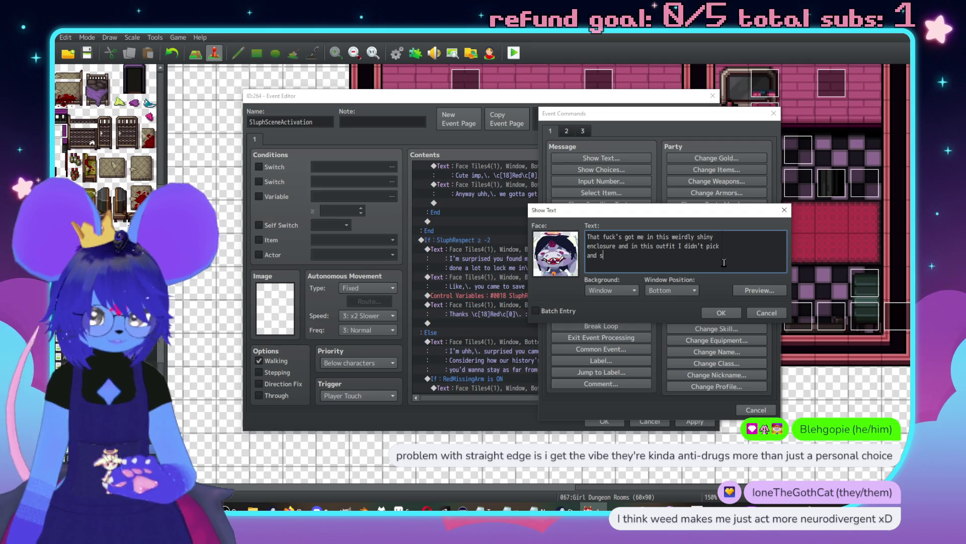
type("tops in now")
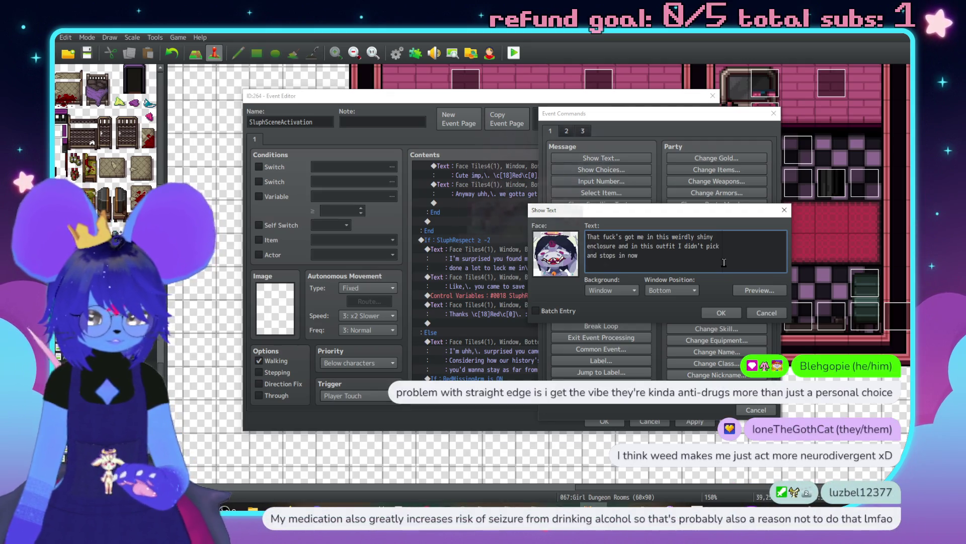
type(" and then to ")
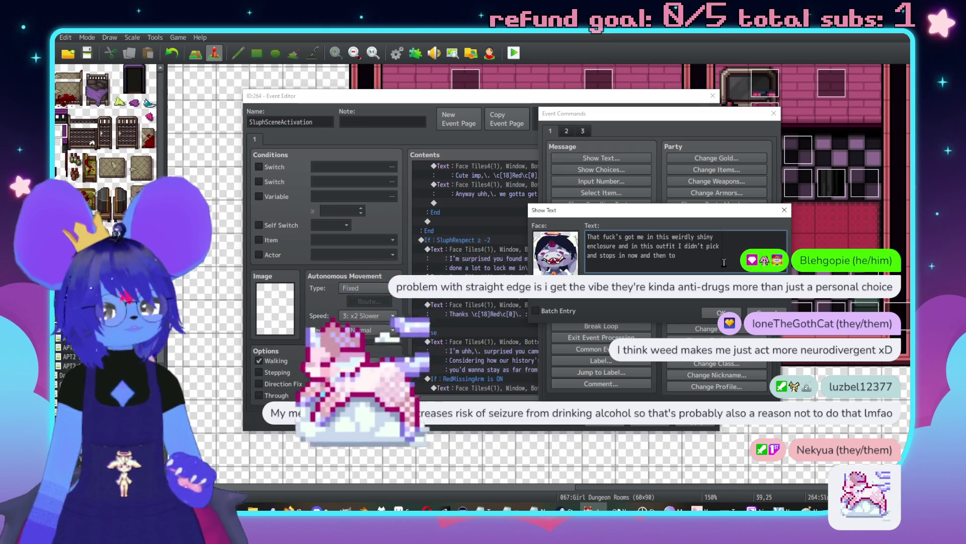
type("like.\\.")
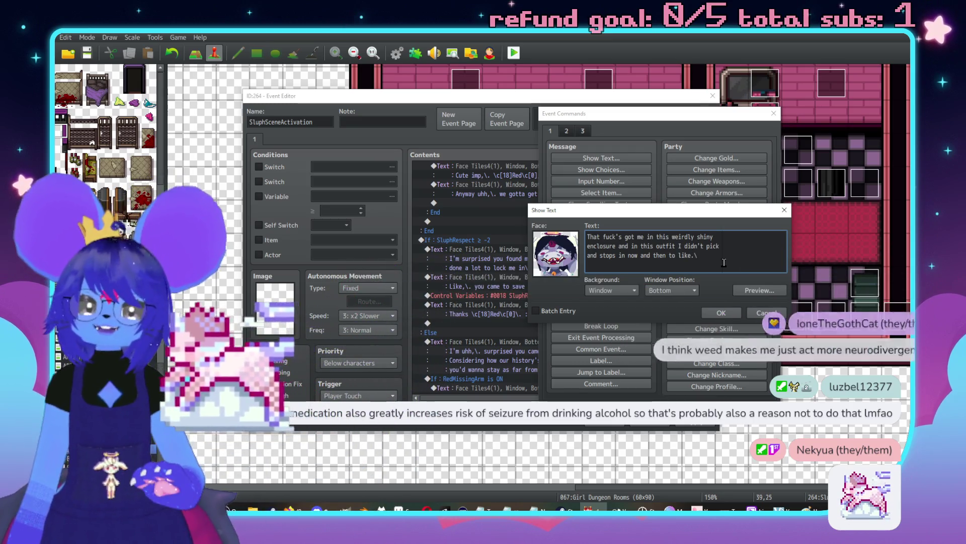
key("BackSpace")
key("BackSpace")
key("BackSpace")
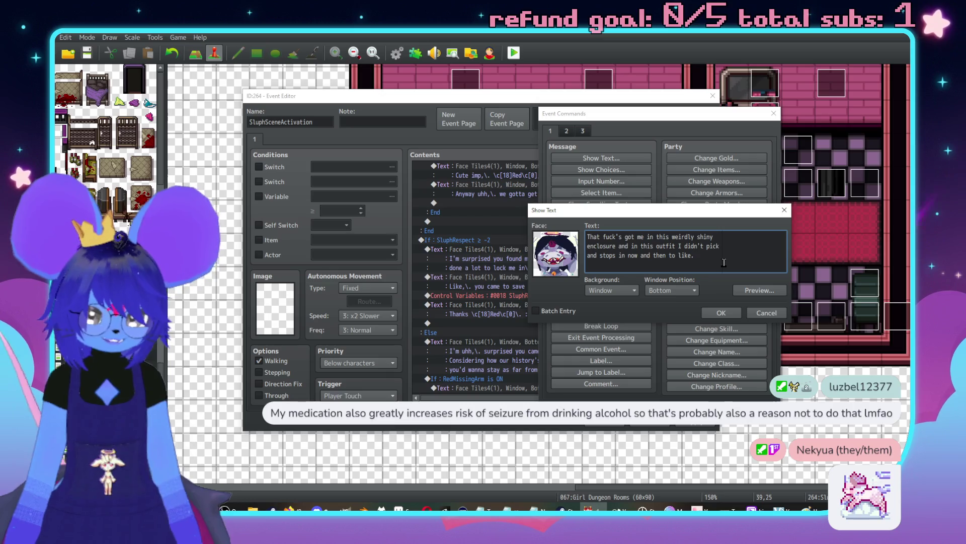
type(",\\. flirt?")
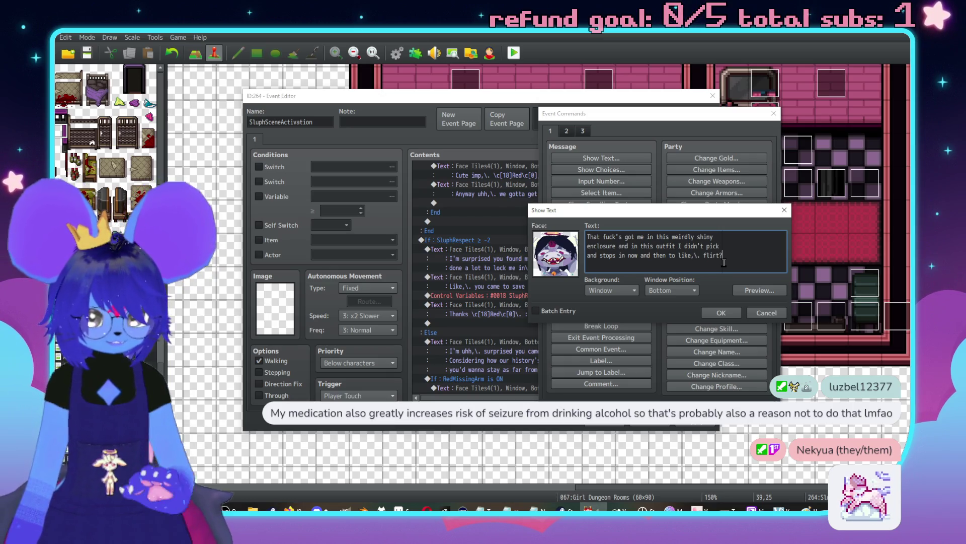
type("\\.")
key("Return")
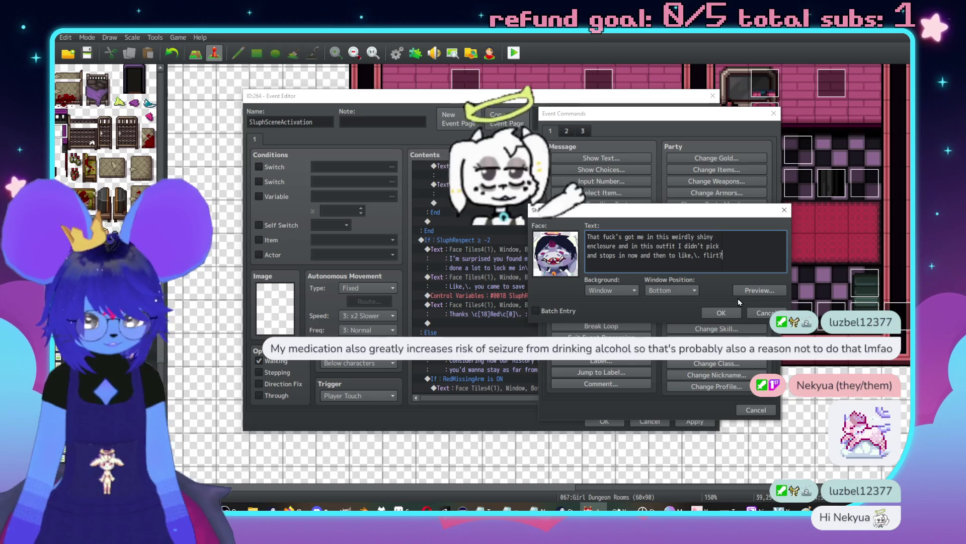
type("Or some shit")
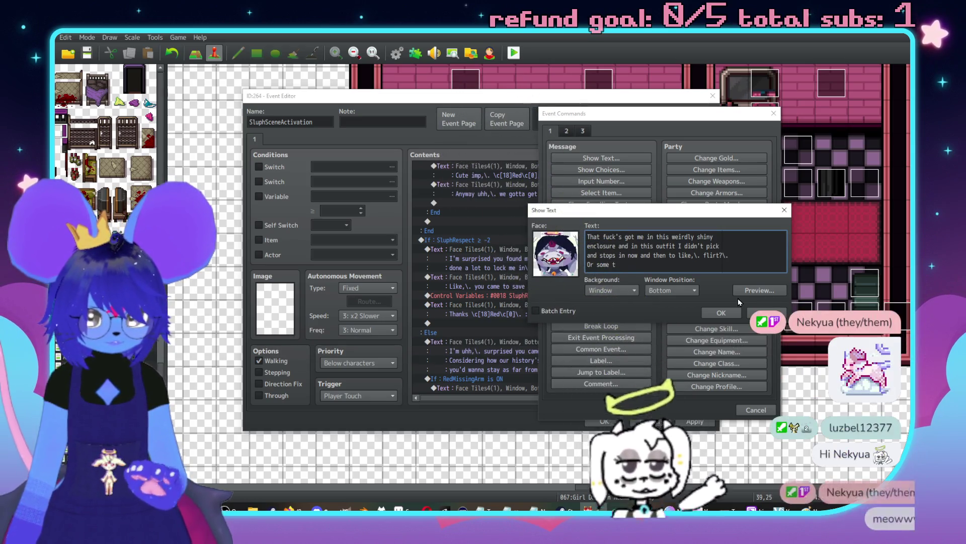
type("?")
left_click(721, 312)
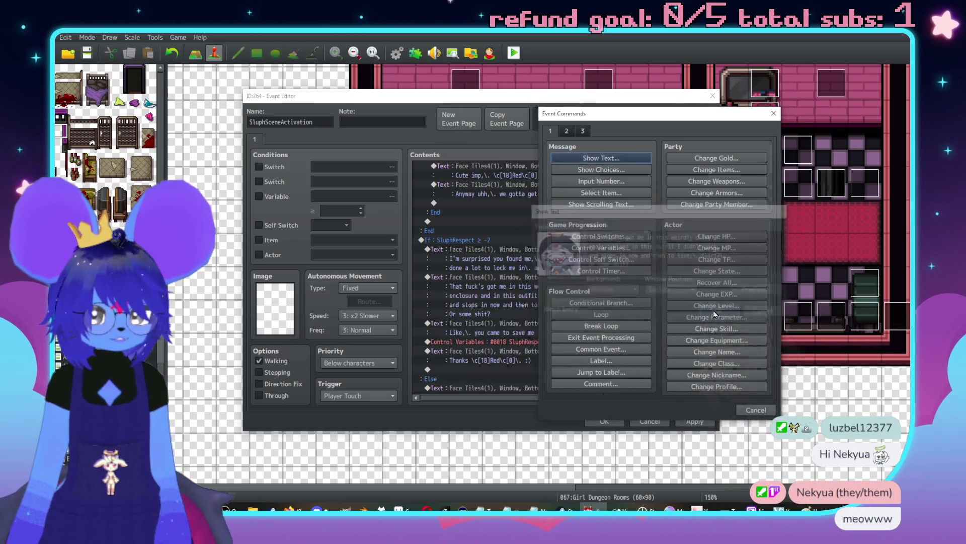
Step: Start another Sluph Show Text using the second Face Tiles4 portrait
key("Insert")
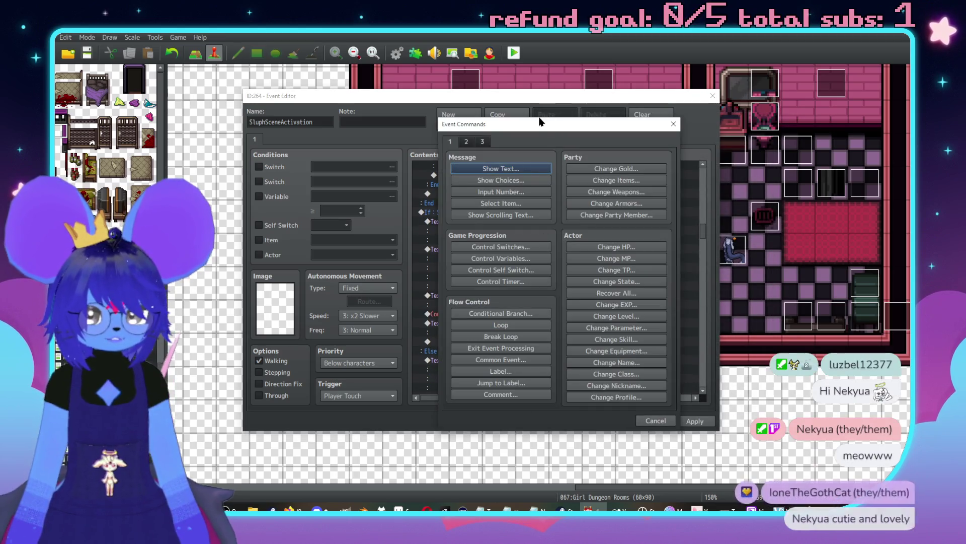
left_click_drag(539, 119, 656, 122)
left_click(619, 174)
double_click(565, 259)
left_click(528, 223)
double_click(660, 220)
left_click(655, 250)
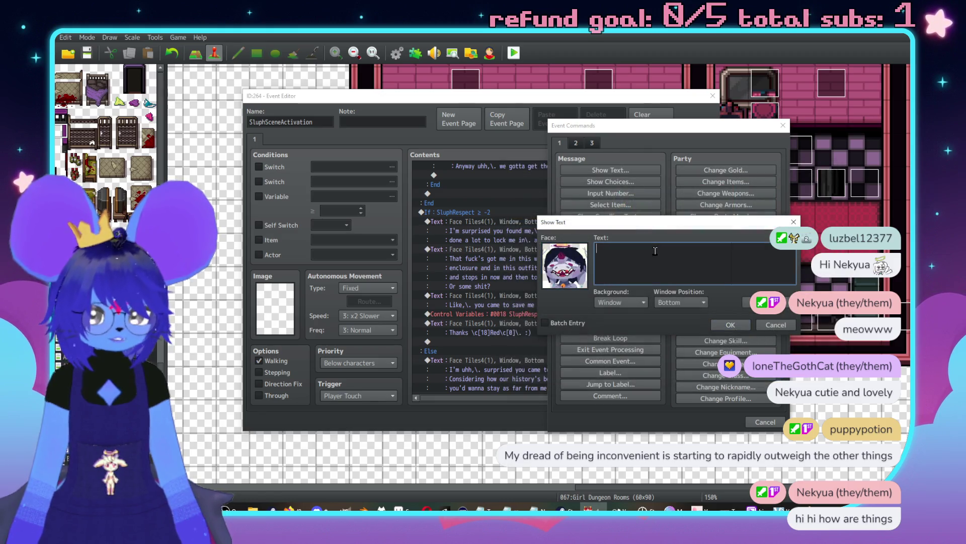
Step: Type Sluph's line contrasting their agreed-upon teamwork with it being all about power and abusing it
type("Yo")
key("BackSpace")
key("BackSpace")
type("Li")
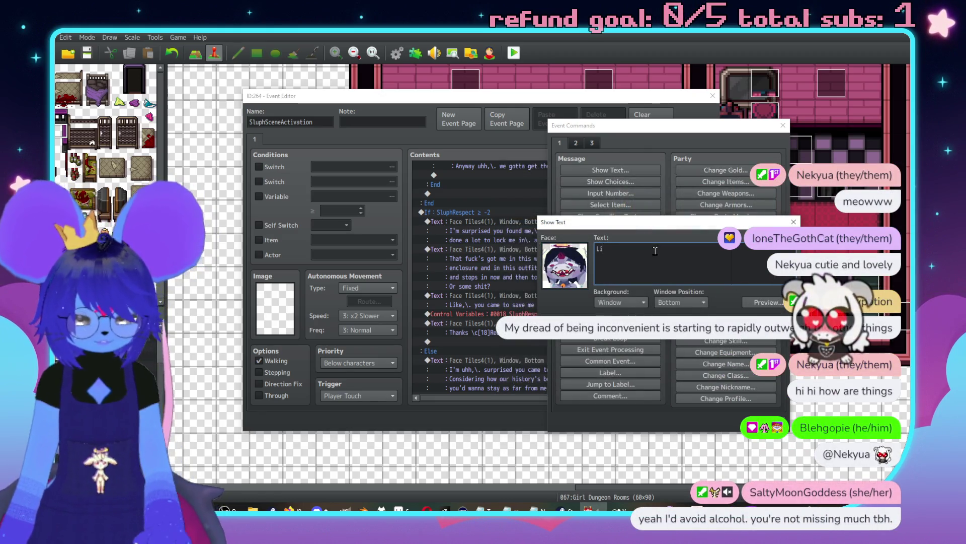
type("ke you and I ha")
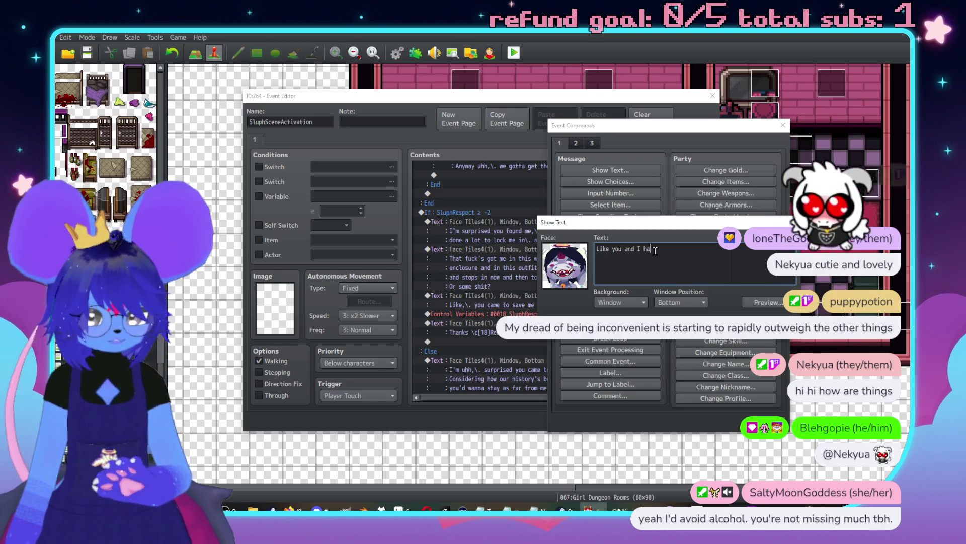
type("ve an agreed yo")
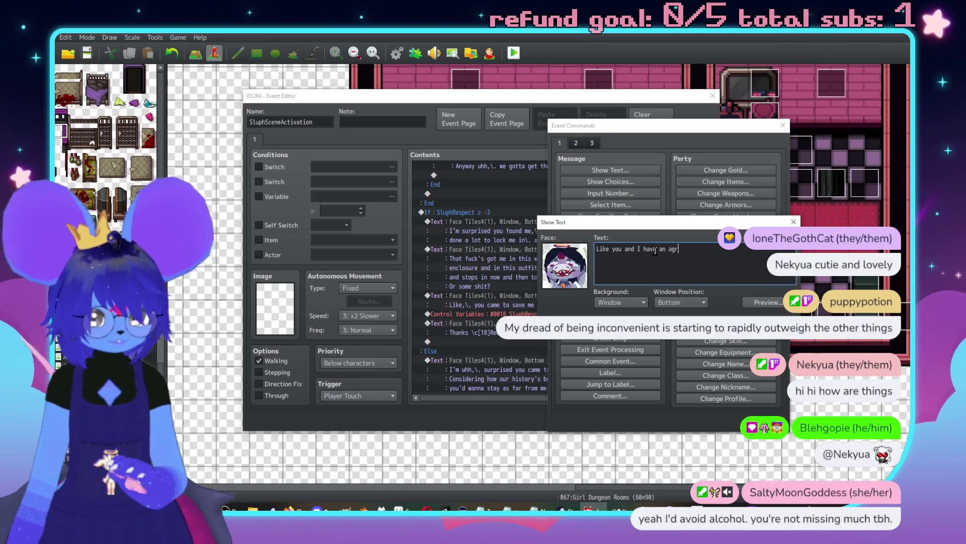
key("BackSpace")
key("BackSpace")
type("upon dynamic")
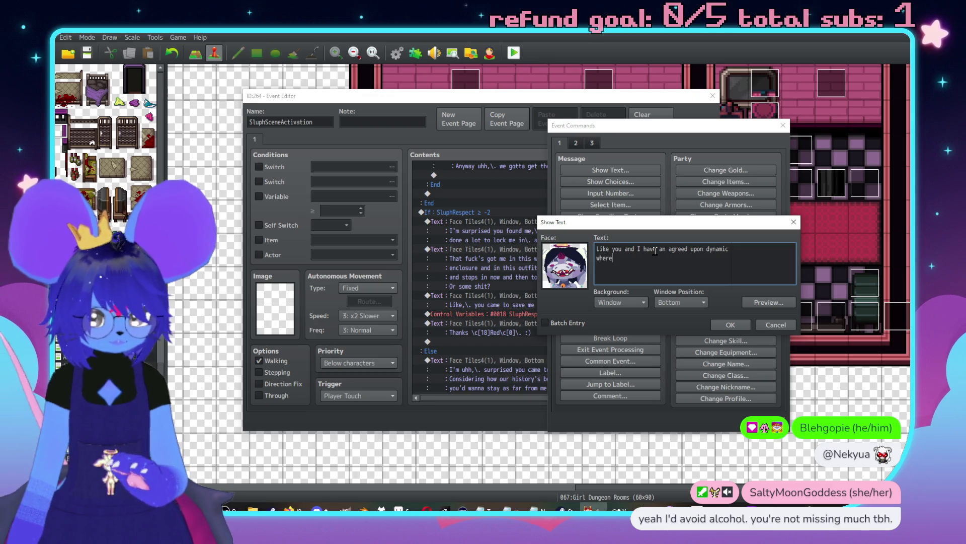
type(" we help ea")
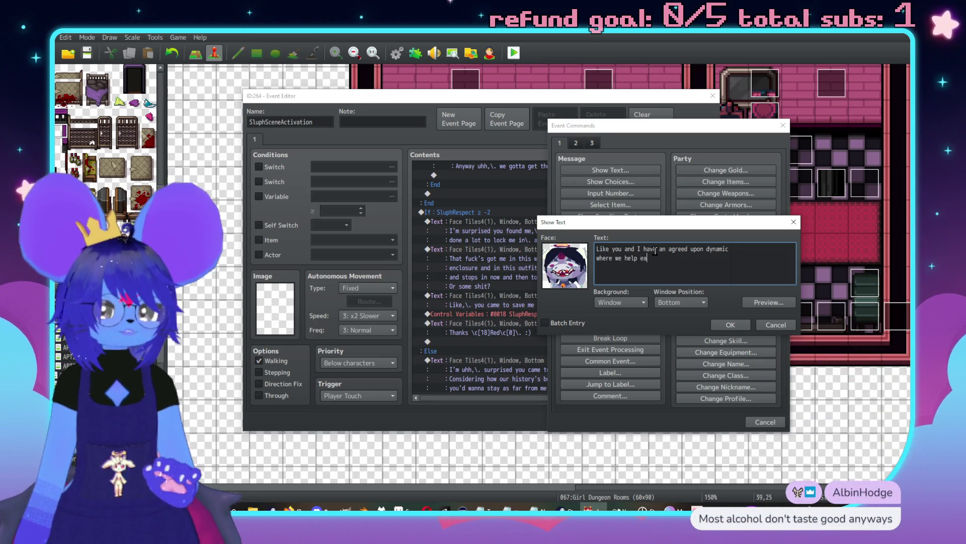
type("each other nd")
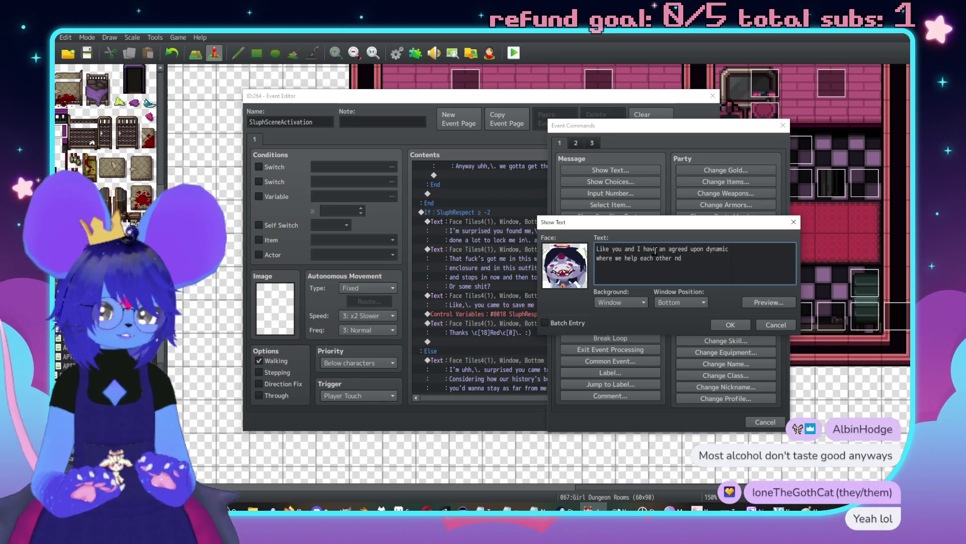
type("and work together,\\.")
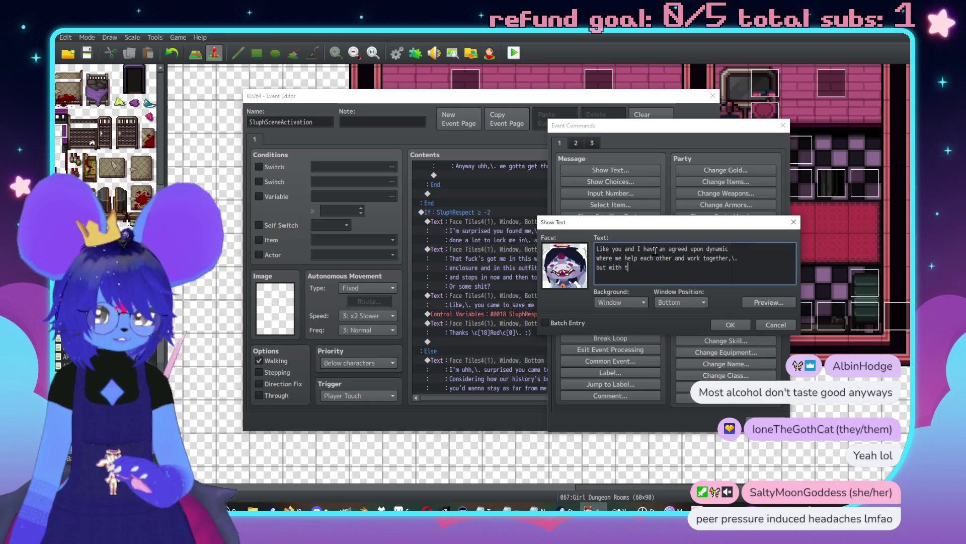
type("ucker it's all ")
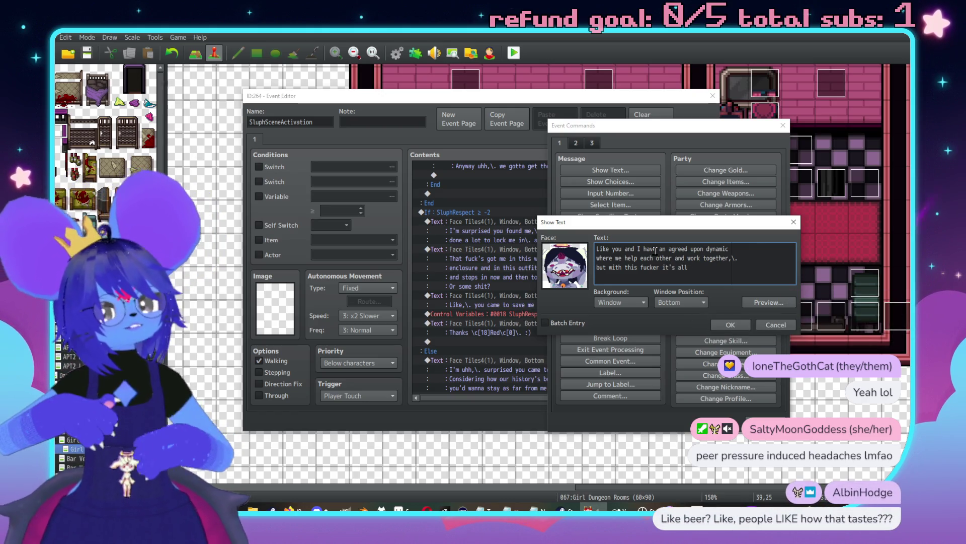
type("about p")
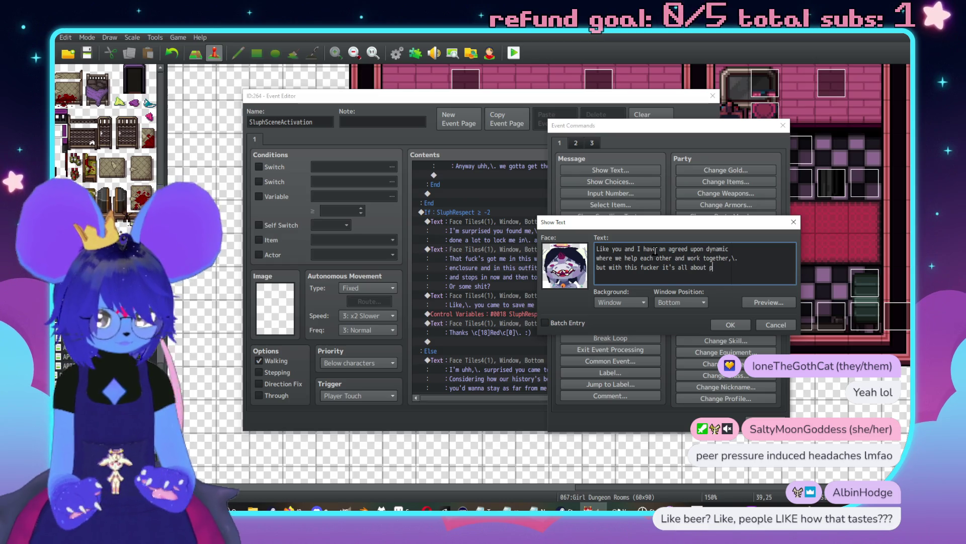
type("ower and")
key("Return")
type("abus")
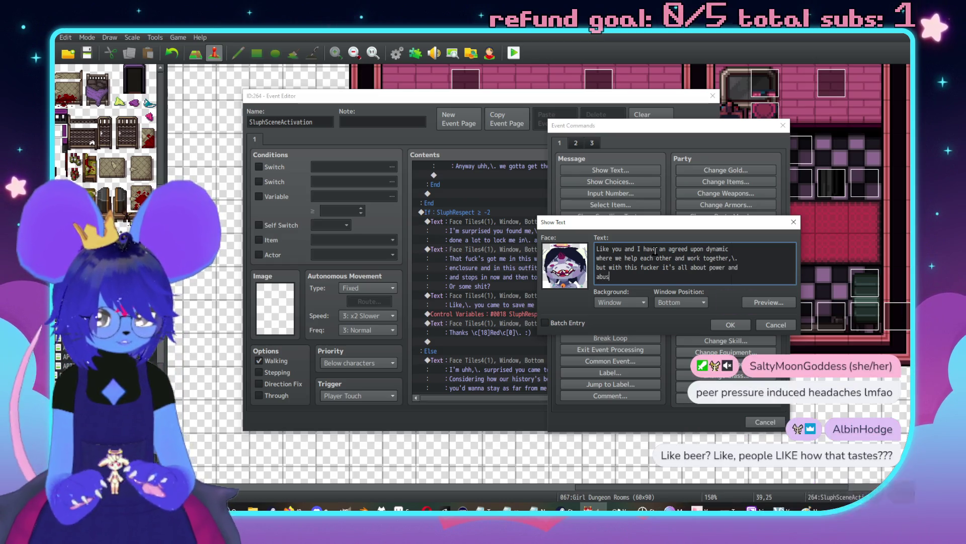
type("ing it")
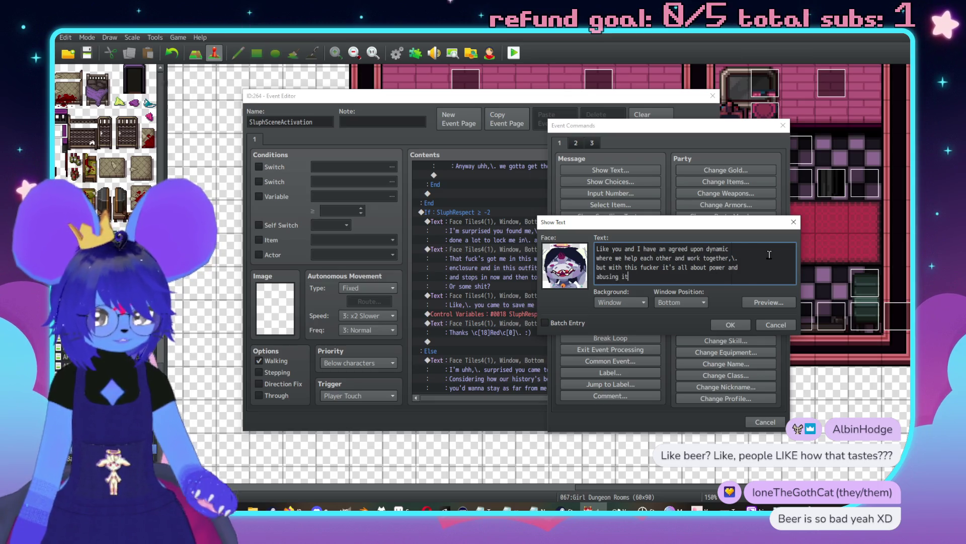
Step: Move 'but', 'where' and 'with' between lines so the message fits three lines
left_click(769, 257)
type("but")
key("Right")
key("Right")
key("Right")
key("BackSpace")
key("BackSpace")
key("BackSpace")
key("Delete")
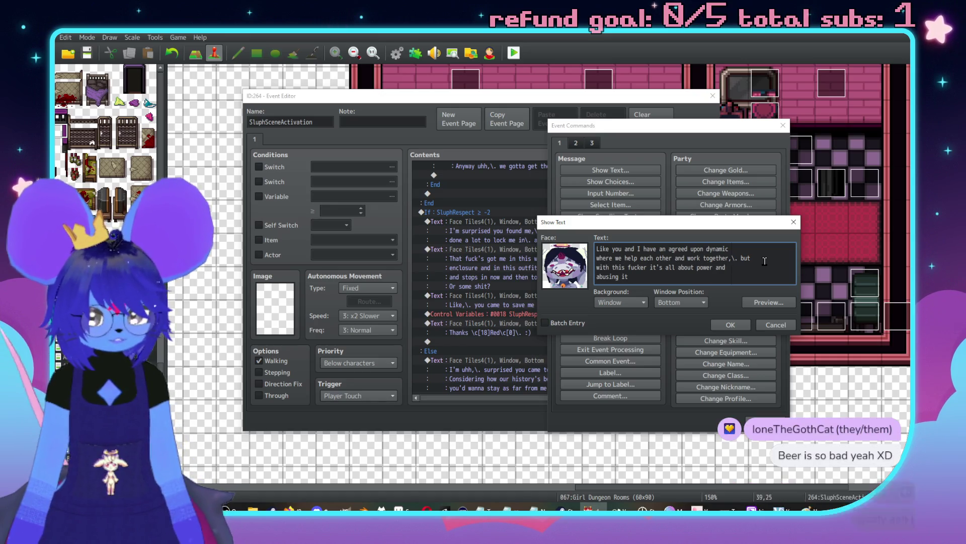
key("Up")
key("Up")
key("End")
type("where")
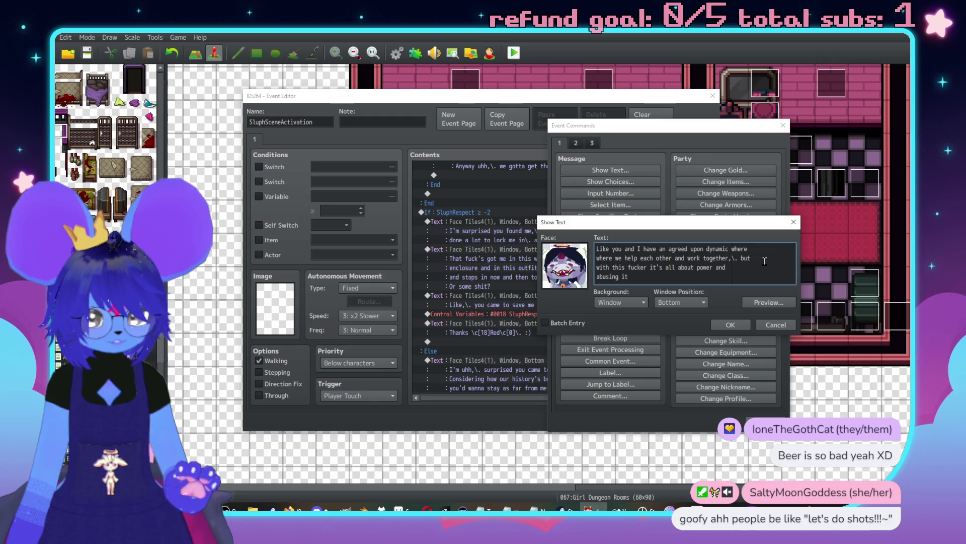
key("BackSpace")
key("BackSpace")
key("BackSpace")
key("Delete")
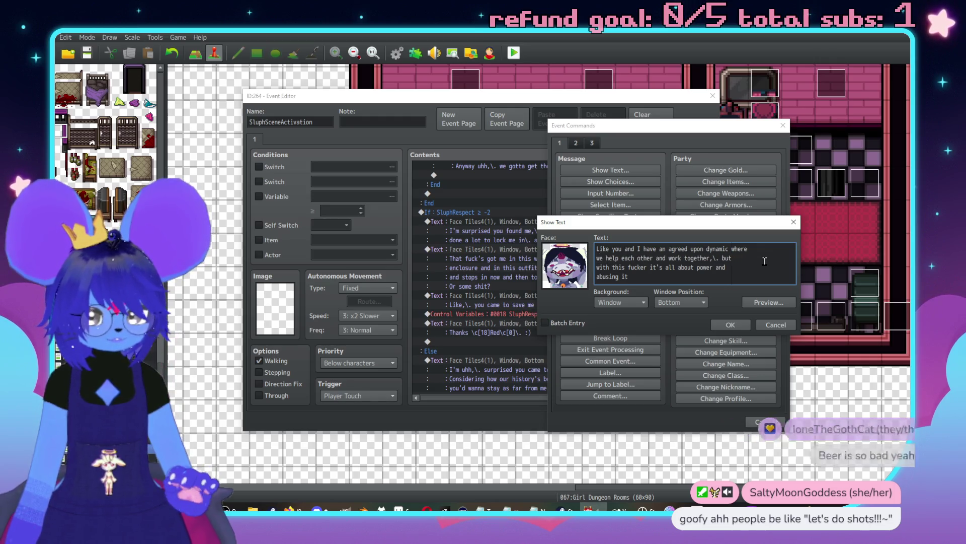
key("Down")
key("BackSpace")
key("BackSpace")
key("BackSpace")
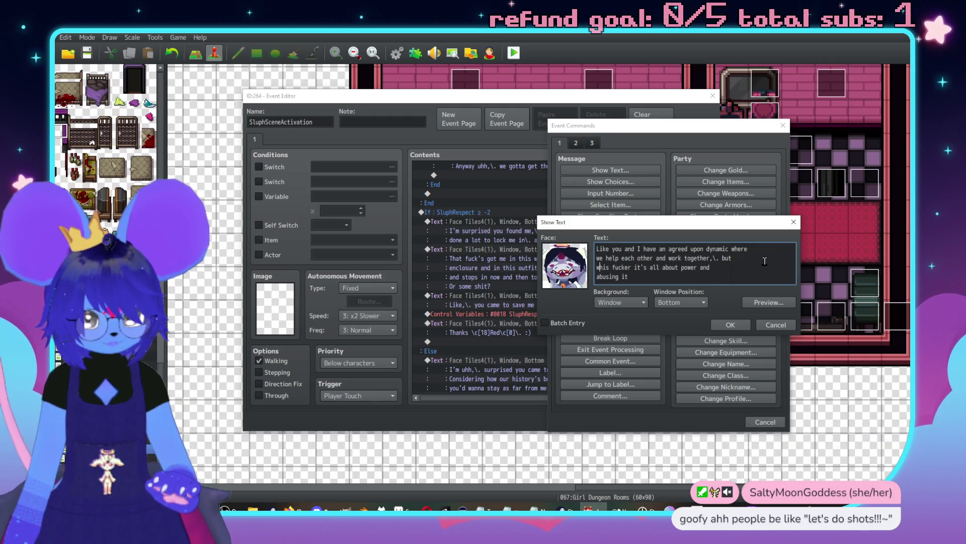
type("h ")
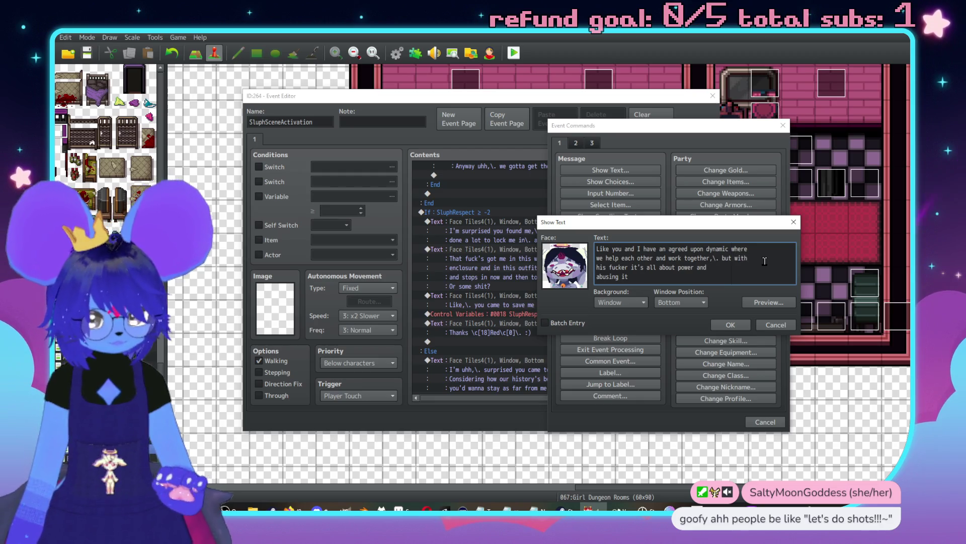
type("t")
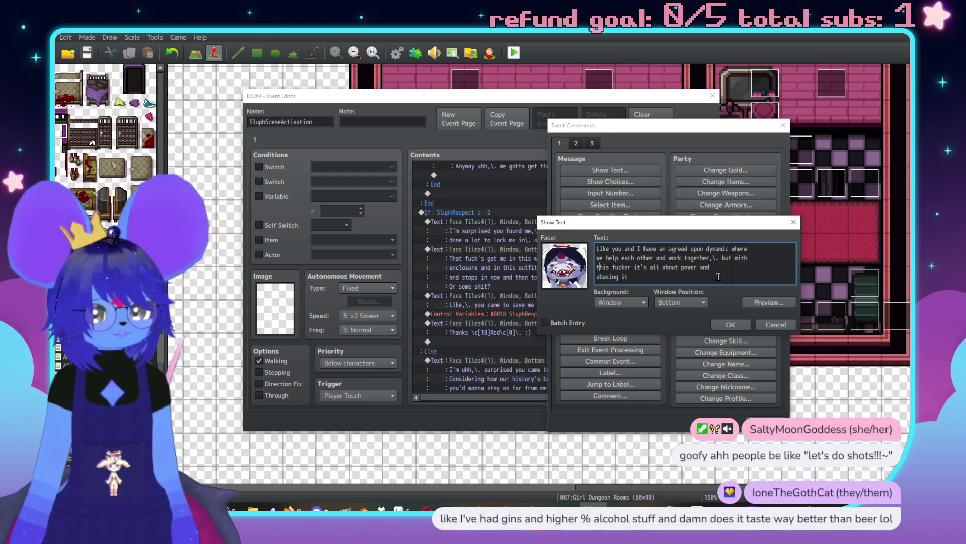
Step: Save the dynamic line and start a new Show Text with a Face Tiles4 portrait
left_click(729, 325)
scroll(488, 288, "down", 2)
key("Insert")
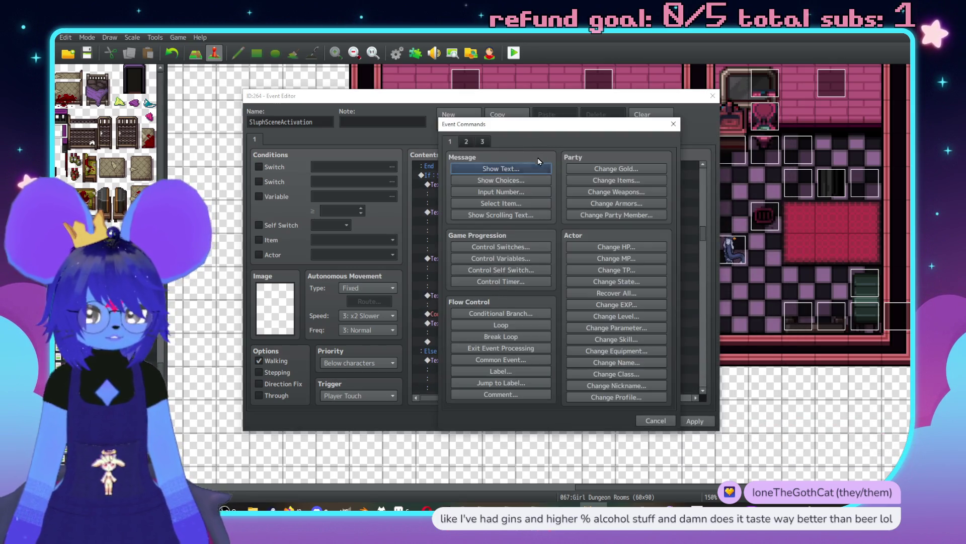
left_click(633, 167)
double_click(588, 278)
left_click(551, 211)
left_click(551, 220)
left_click(687, 204)
double_click(688, 203)
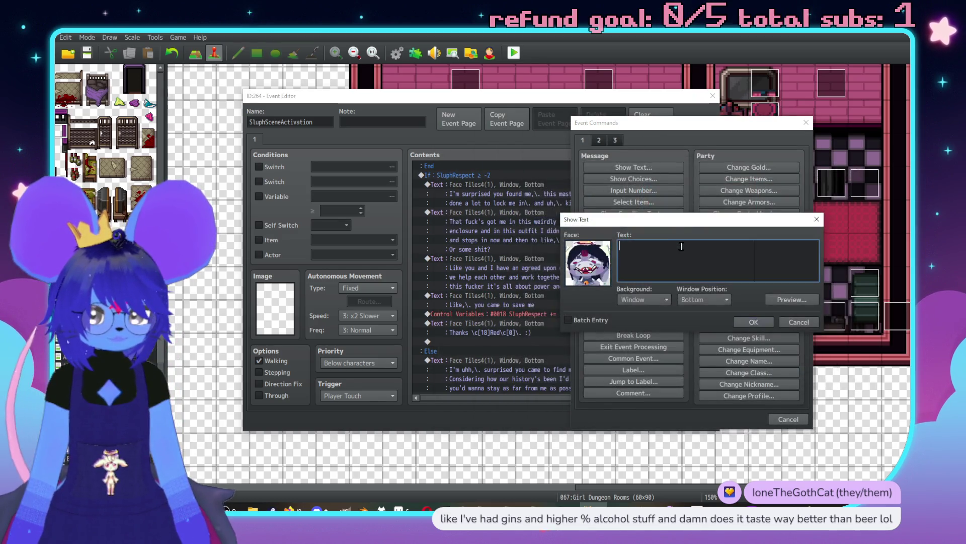
left_click(673, 244)
Step: Write 'I'm not even saying any pronouns for the fucker / because the mental compulsion thing that forces…' and confirm
type("I'm nt")
key("BackSpace")
type("ot even saying an")
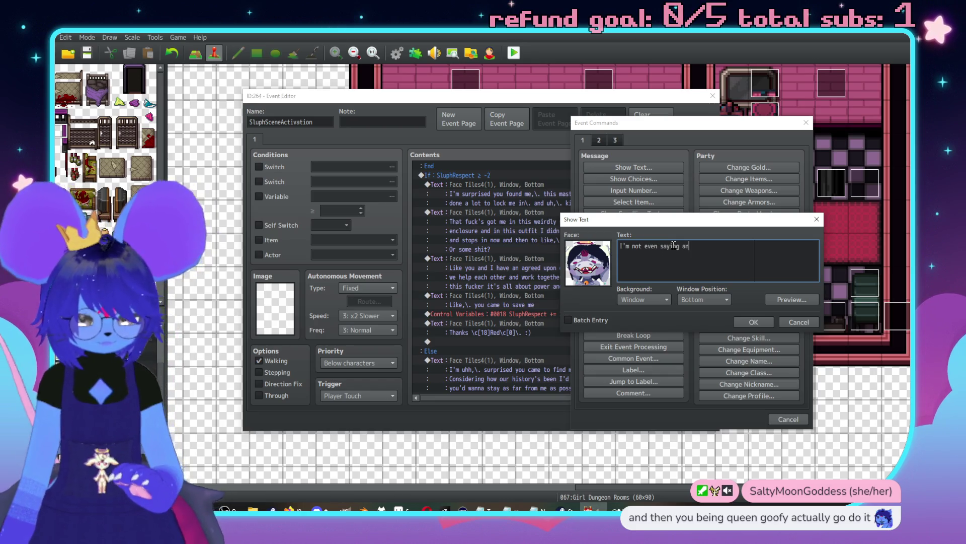
type("y pronouns ")
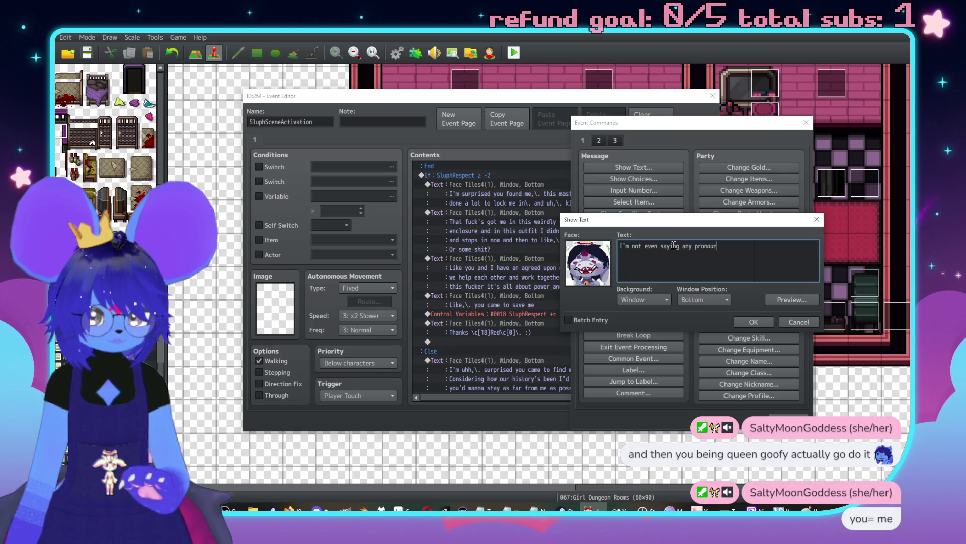
type("for the f")
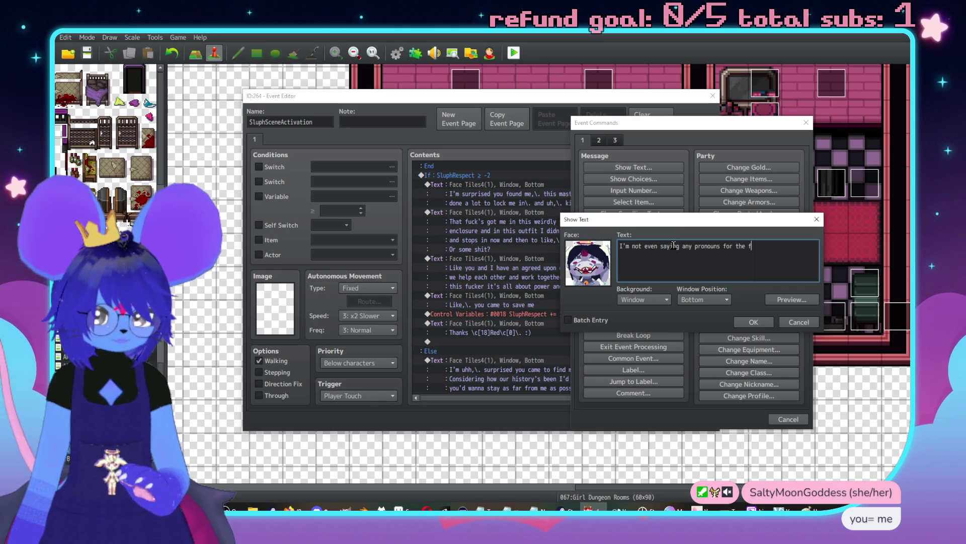
type("ucker")
key("Return")
type("because the mental com")
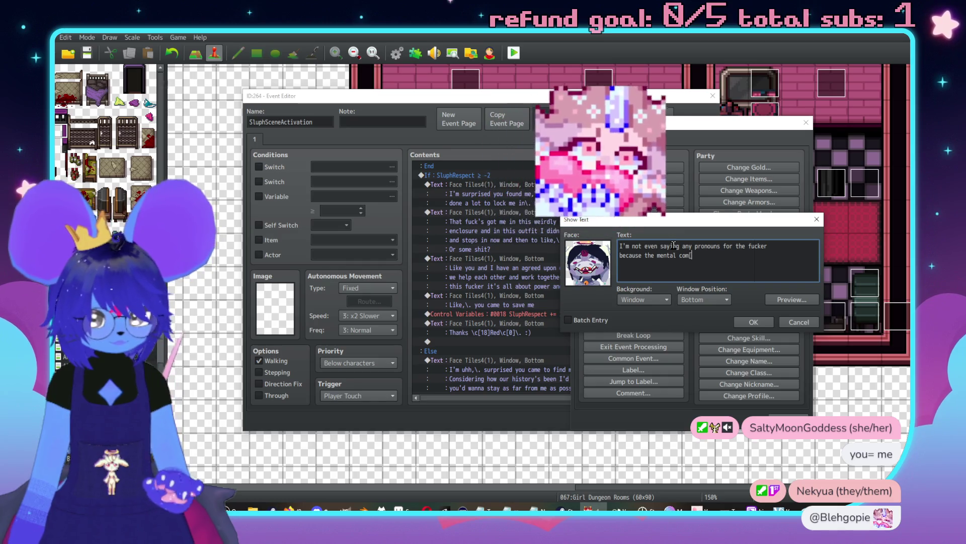
type("pulsion thing t")
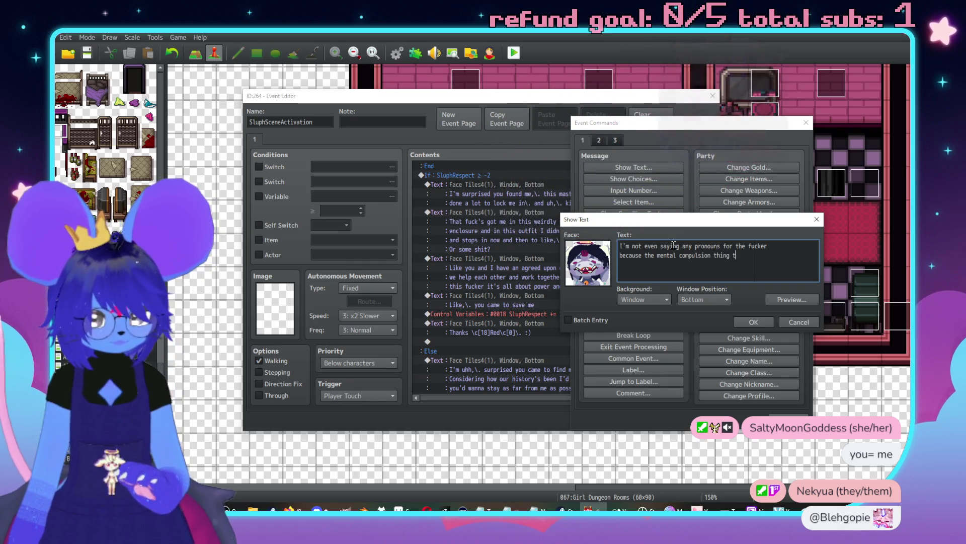
type("hat forces")
key("Return")
type("t")
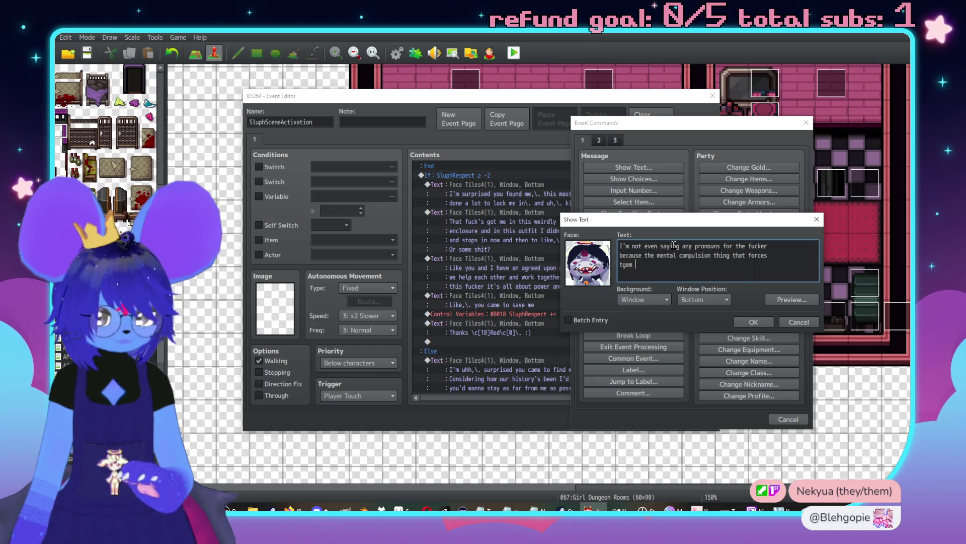
key("BackSpace")
key("BackSpace")
key("BackSpace")
type("hem t")
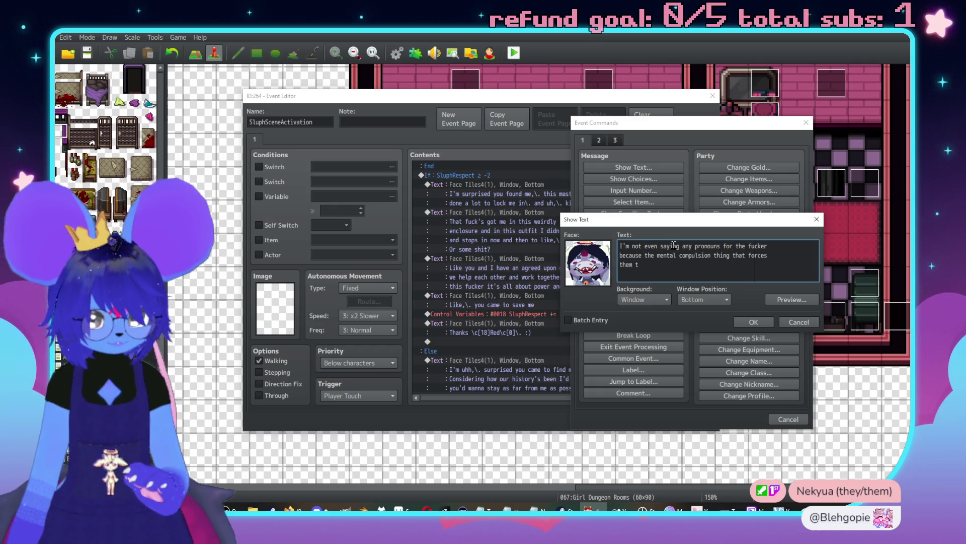
type("e pisses me off,\\. y'know?")
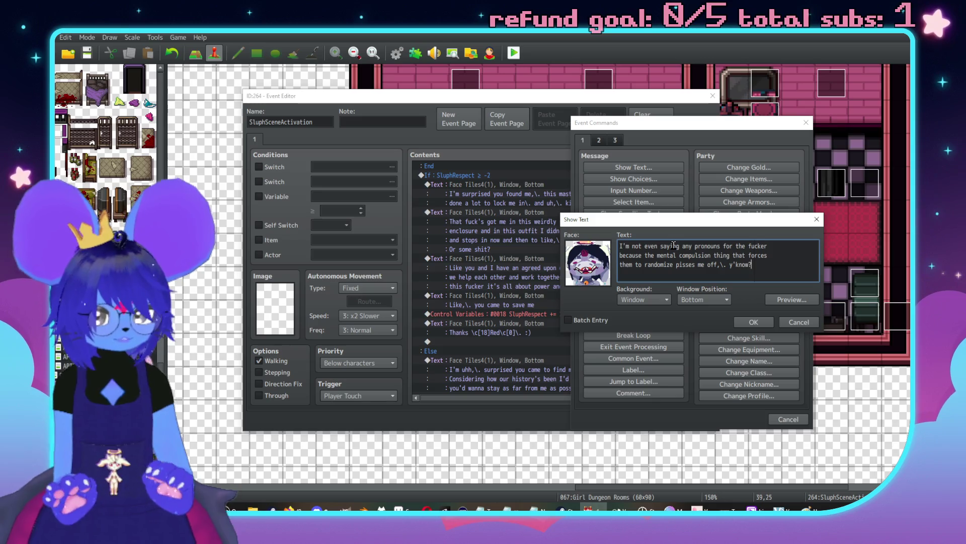
left_click(753, 322)
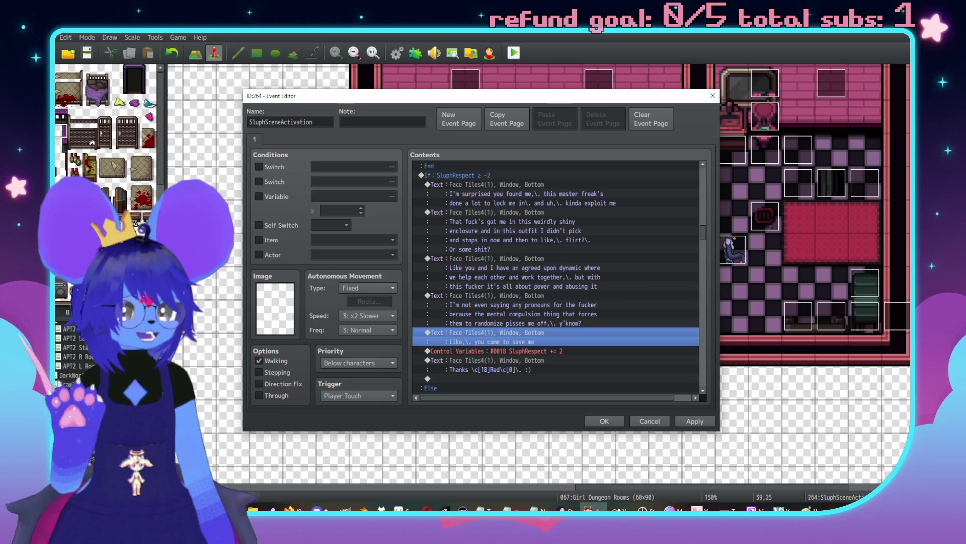
key("alt+Tab")
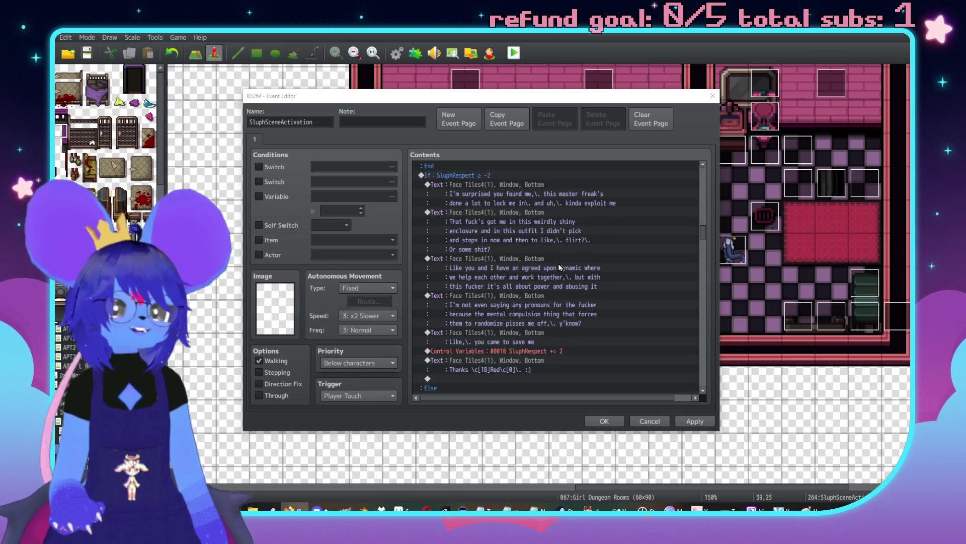
scroll(529, 229, "down", 2)
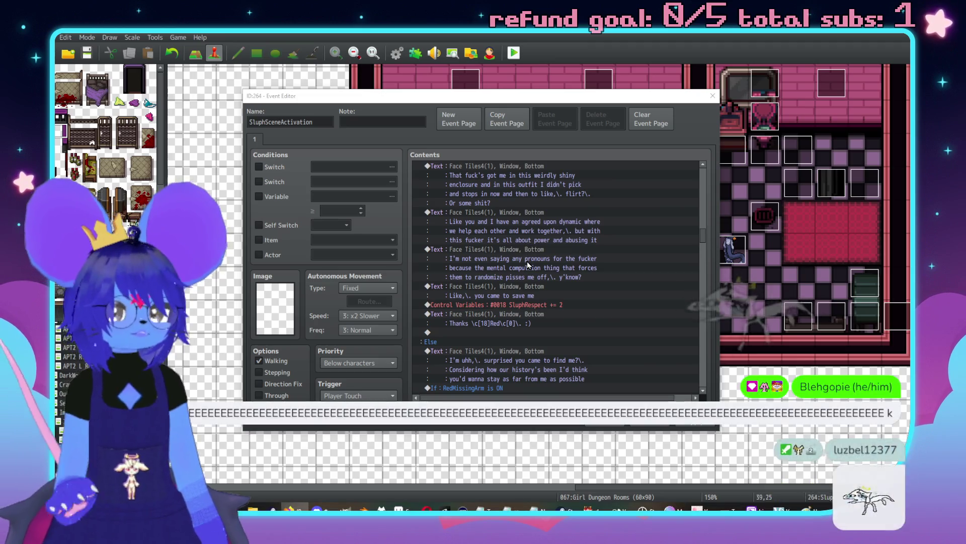
scroll(539, 267, "up", 2)
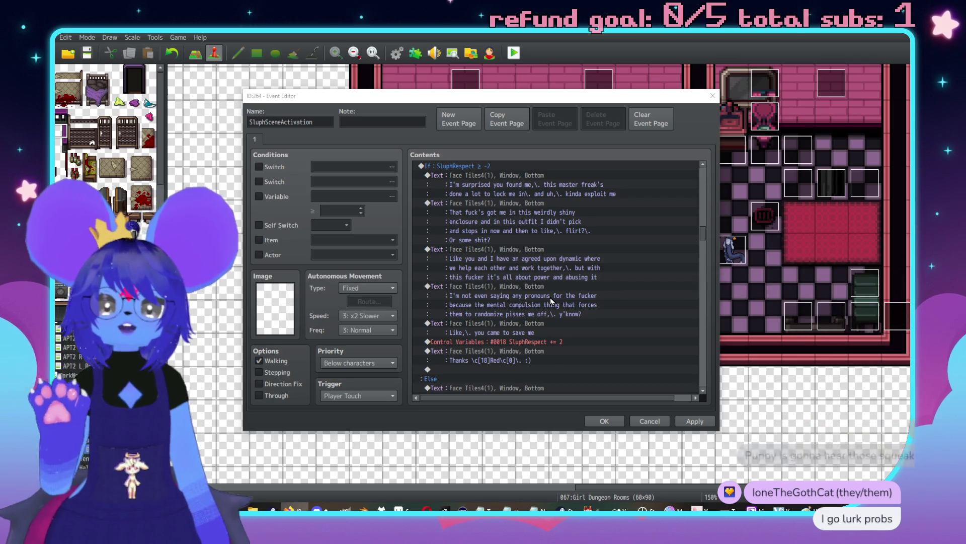
scroll(618, 281, "down", 2)
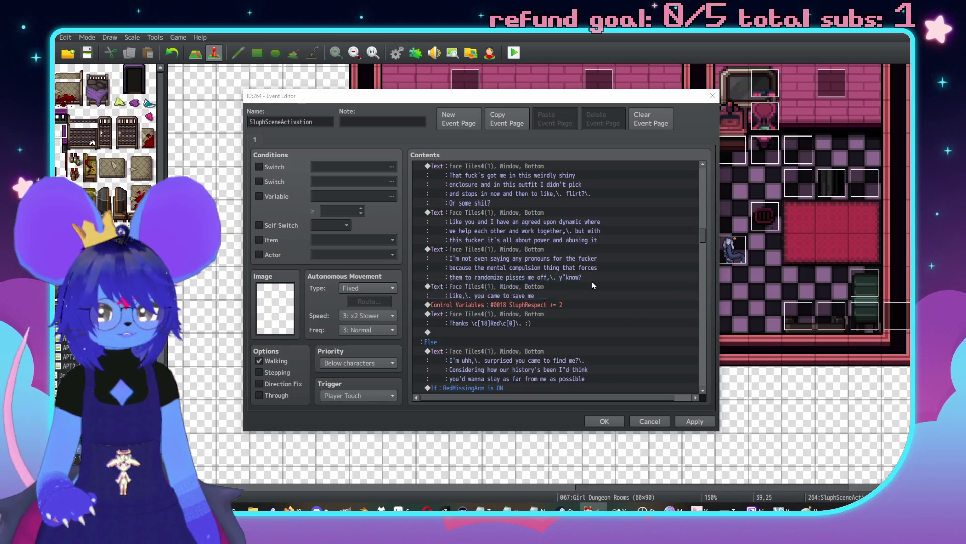
Step: Replace 'Like' with 'But uhh' and append 'from it' to Sluph's 'you came to save me' line
double_click(549, 287)
double_click(501, 248)
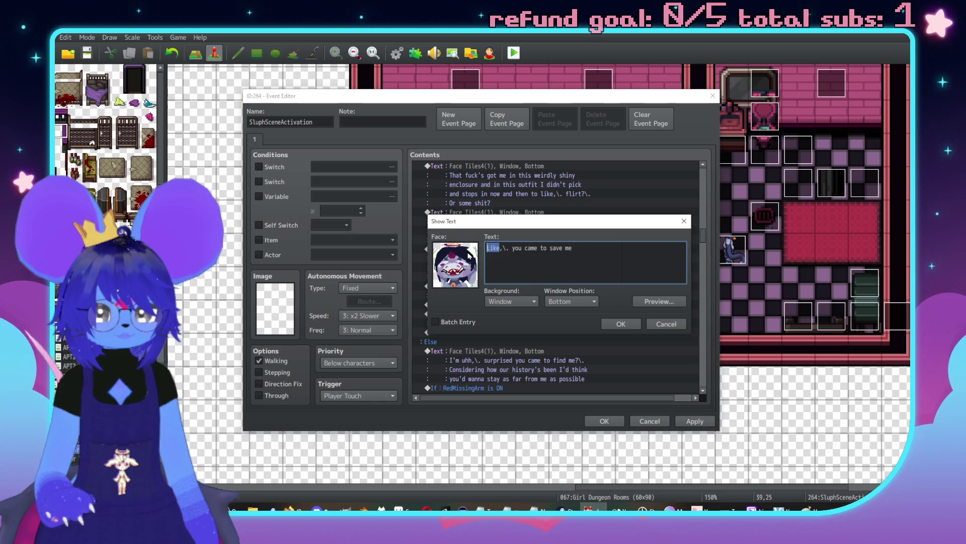
type("But uhh")
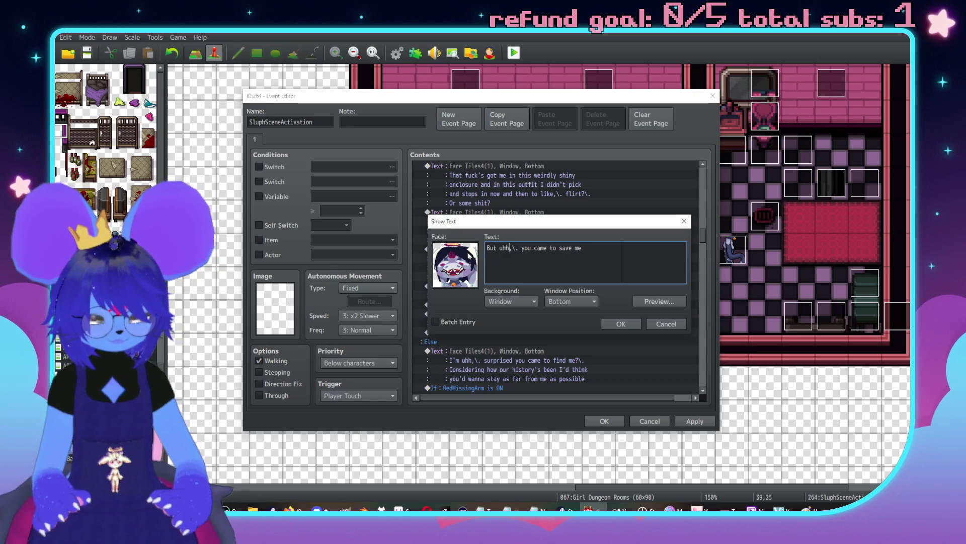
left_click_drag(580, 223, 654, 168)
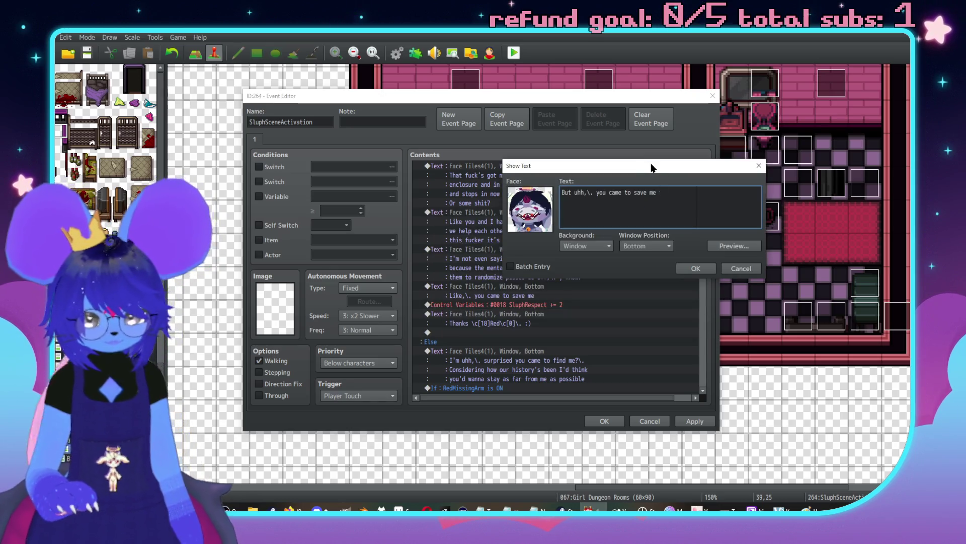
type("from it")
left_click(692, 268)
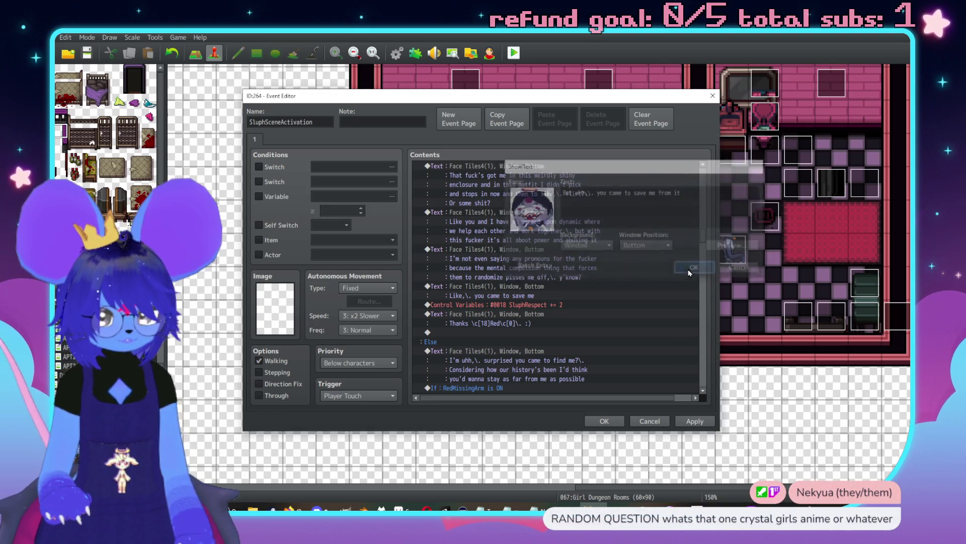
scroll(528, 285, "up", 1)
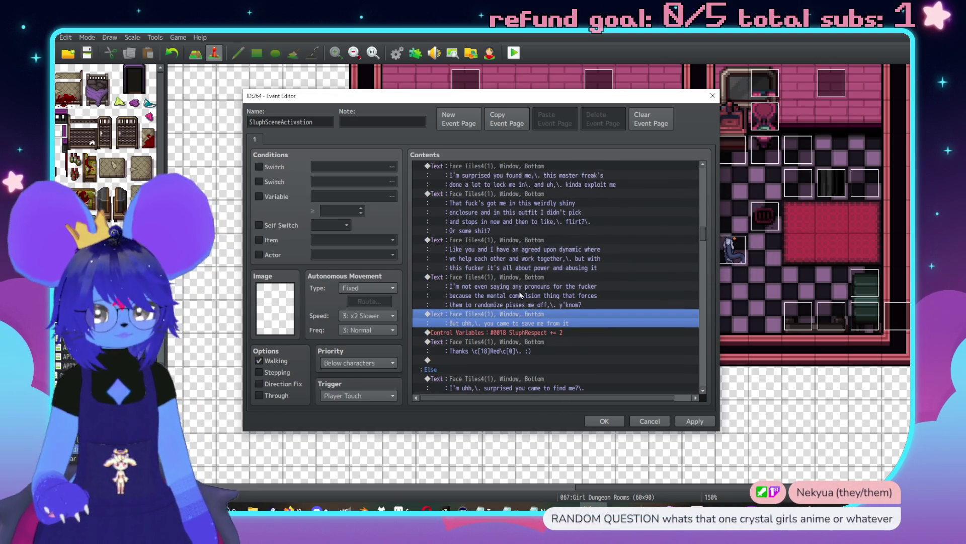
Step: Add a Set Movement Route with Turn Up for Sluph ahead of the 'But uhh' line
key("Insert")
left_click(482, 142)
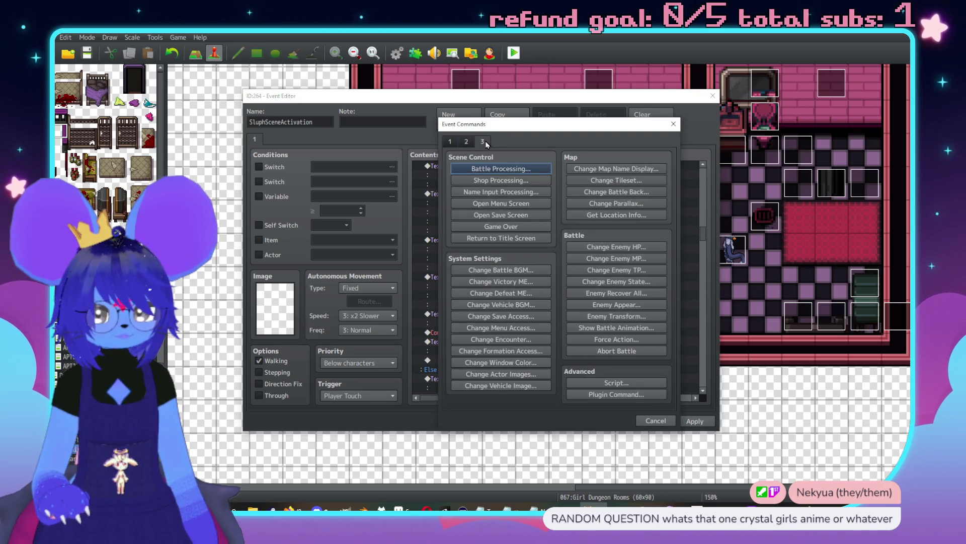
left_click(465, 143)
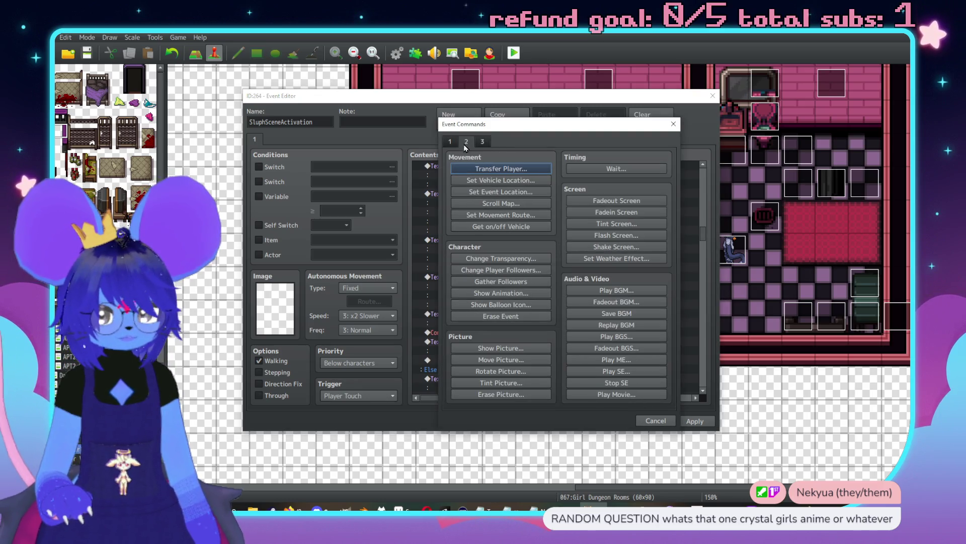
left_click(493, 216)
left_click(455, 185)
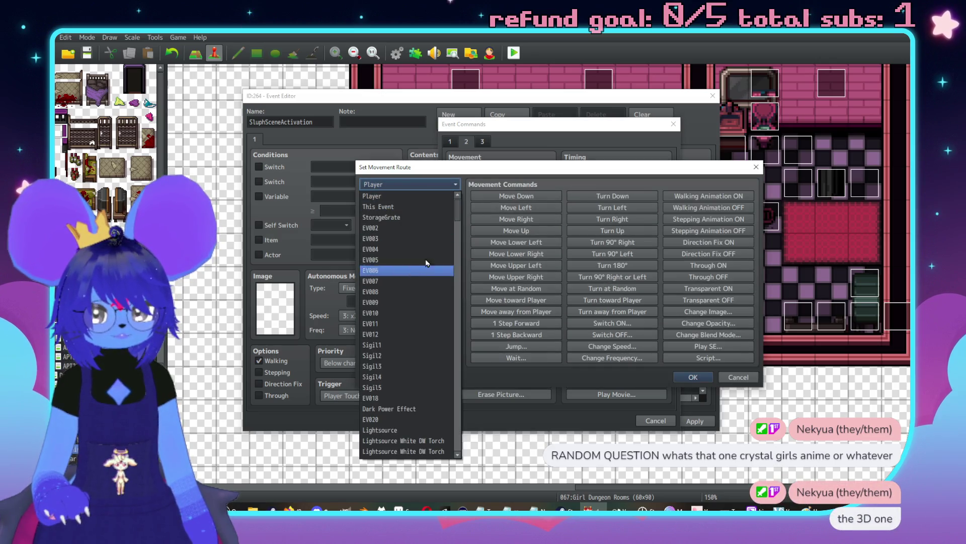
left_click_drag(454, 211, 453, 442)
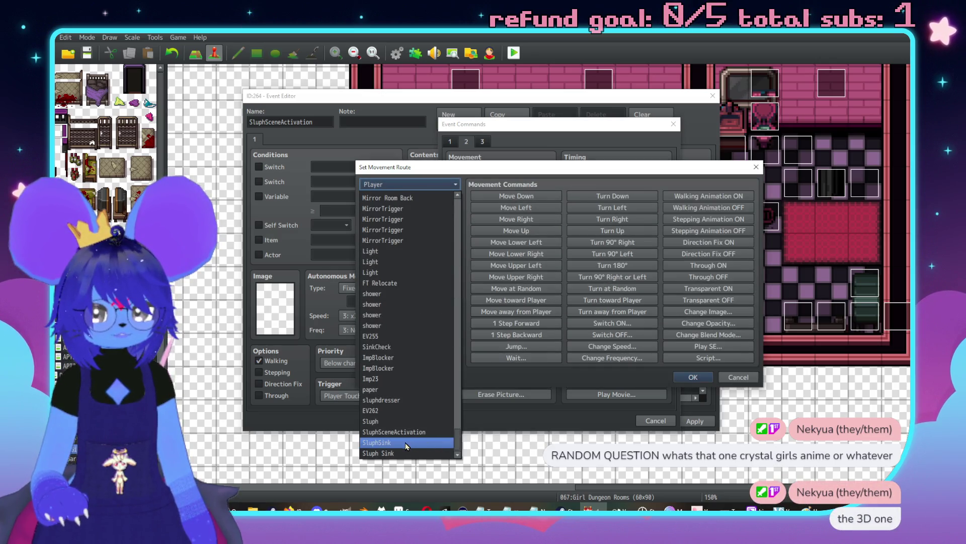
left_click(388, 426)
left_click(602, 231)
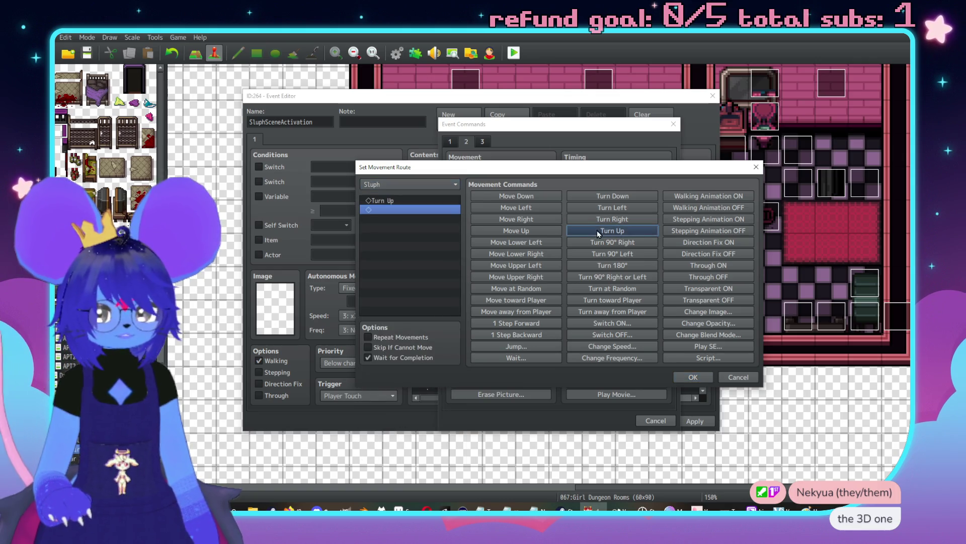
left_click(693, 377)
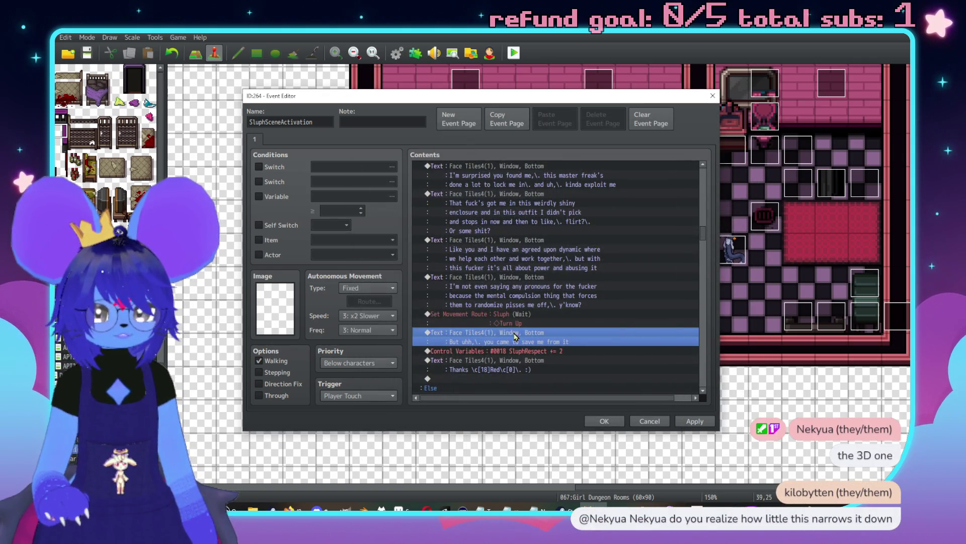
key("Insert")
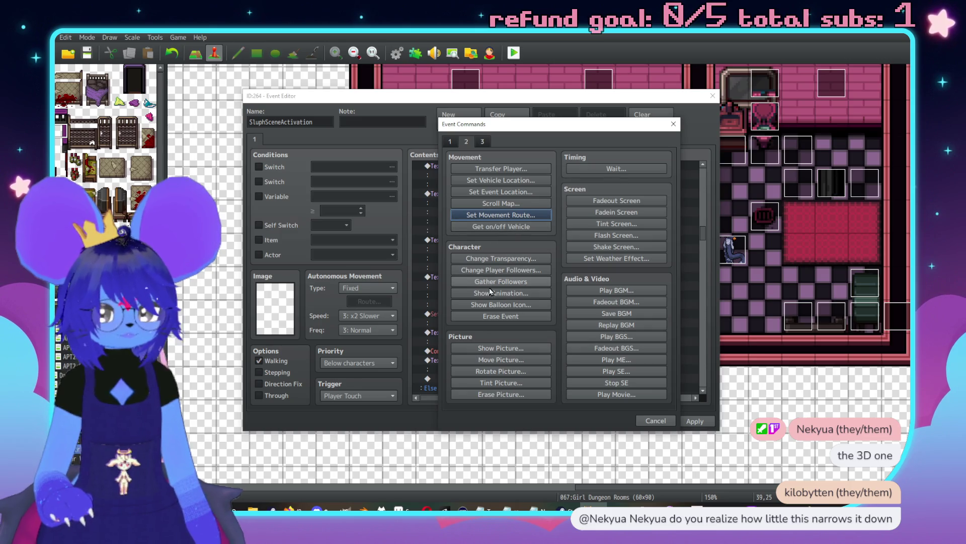
Step: Add a Show Balloon Icon command showing Silence over Sluph
left_click(495, 304)
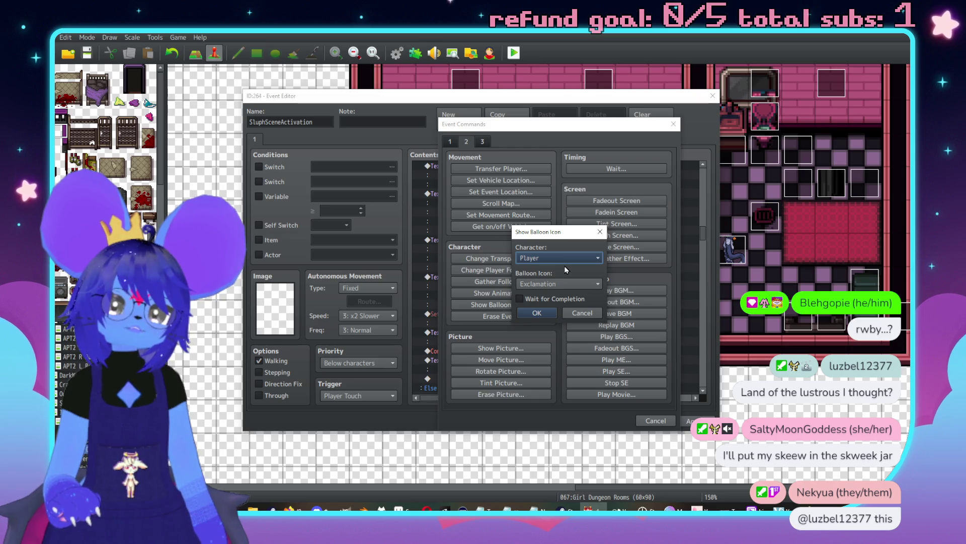
left_click(532, 259)
scroll(611, 265, "down", 10)
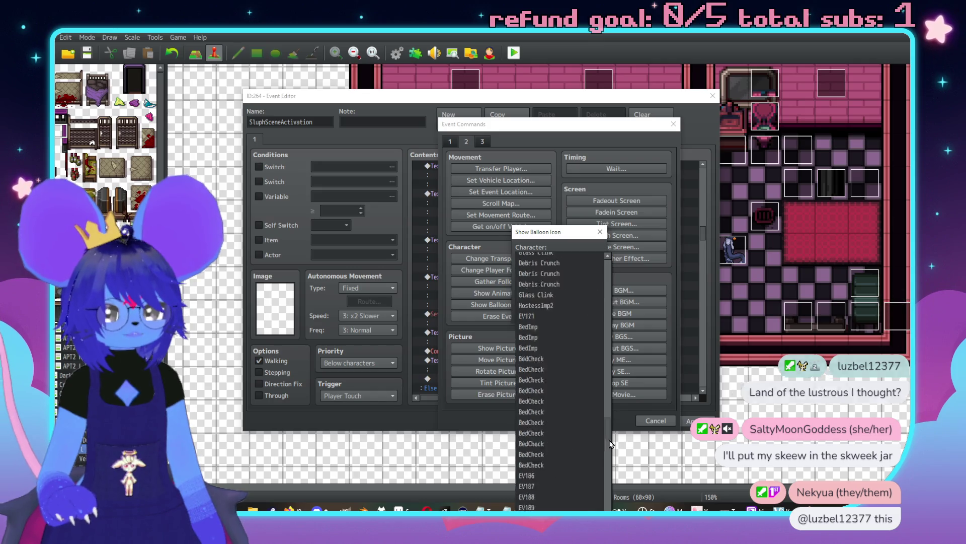
left_click(561, 483)
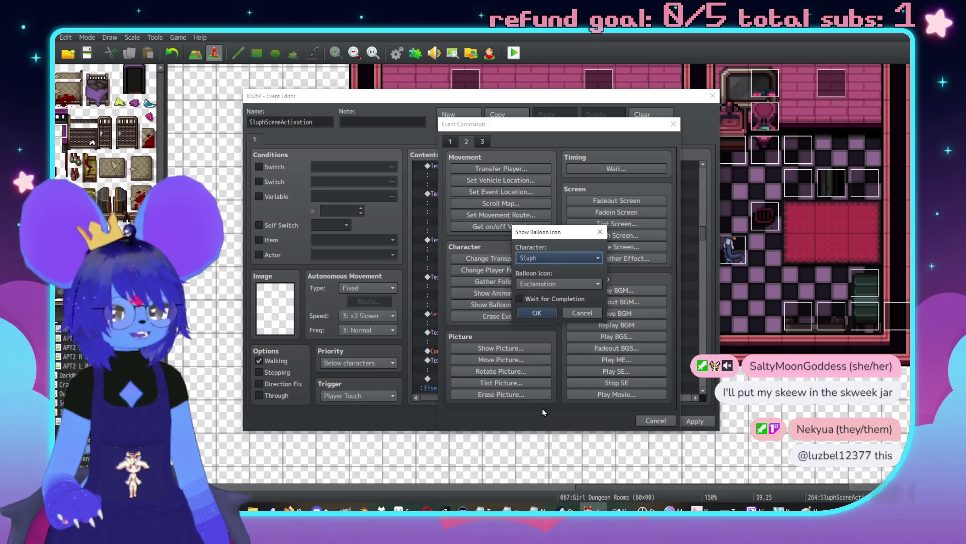
left_click(551, 284)
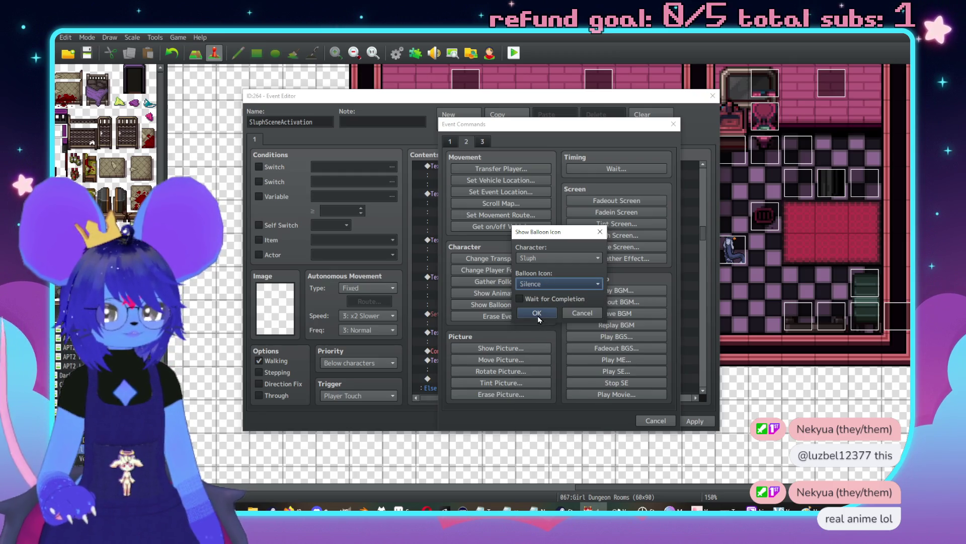
left_click(538, 316)
left_click(523, 324)
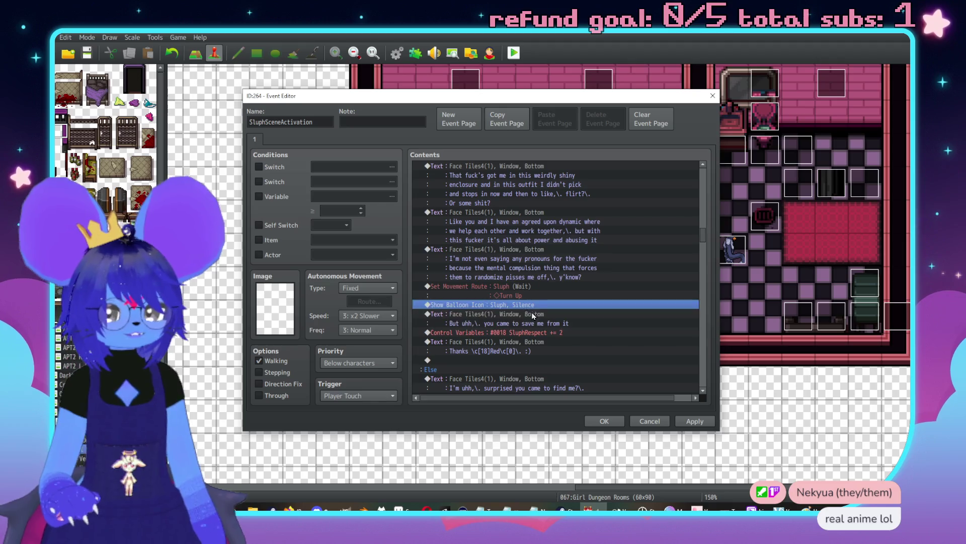
Step: Set the Silence balloon to Wait for Completion and paste a copy of the Turn Up route after it
double_click(521, 305)
left_click(534, 313)
left_click(521, 290)
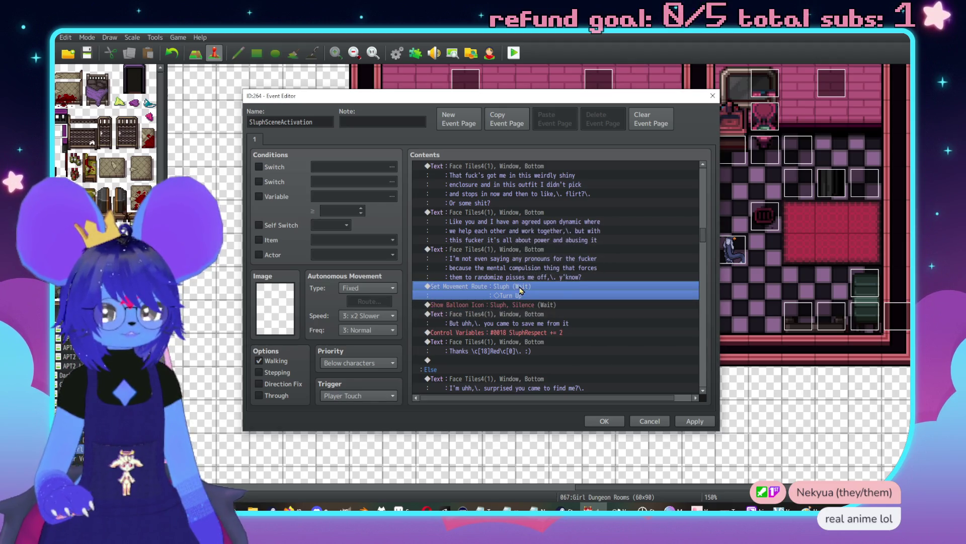
left_click(515, 304)
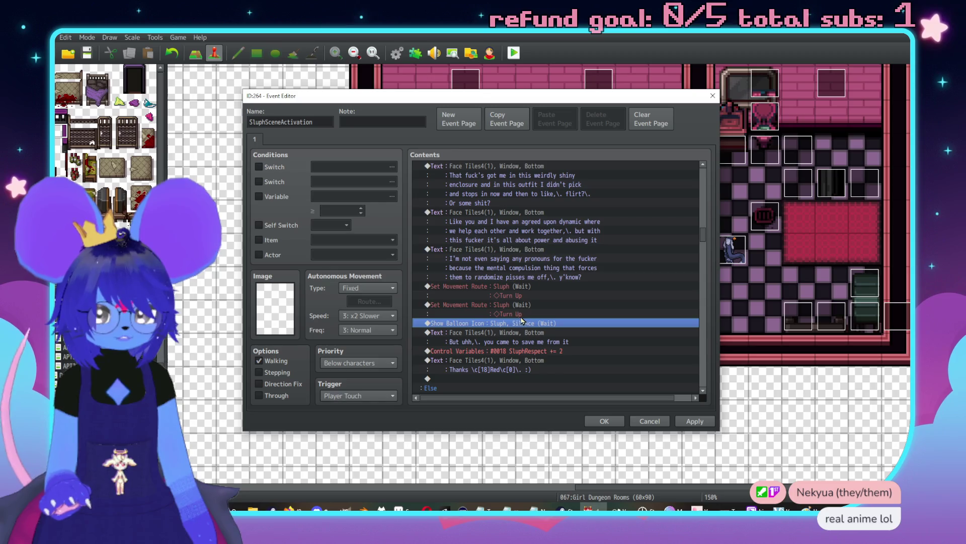
left_click(508, 310)
key("ctrl+v")
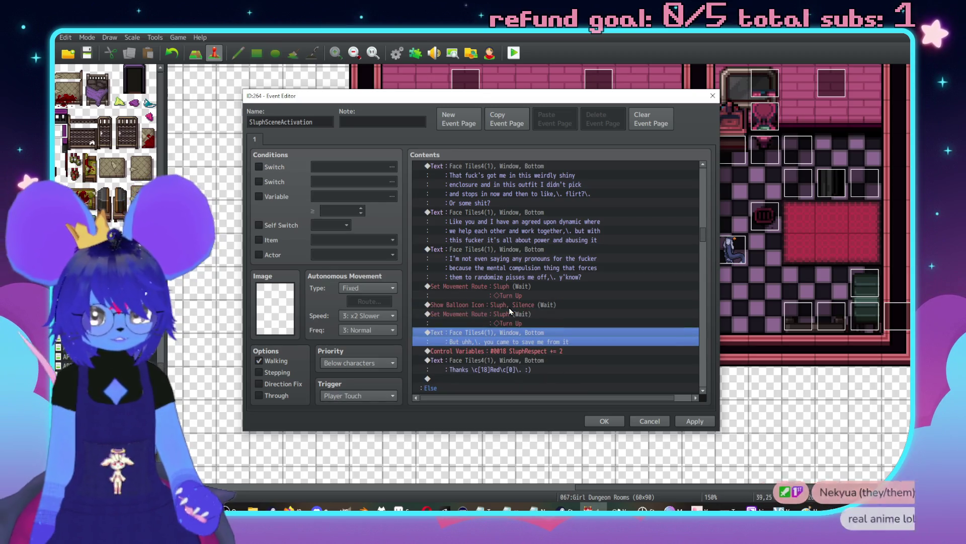
Step: Change the pasted movement route from Turn Up to Turn Left for Sluph
double_click(531, 311)
left_click(376, 201)
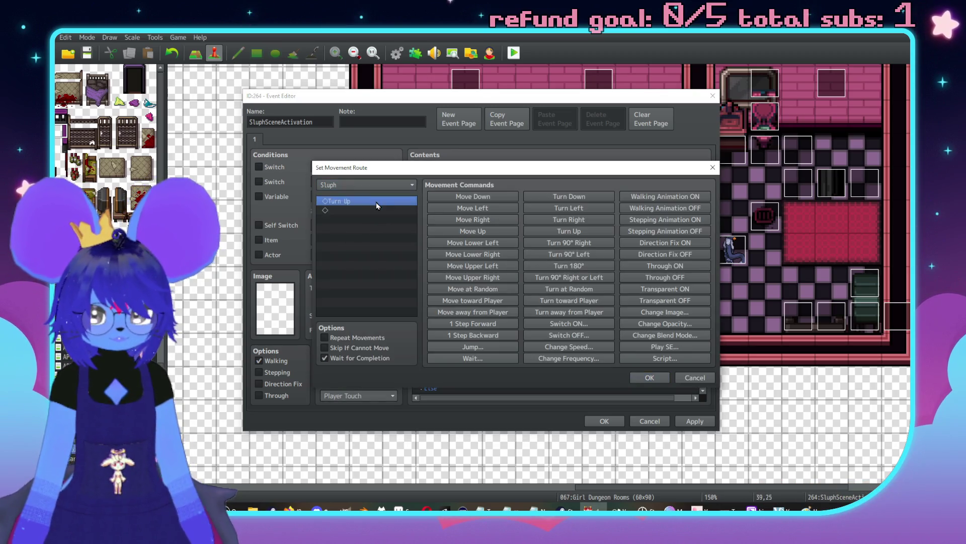
left_click(569, 208)
left_click(650, 377)
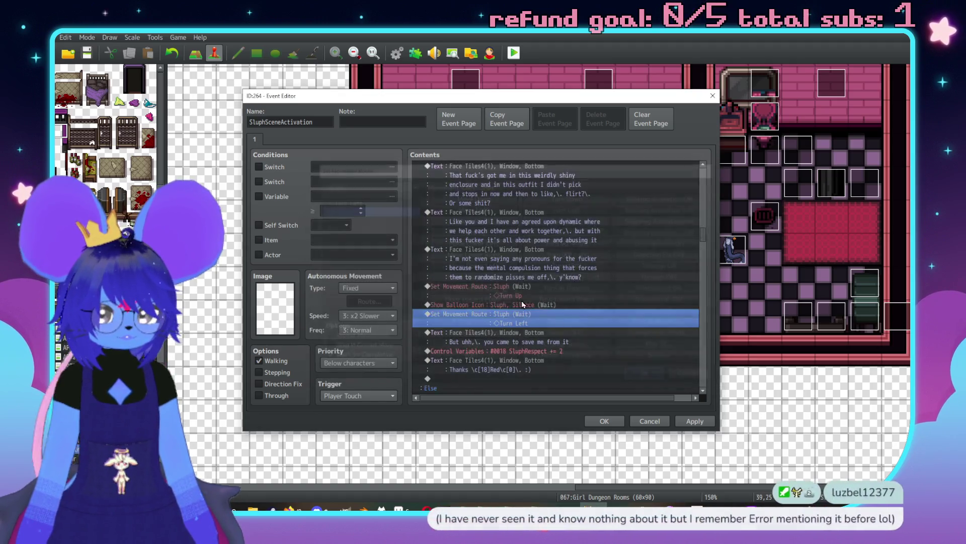
Step: Insert a new Show Text message at the 'But uhh' line using Sluph's Face Tiles4 face
left_click(502, 289)
key("Insert")
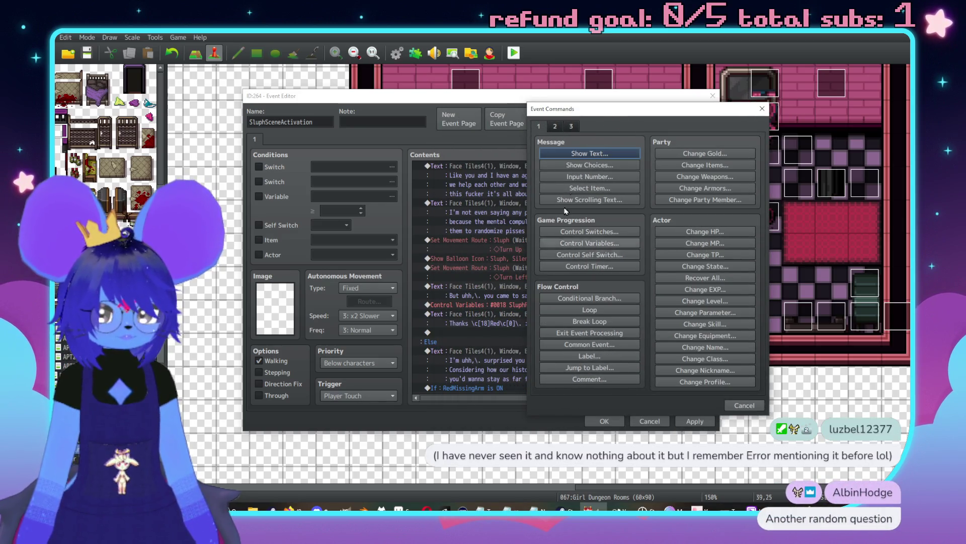
left_click(579, 153)
double_click(534, 229)
left_click(526, 207)
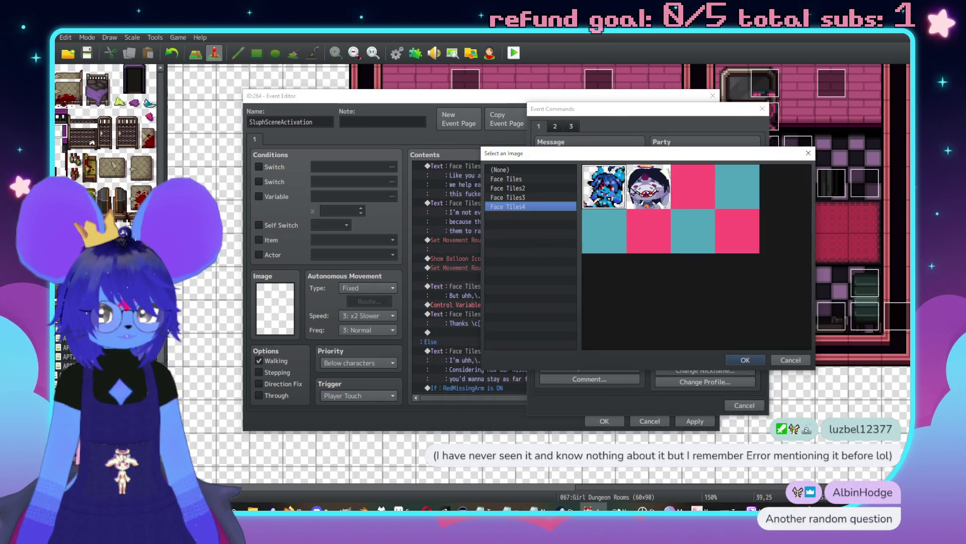